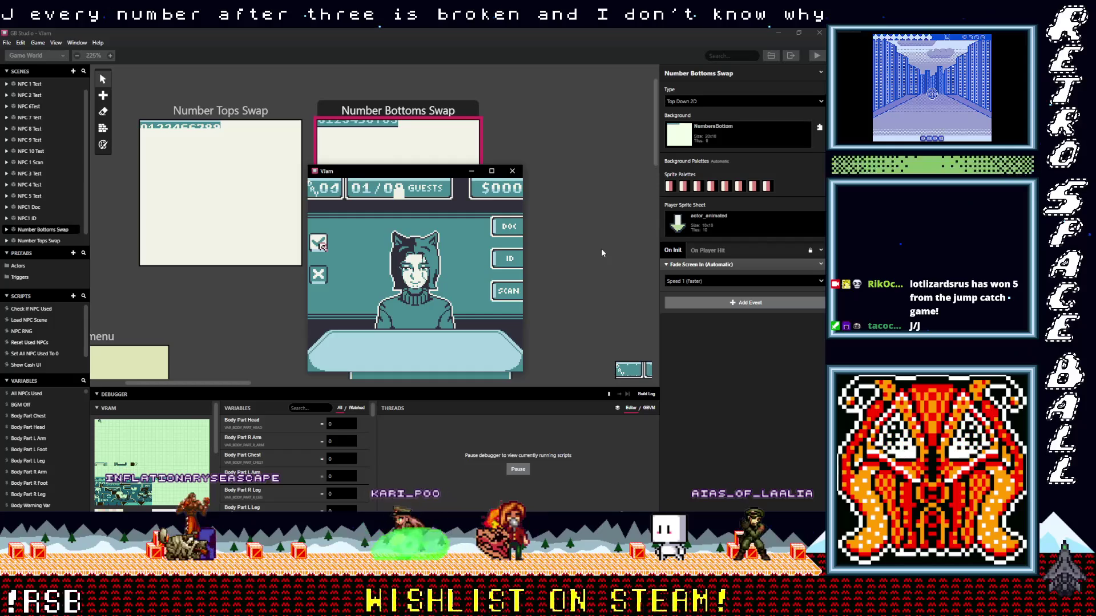
- Admit each of the day's guests with z, moving the selection off the check mark, until the counter reads 02/1
{"action": "key", "text": "z"}
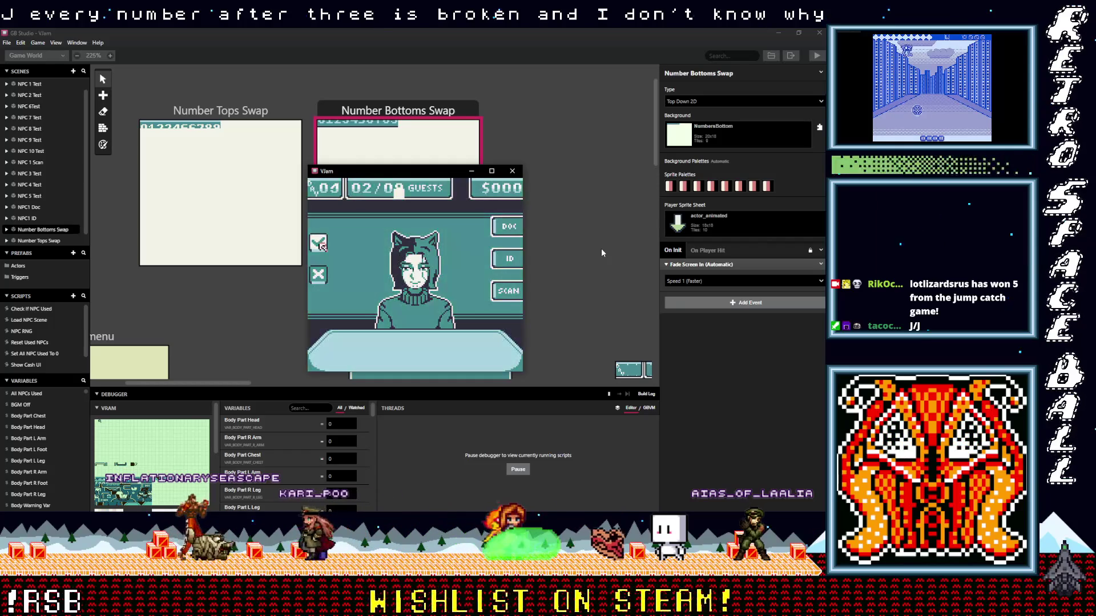
{"action": "key", "text": "z"}
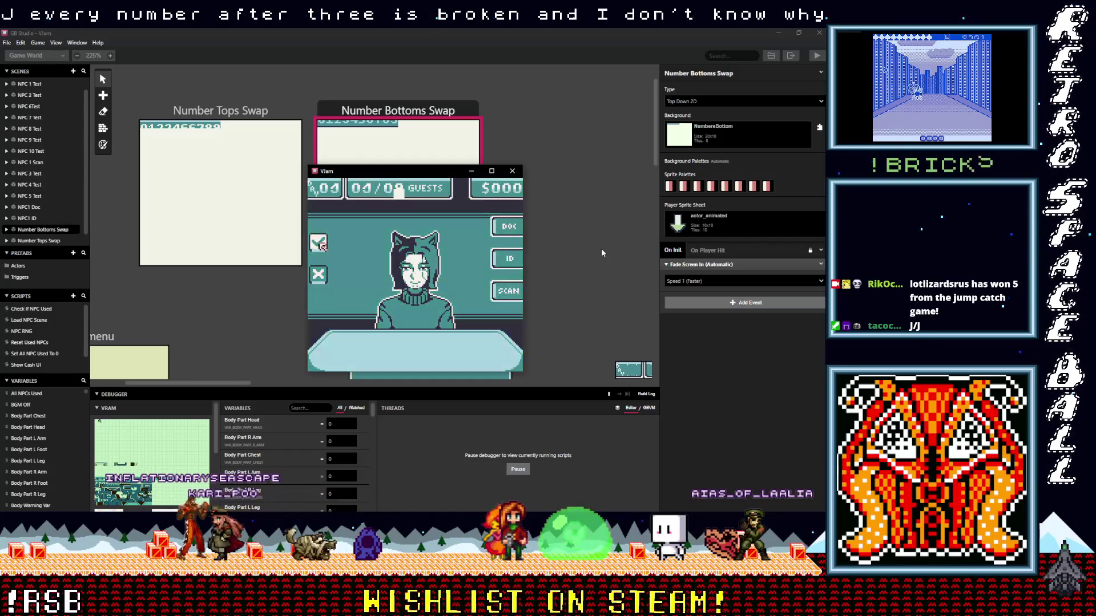
{"action": "key", "text": "z"}
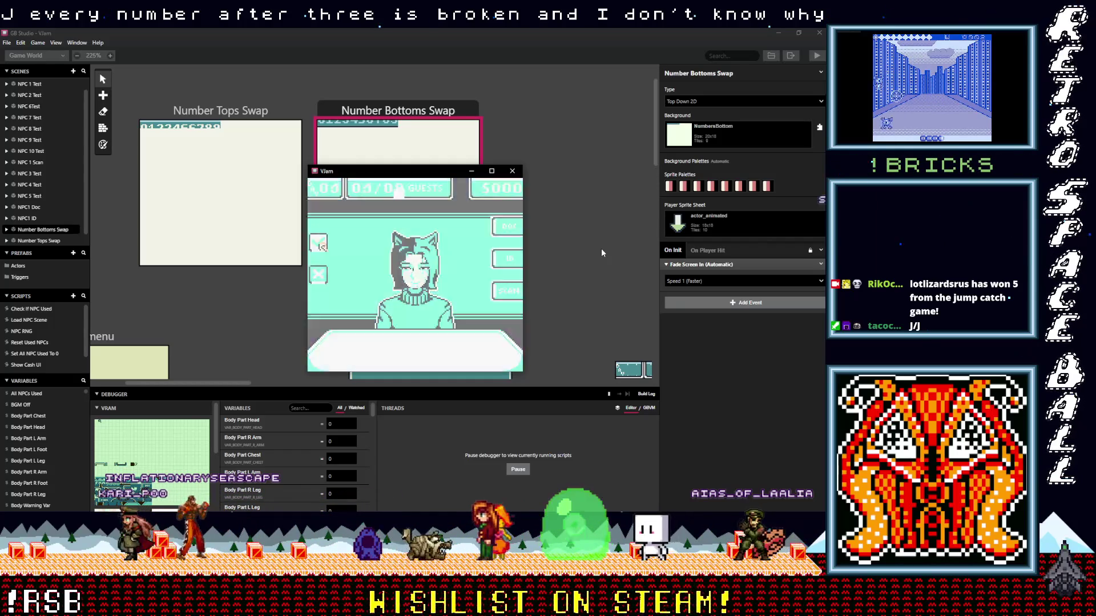
{"action": "key", "text": "z"}
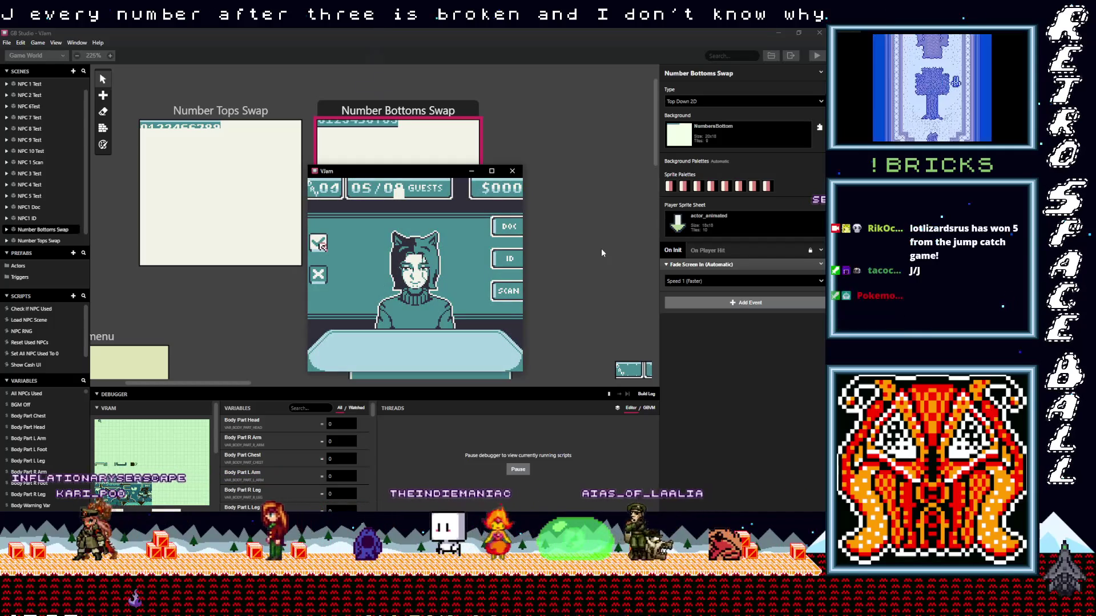
{"action": "key", "text": "z"}
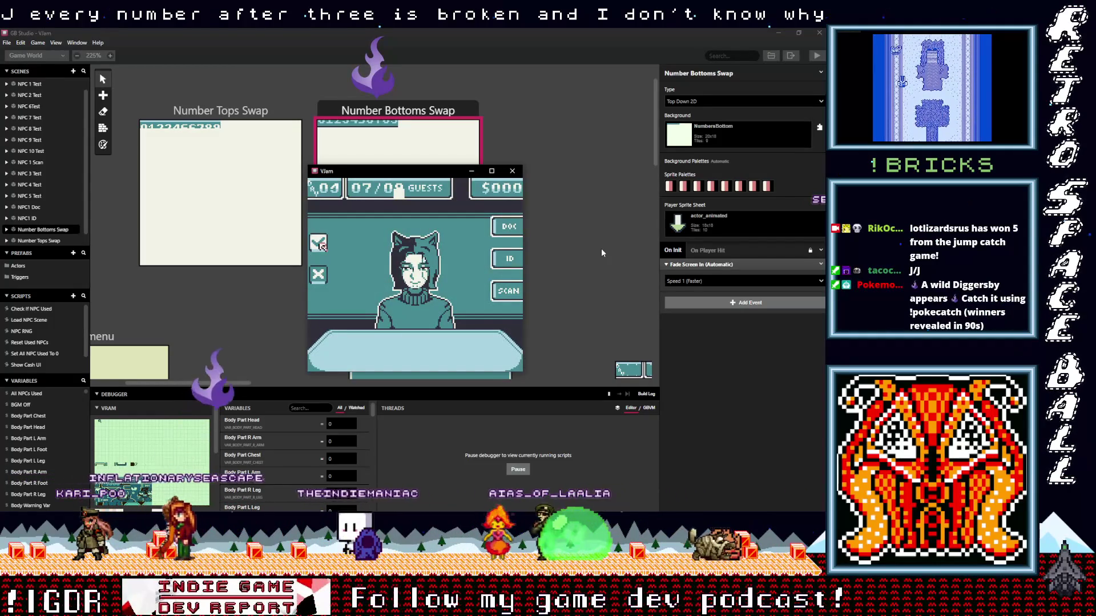
{"action": "key", "text": "z"}
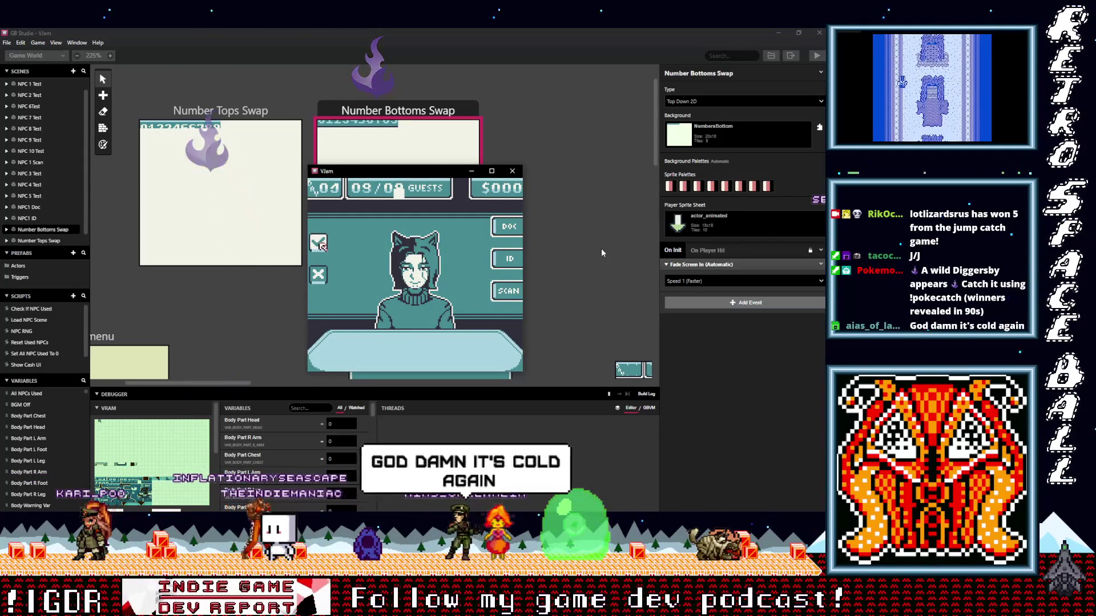
{"action": "key", "text": "z"}
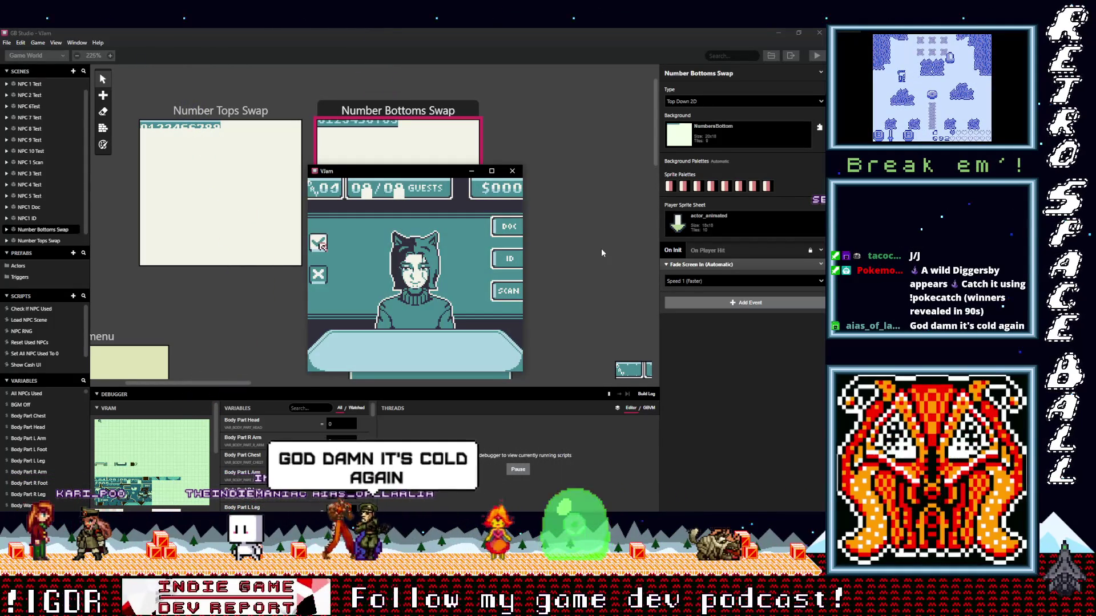
{"action": "key", "text": "z"}
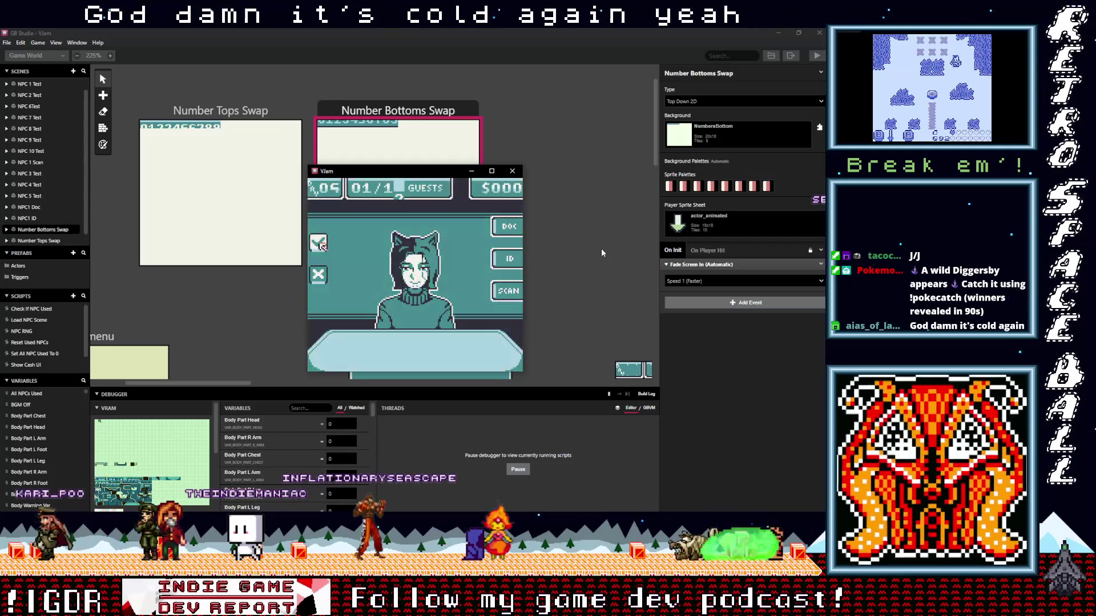
{"action": "key", "text": "Right"}
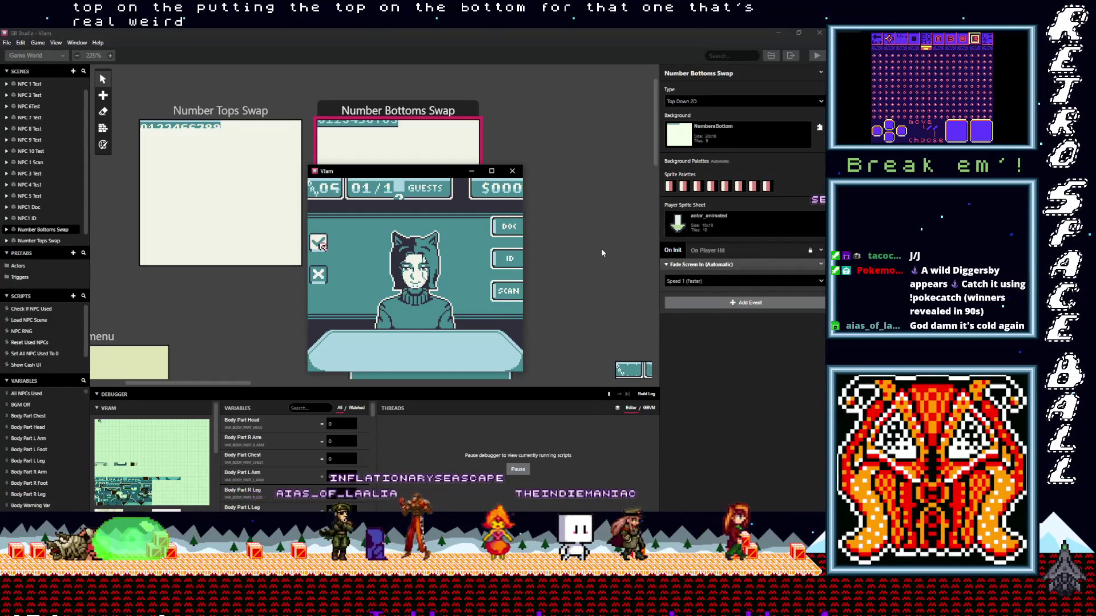
{"action": "key", "text": "z"}
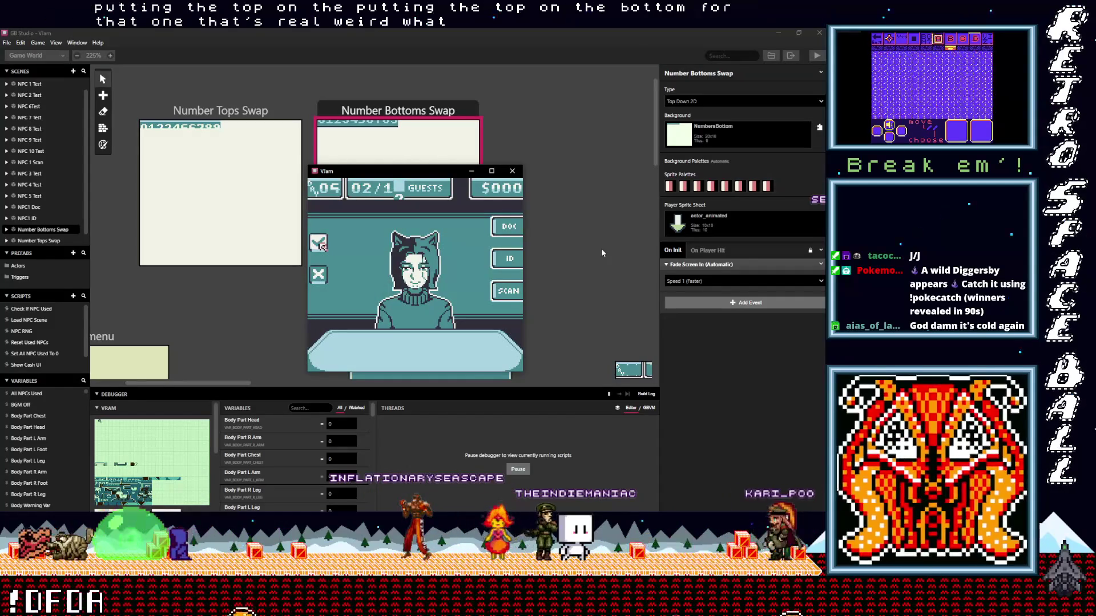
{"action": "scroll", "coordinate": [372, 434], "scroll_direction": "down", "scroll_amount": 3}
- Scroll the debugger Variables list to the Days and Guests variables, then return focus to the running game
{"action": "scroll", "coordinate": [373, 432], "scroll_direction": "down", "scroll_amount": 1}
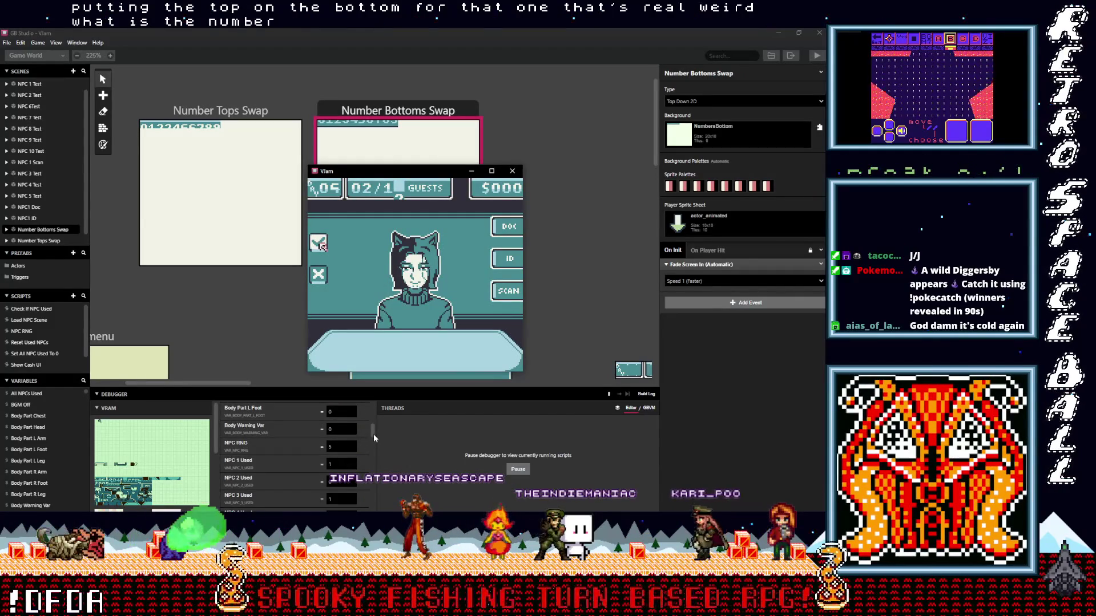
{"action": "left_click", "coordinate": [373, 434]}
{"action": "left_click_drag", "start_coordinate": [373, 433], "coordinate": [373, 497]}
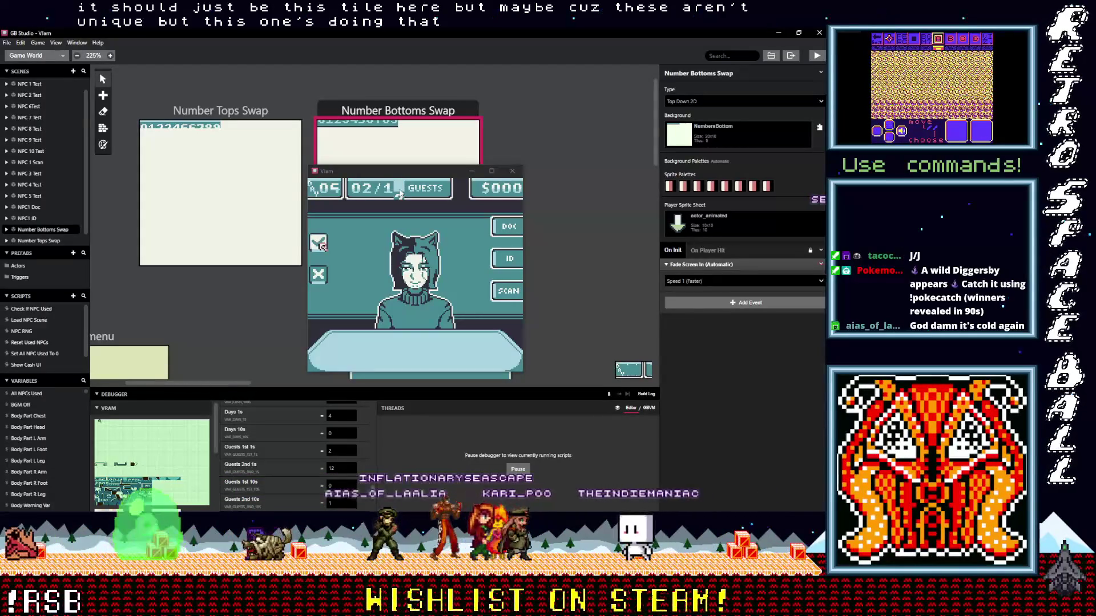
{"action": "left_click", "coordinate": [374, 240]}
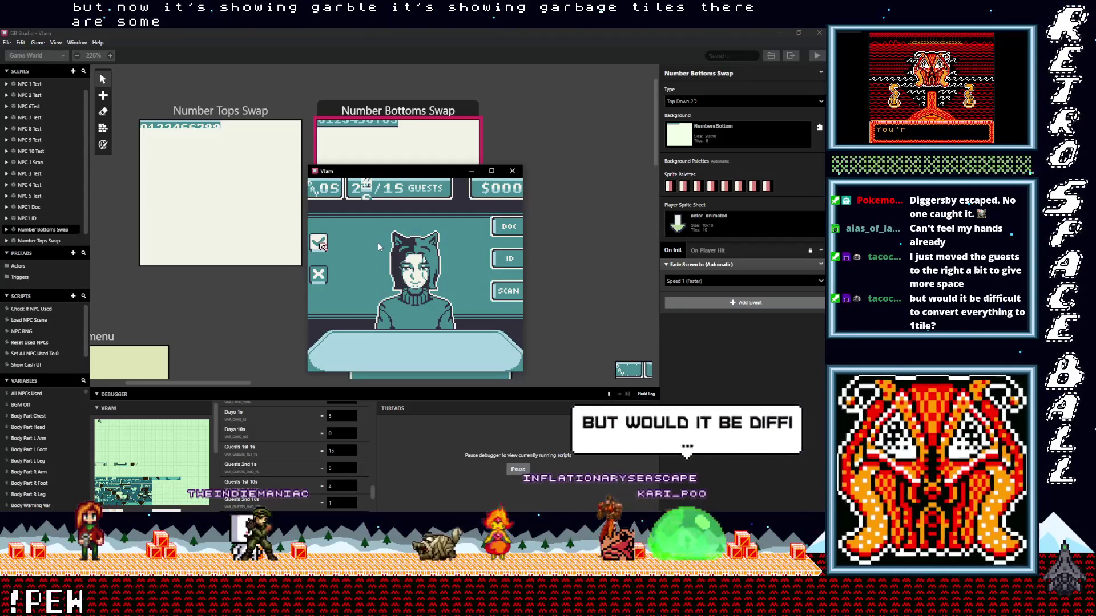
- Maximize the game, play on to 29/15 guests until it freezes, then close it
{"action": "left_click", "coordinate": [492, 171]}
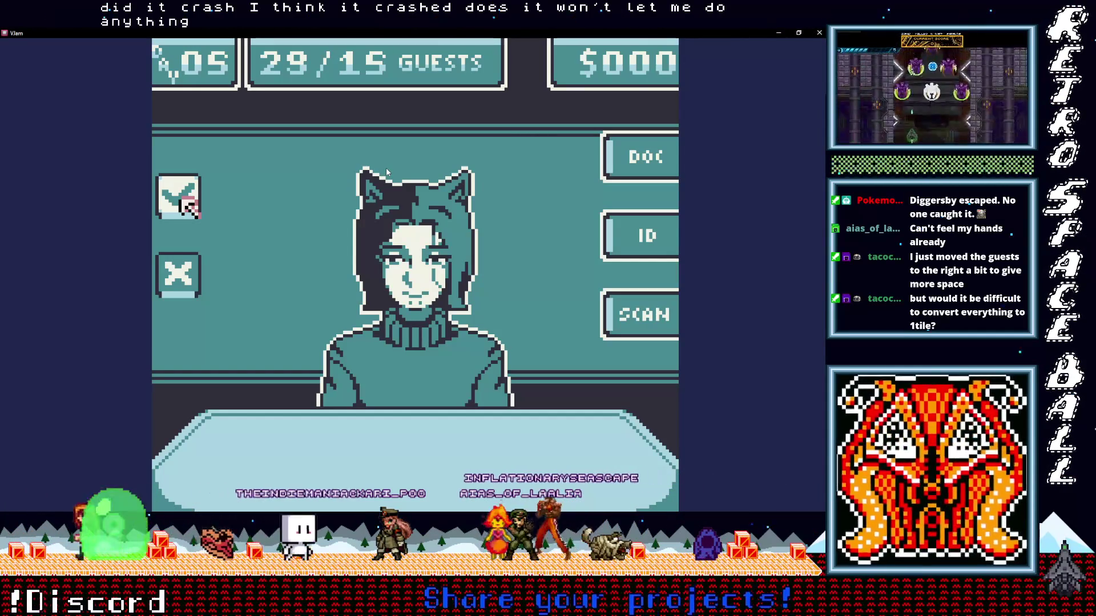
{"action": "left_click", "coordinate": [820, 33]}
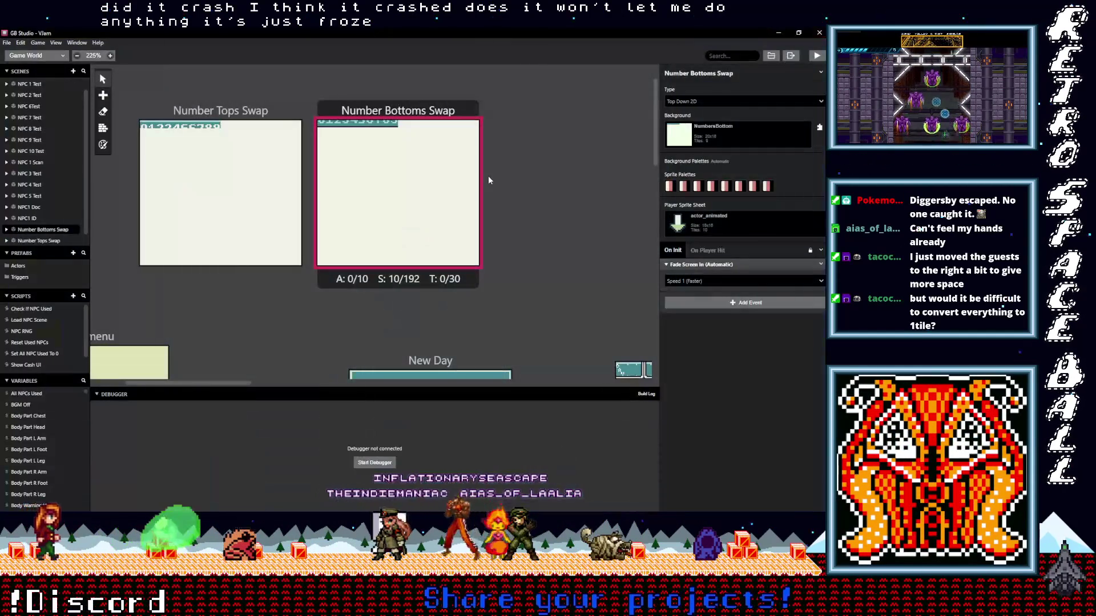
- Glance at the File menu, scroll the canvas to the New Day and NPC 1 Test scenes, then switch to Aseprite
{"action": "left_click", "coordinate": [522, 192]}
{"action": "left_click", "coordinate": [6, 43]}
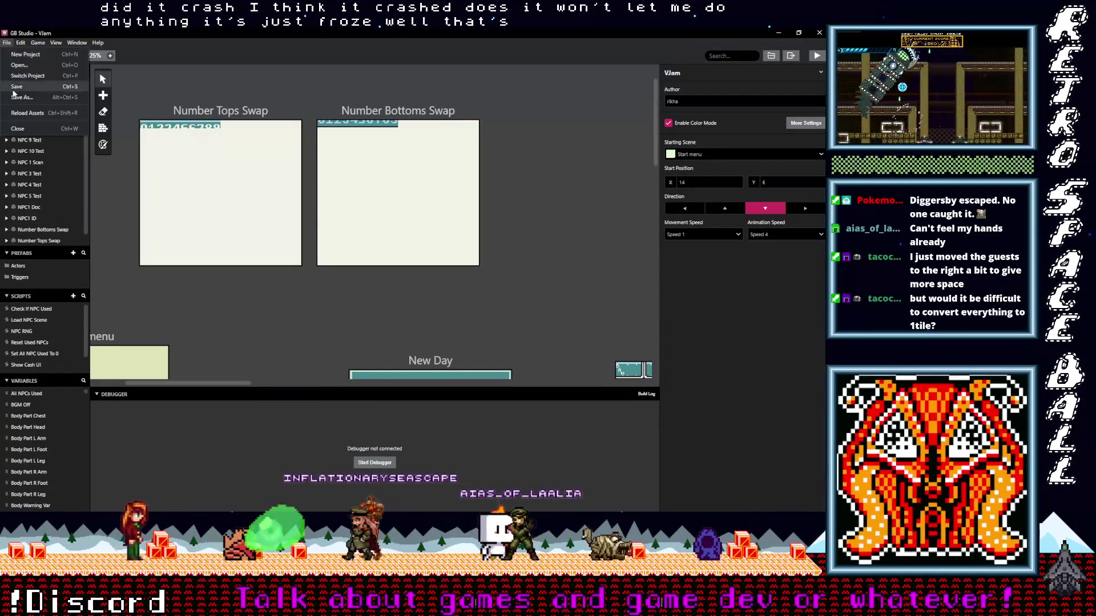
{"action": "key", "text": "Escape"}
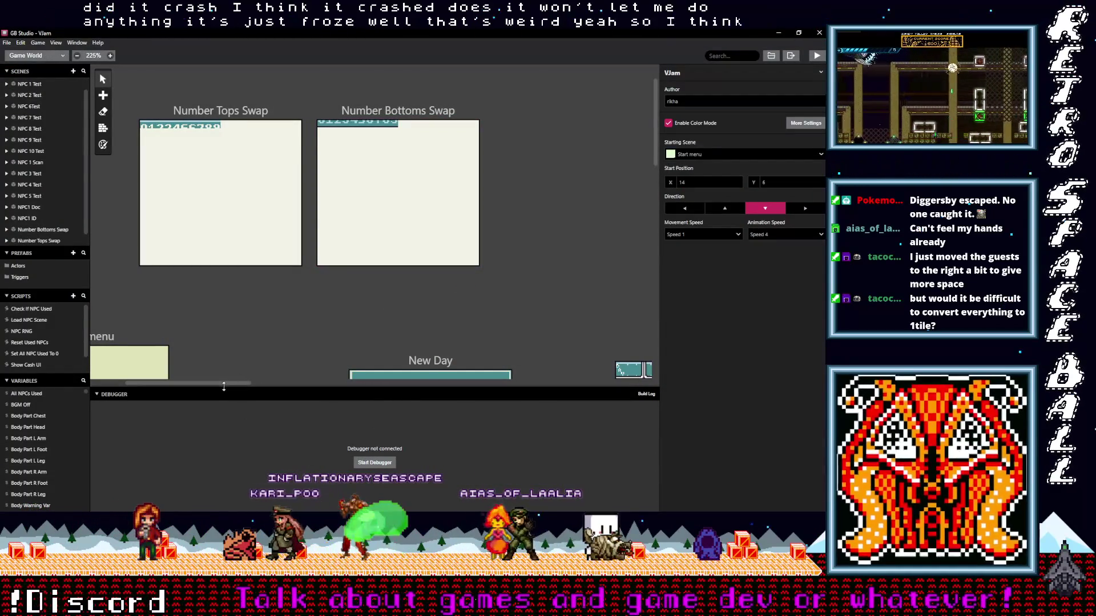
{"action": "left_click_drag", "start_coordinate": [234, 383], "coordinate": [274, 382]}
{"action": "scroll", "coordinate": [334, 316], "scroll_direction": "down", "scroll_amount": 3}
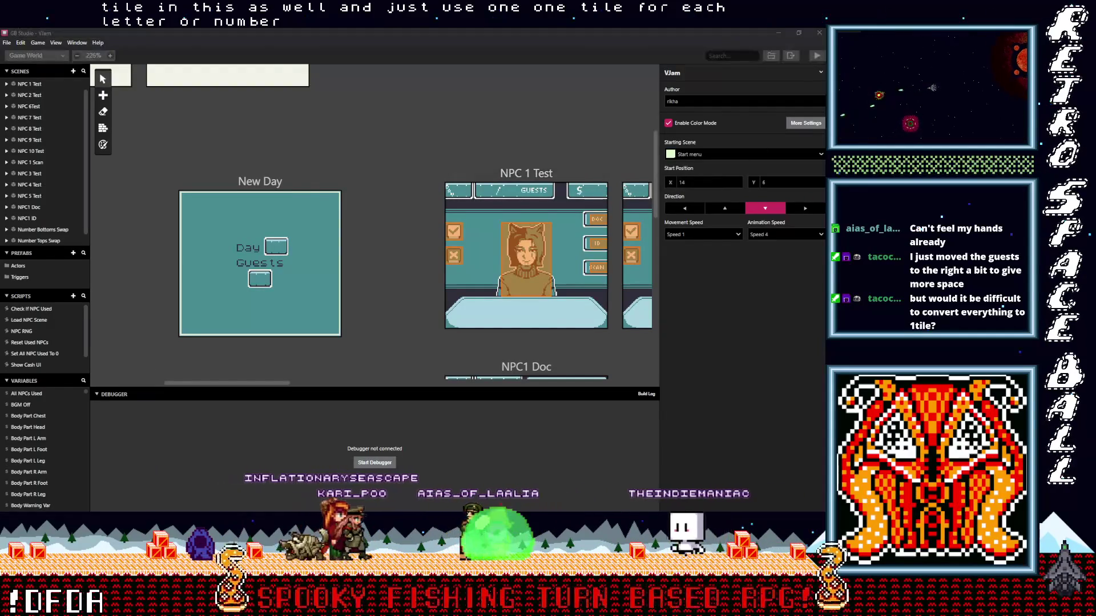
{"action": "key", "text": "alt+Tab"}
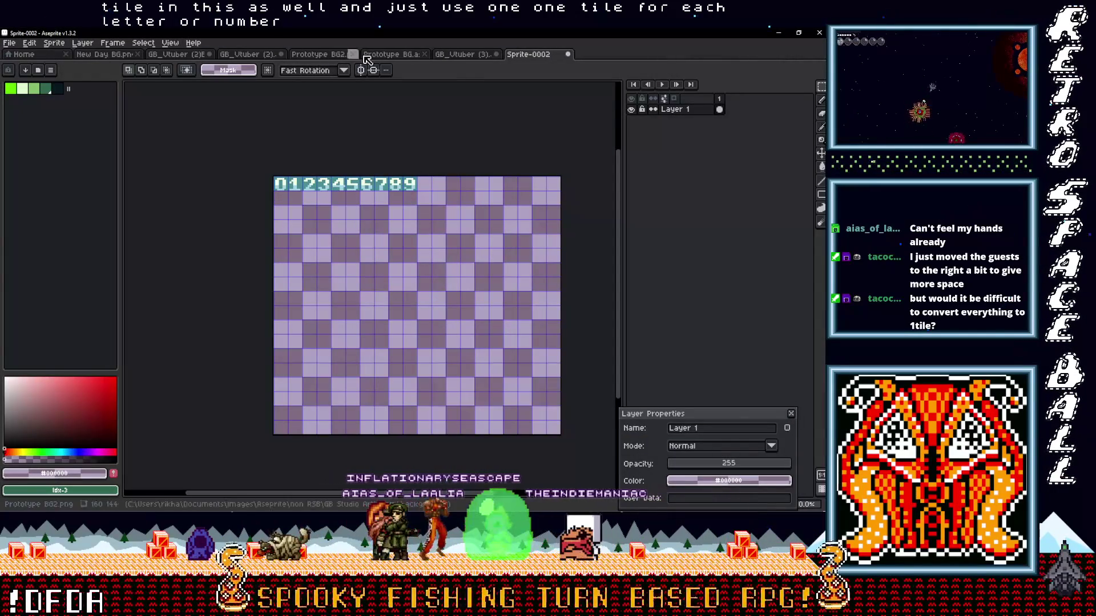
- In GB_Vtuber (3), hide tiles_buttons V3 and V2_fullscreen and show the V2_half screen layer
{"action": "left_click", "coordinate": [461, 54]}
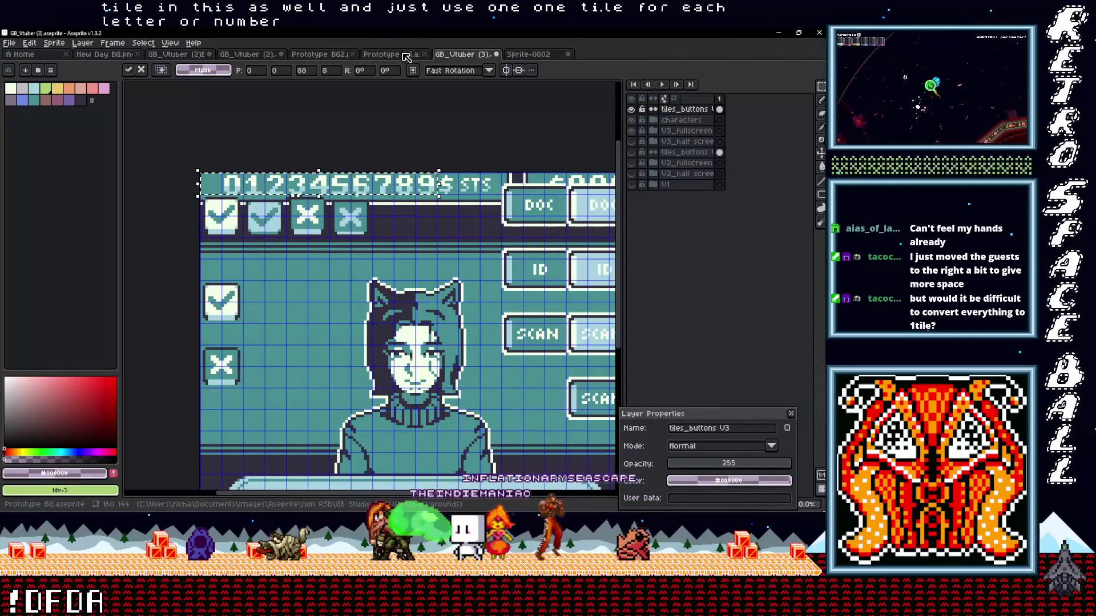
{"action": "left_click", "coordinate": [631, 109]}
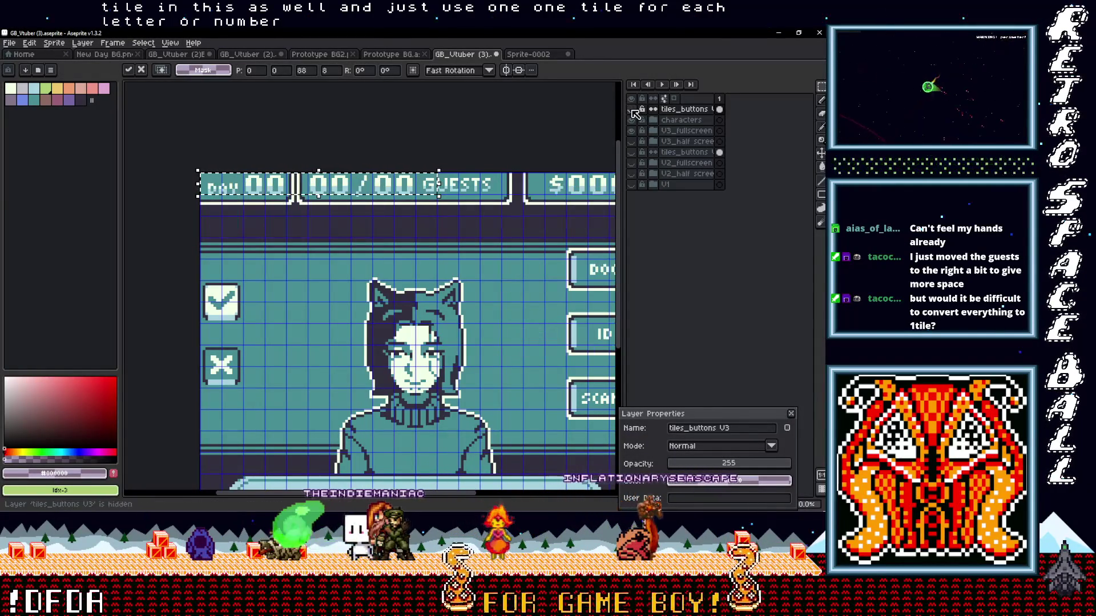
{"action": "left_click_drag", "start_coordinate": [376, 220], "coordinate": [329, 227]}
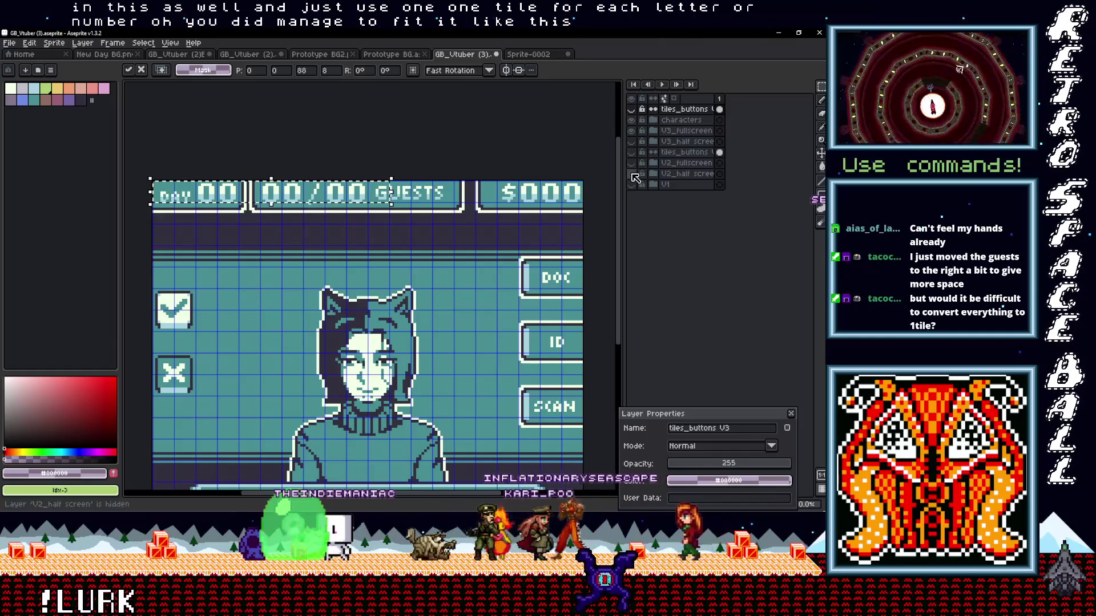
{"action": "left_click", "coordinate": [631, 131]}
{"action": "left_click", "coordinate": [631, 140]}
{"action": "left_click", "coordinate": [631, 173]}
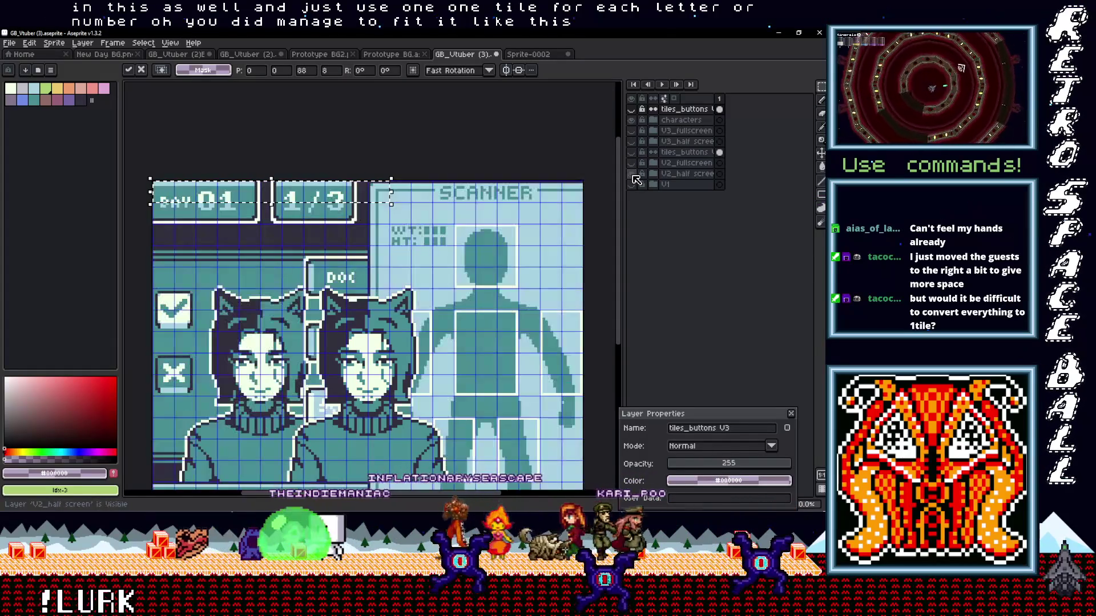
{"action": "left_click", "coordinate": [631, 162]}
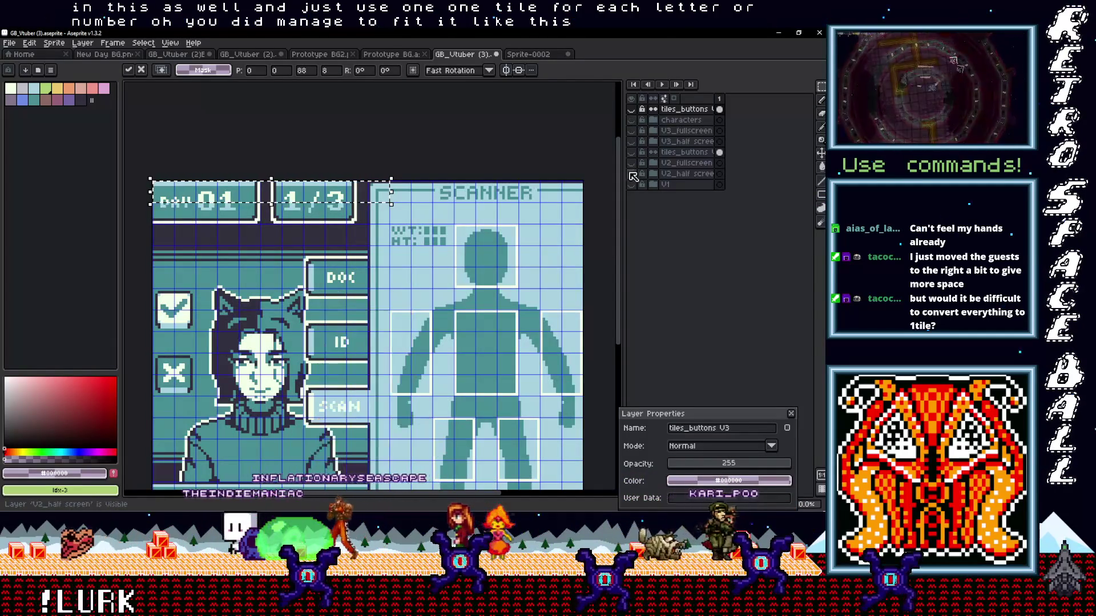
{"action": "left_click", "coordinate": [631, 175]}
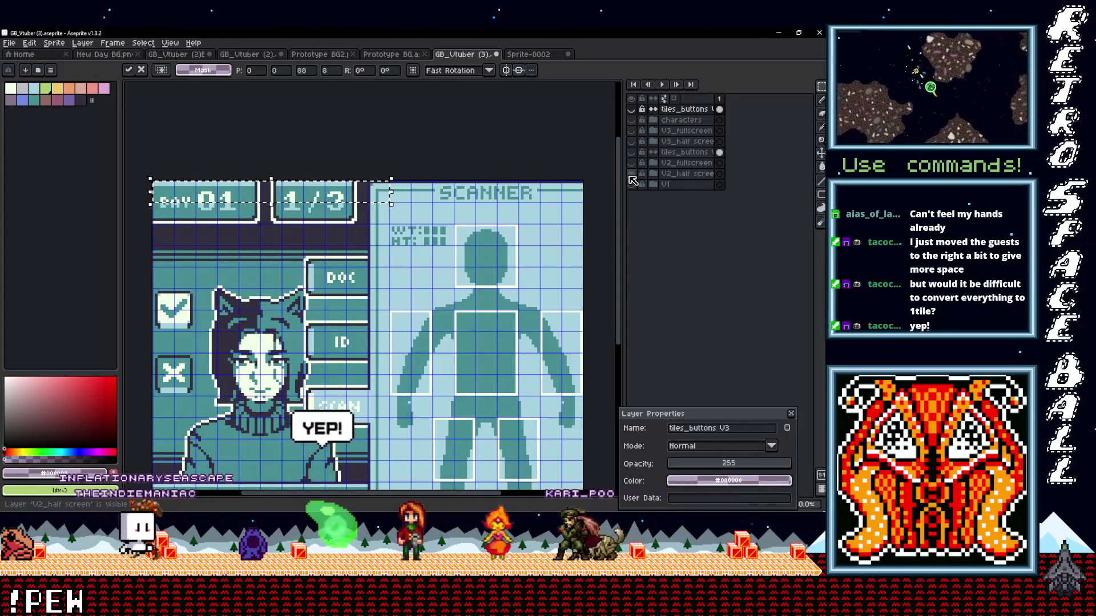
{"action": "left_click", "coordinate": [630, 176]}
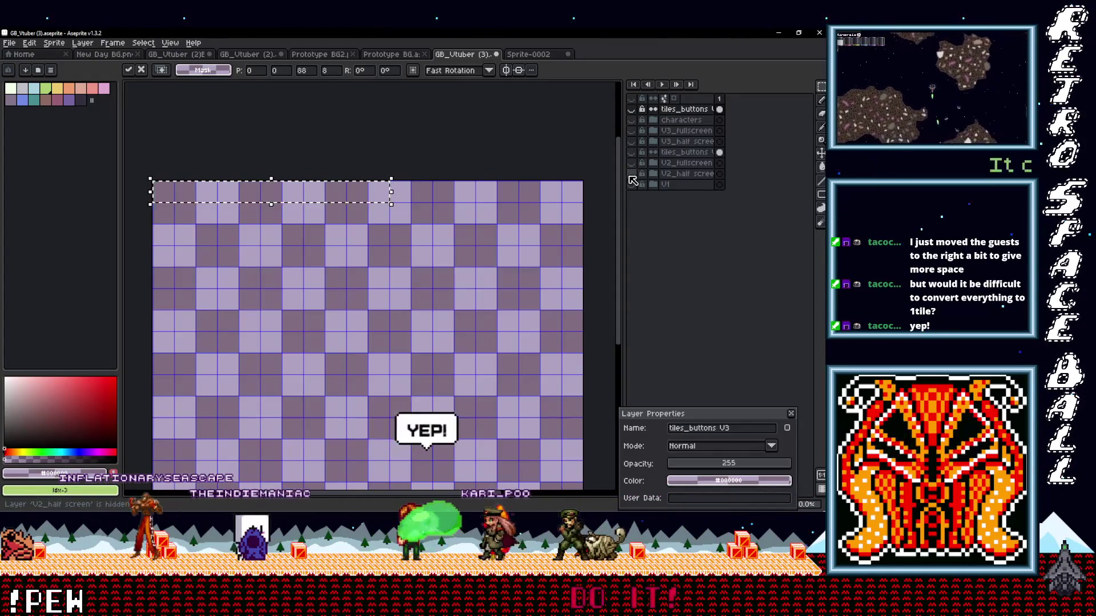
{"action": "left_click", "coordinate": [631, 174]}
{"action": "left_click", "coordinate": [631, 174]}
{"action": "left_click", "coordinate": [633, 163]}
{"action": "left_click", "coordinate": [632, 164]}
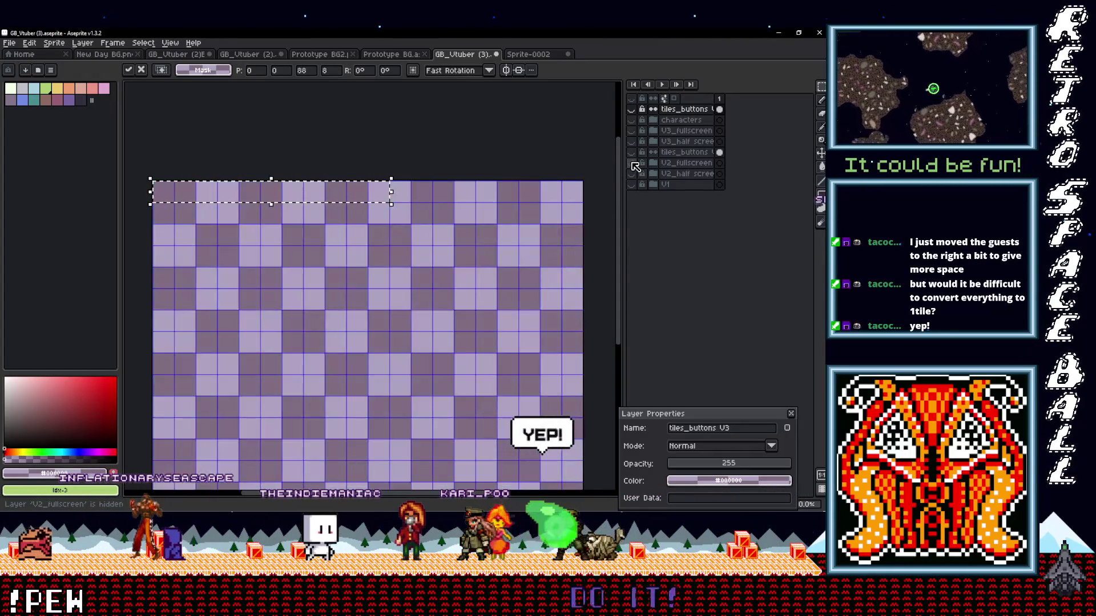
{"action": "left_click", "coordinate": [631, 142]}
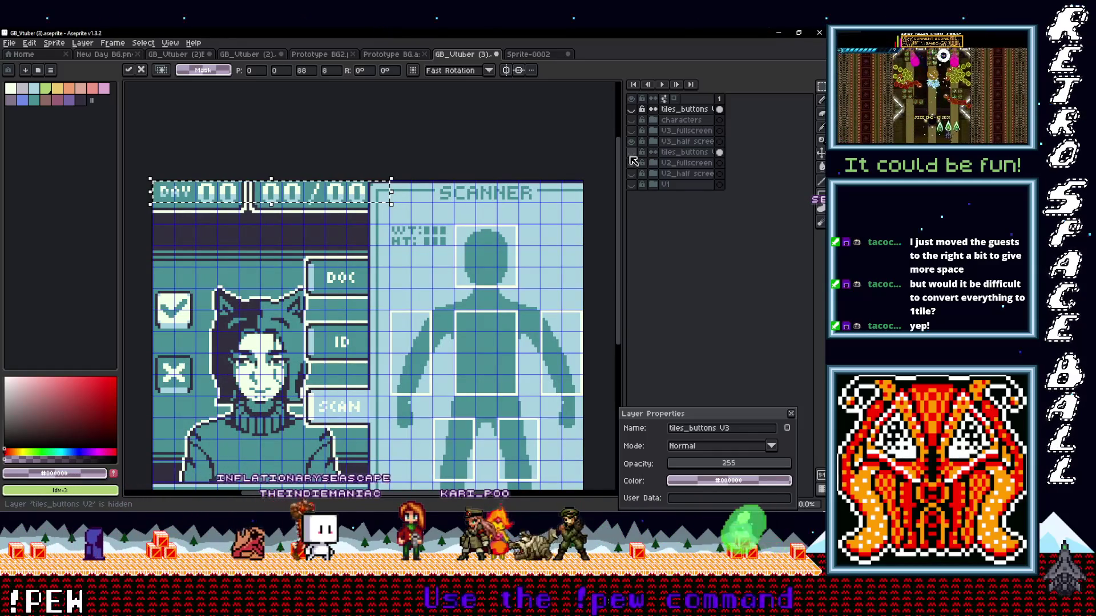
{"action": "left_click", "coordinate": [631, 142]}
{"action": "left_click", "coordinate": [631, 109]}
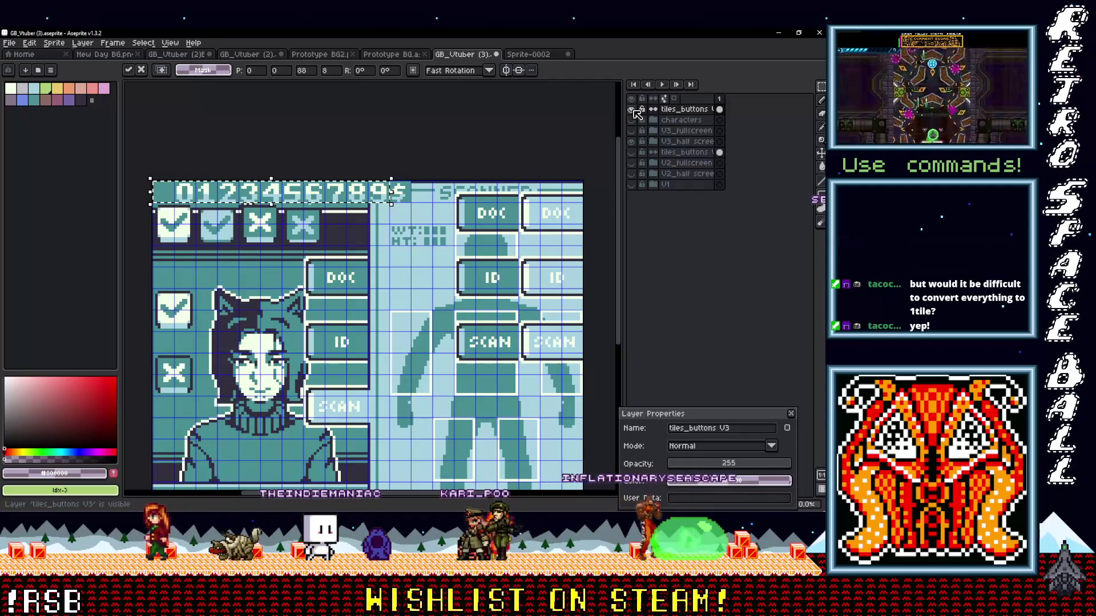
{"action": "left_click", "coordinate": [632, 110]}
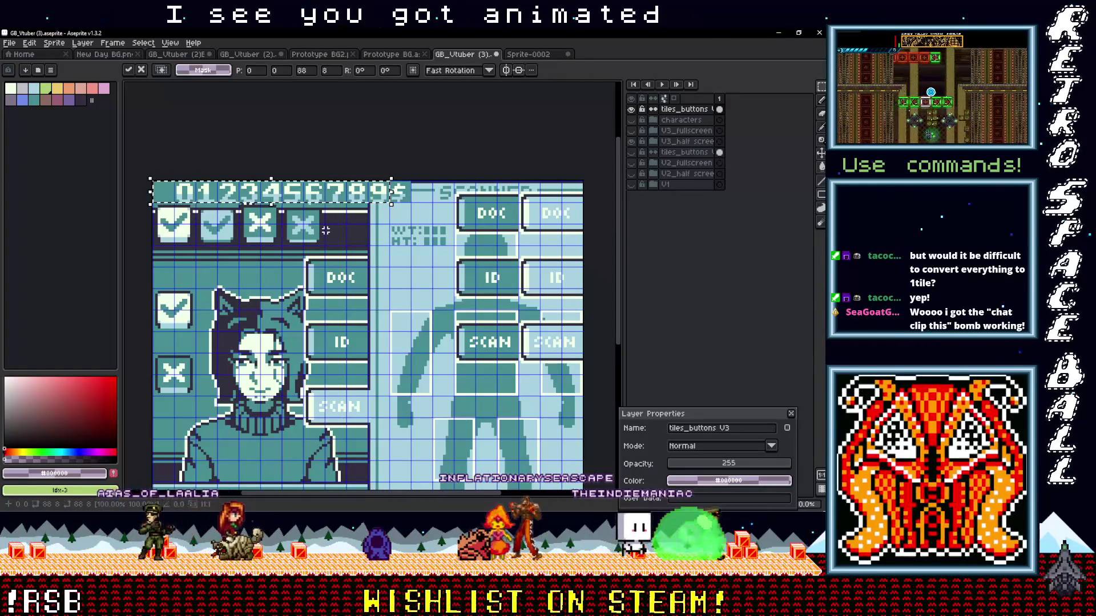
- Hide the tiles_buttons V3 and characters layers, show V3_fullscreen, and clear the selection
{"action": "left_click", "coordinate": [631, 110]}
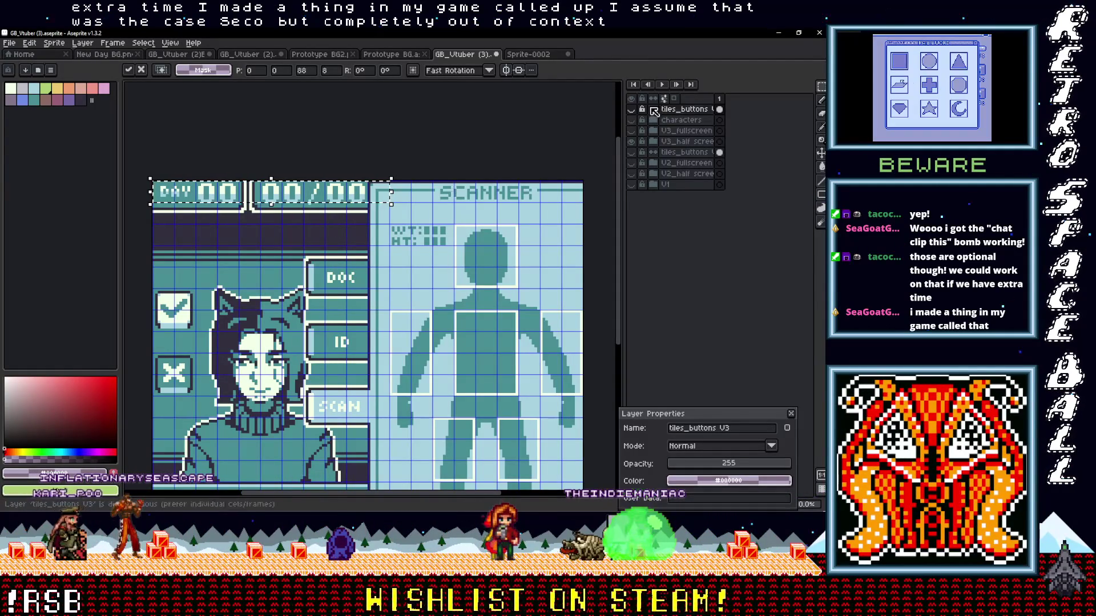
{"action": "left_click", "coordinate": [632, 109]}
{"action": "left_click", "coordinate": [631, 109]}
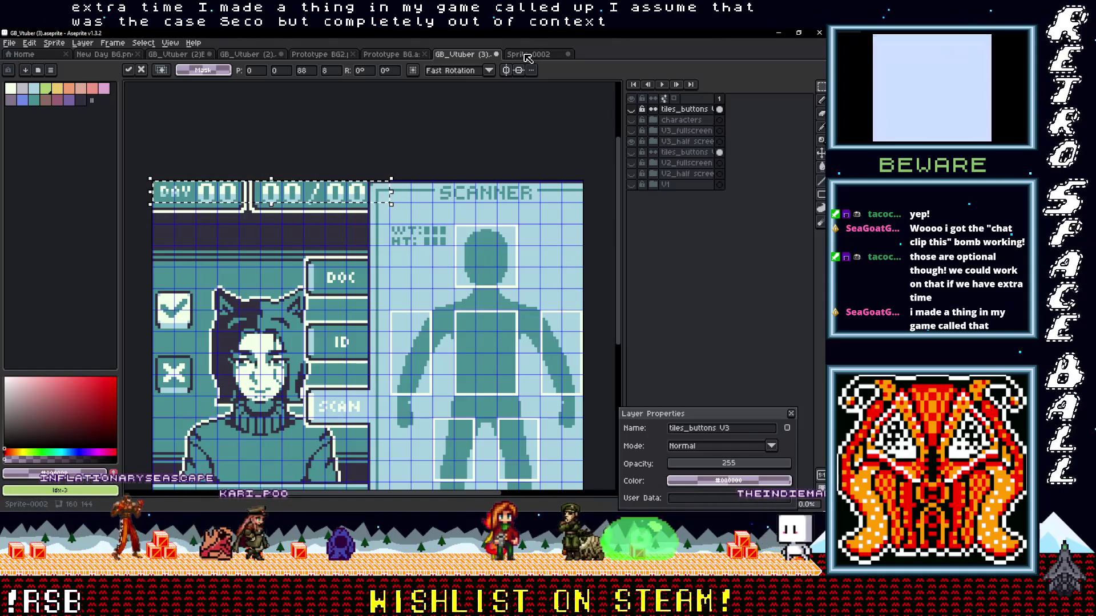
{"action": "left_click", "coordinate": [632, 120]}
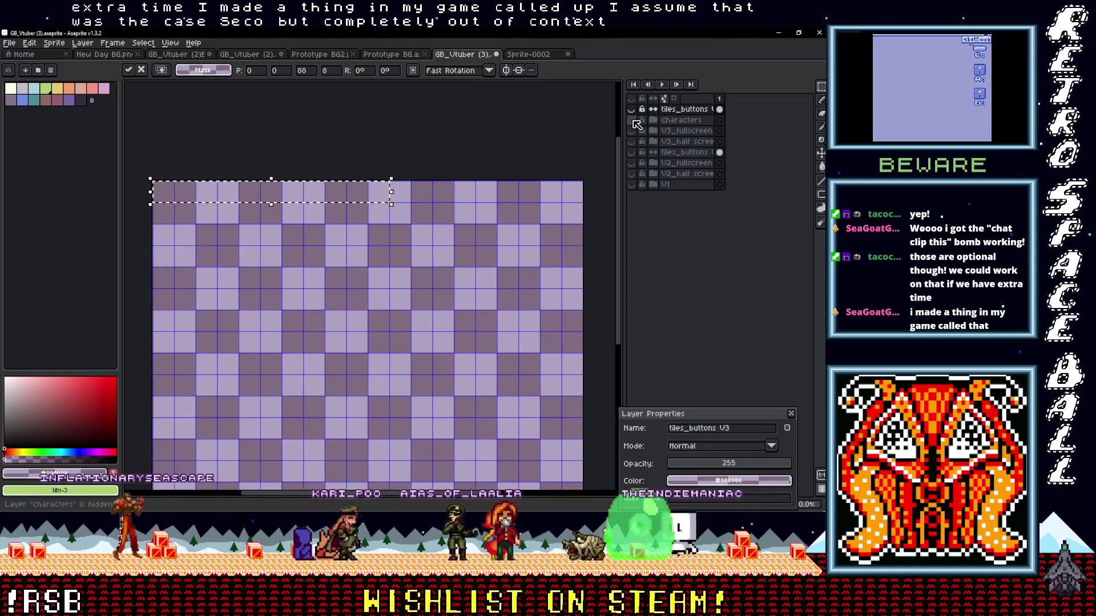
{"action": "left_click", "coordinate": [631, 130]}
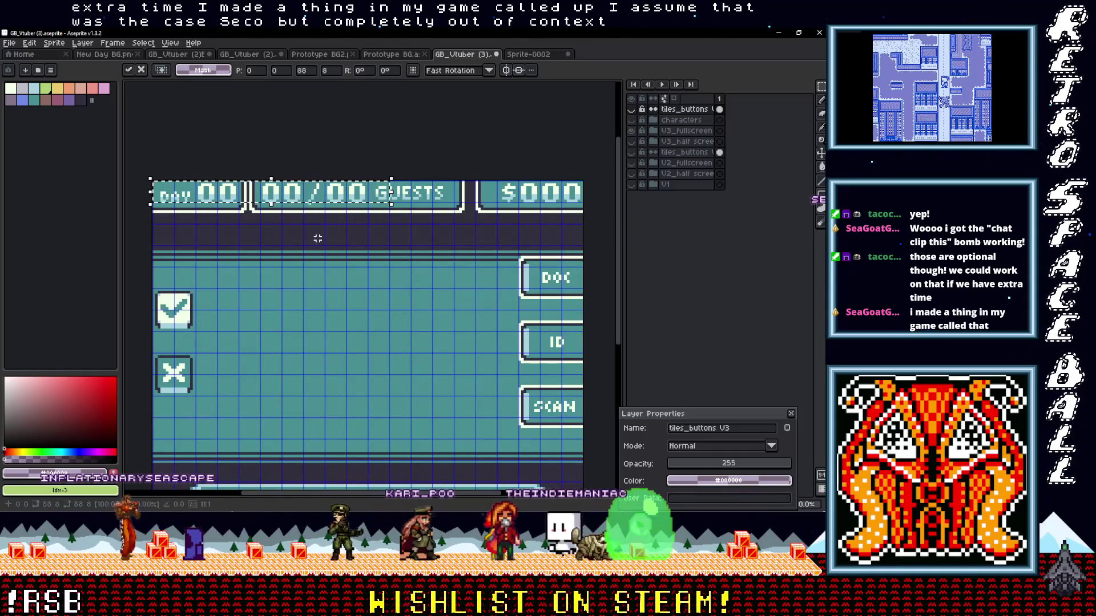
{"action": "scroll", "coordinate": [317, 239], "scroll_direction": "up", "scroll_amount": 1}
{"action": "key", "text": "ctrl+d"}
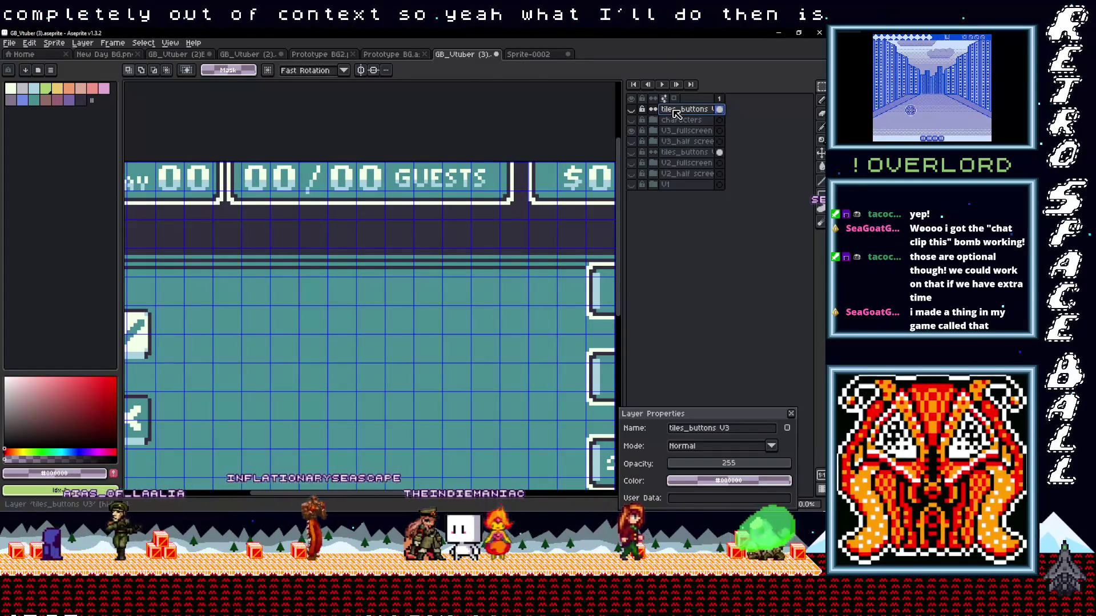
- Add a new empty Layer 24 at the top of the layer stack
{"action": "right_click", "coordinate": [675, 112]}
{"action": "mouse_move", "coordinate": [689, 132]}
{"action": "left_click", "coordinate": [571, 130]}
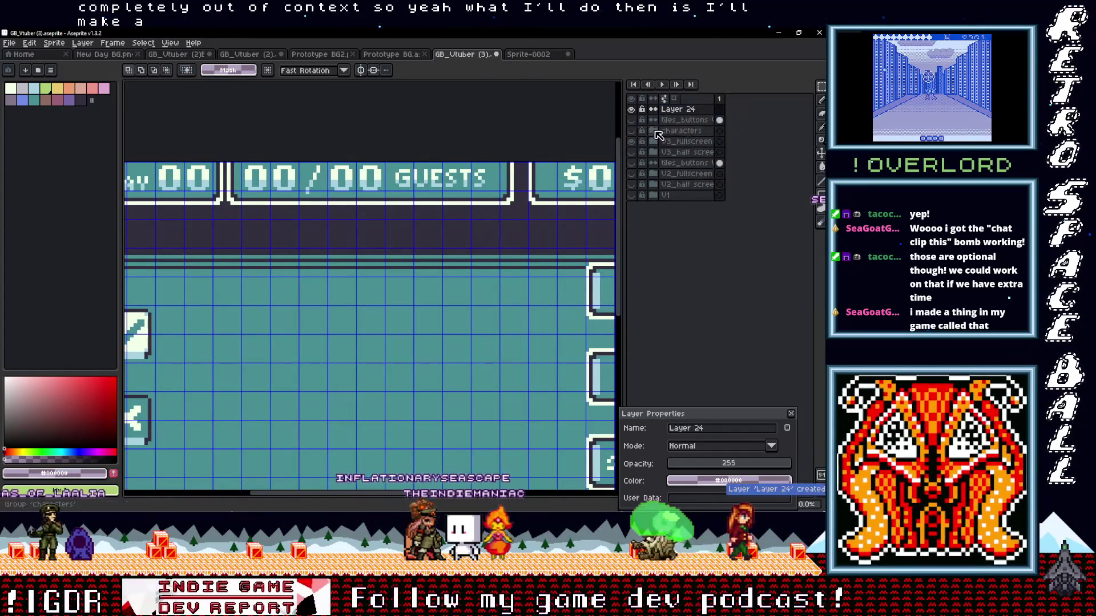
- Sample the teal background and paint it over the Day digits, undoing a stray bucket fill
{"action": "scroll", "coordinate": [512, 152], "scroll_direction": "down", "scroll_amount": 1}
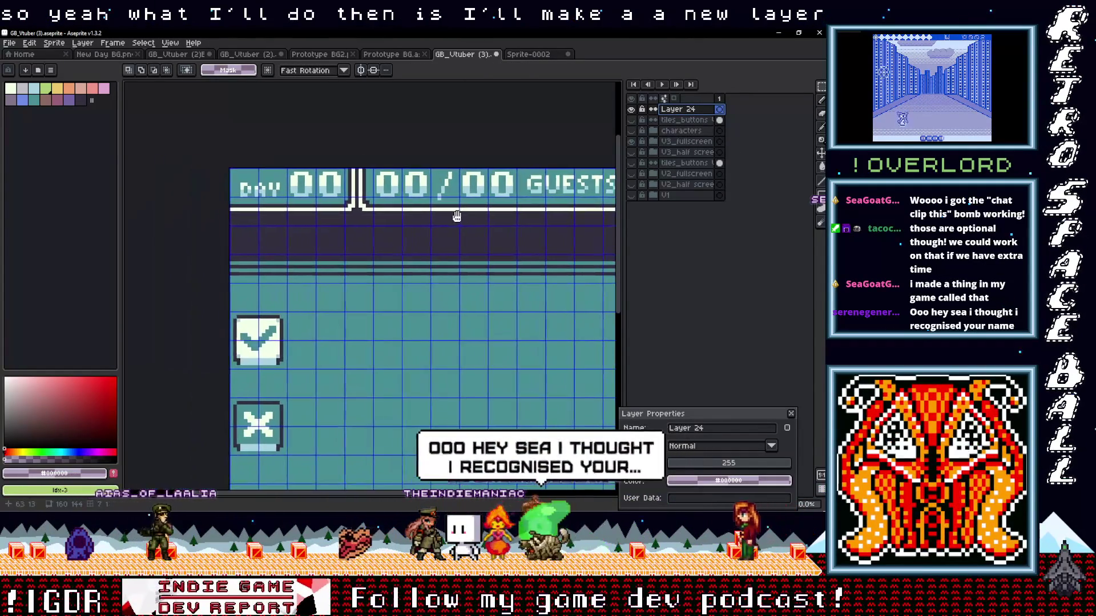
{"action": "scroll", "coordinate": [306, 211], "scroll_direction": "up", "scroll_amount": 4}
{"action": "key", "text": "b"}
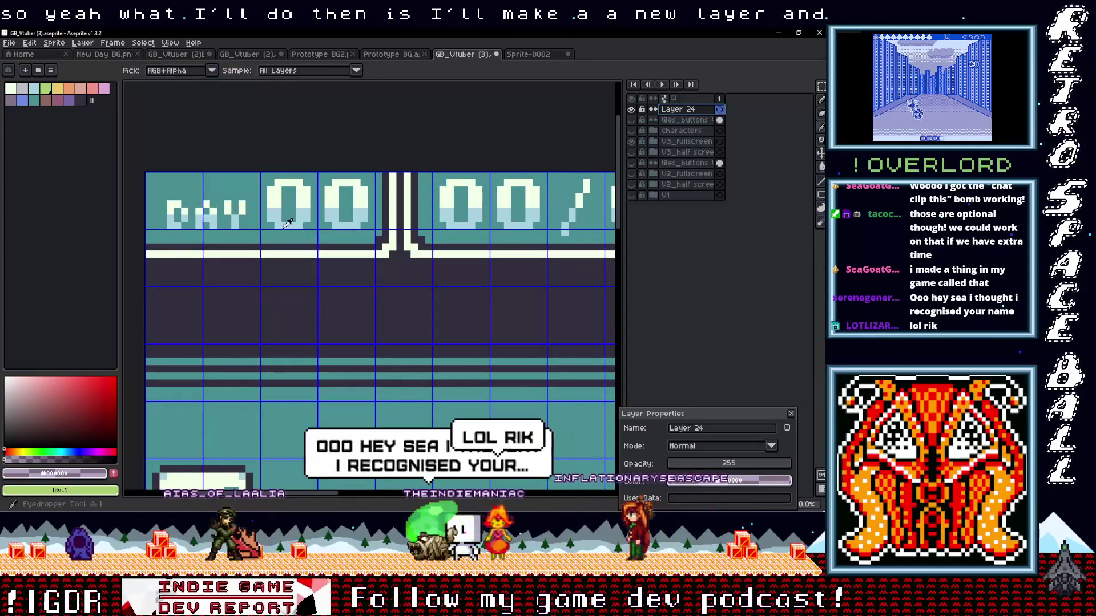
{"action": "left_click", "coordinate": [267, 225], "text": "alt"}
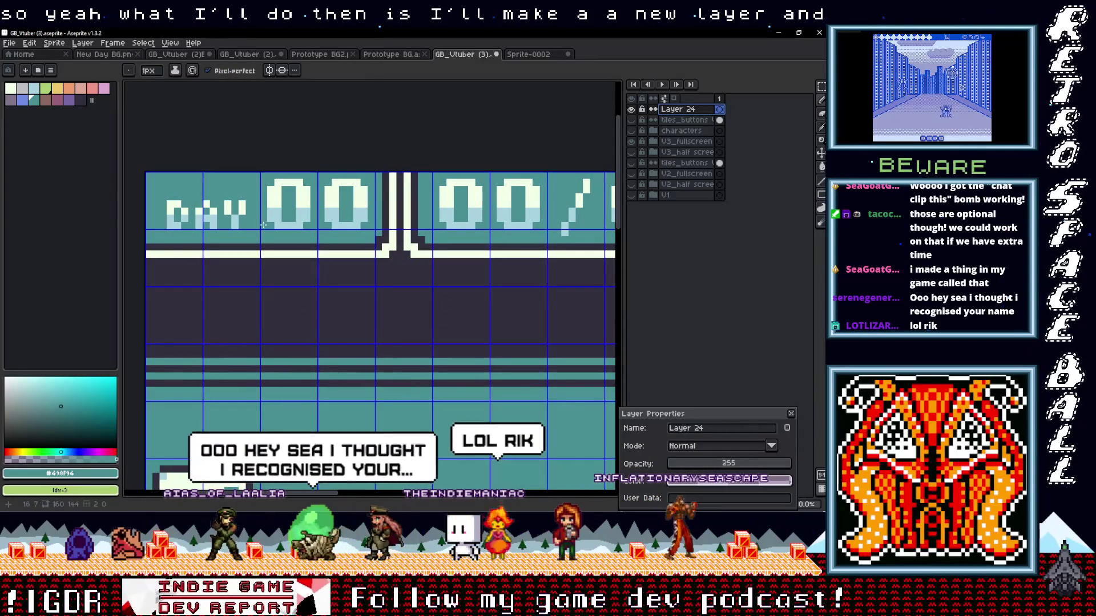
{"action": "left_click_drag", "start_coordinate": [268, 220], "coordinate": [368, 219]}
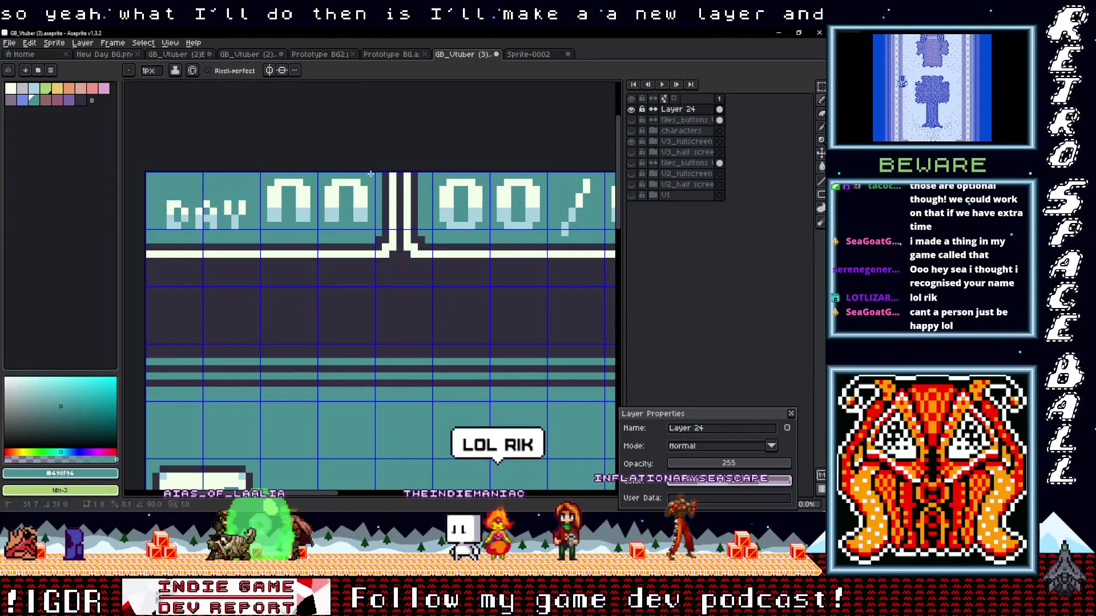
{"action": "key", "text": "g"}
{"action": "left_click", "coordinate": [330, 208]}
{"action": "key", "text": "ctrl+z"}
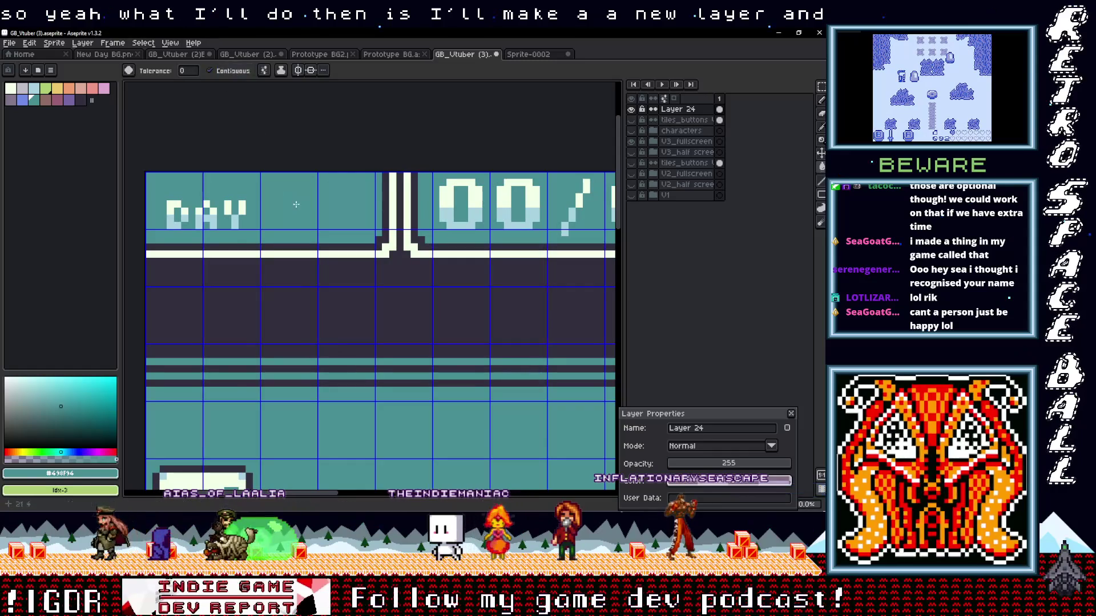
- Marquee-move a blank teal block over the 00/00 Guests counter digits
{"action": "scroll", "coordinate": [354, 257], "scroll_direction": "down", "scroll_amount": 2}
{"action": "mouse_move", "coordinate": [467, 216]}
{"action": "left_mouse_down"}
{"action": "mouse_move", "coordinate": [290, 230]}
{"action": "mouse_move", "coordinate": [371, 228]}
{"action": "left_mouse_up"}
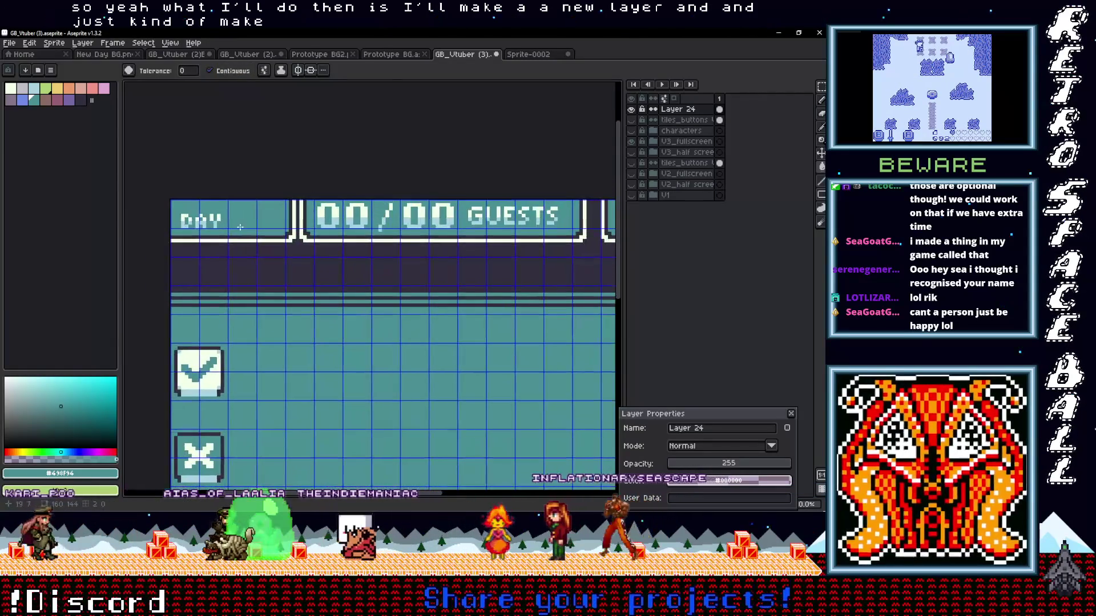
{"action": "scroll", "coordinate": [249, 216], "scroll_direction": "up", "scroll_amount": 1}
{"action": "key", "text": "m"}
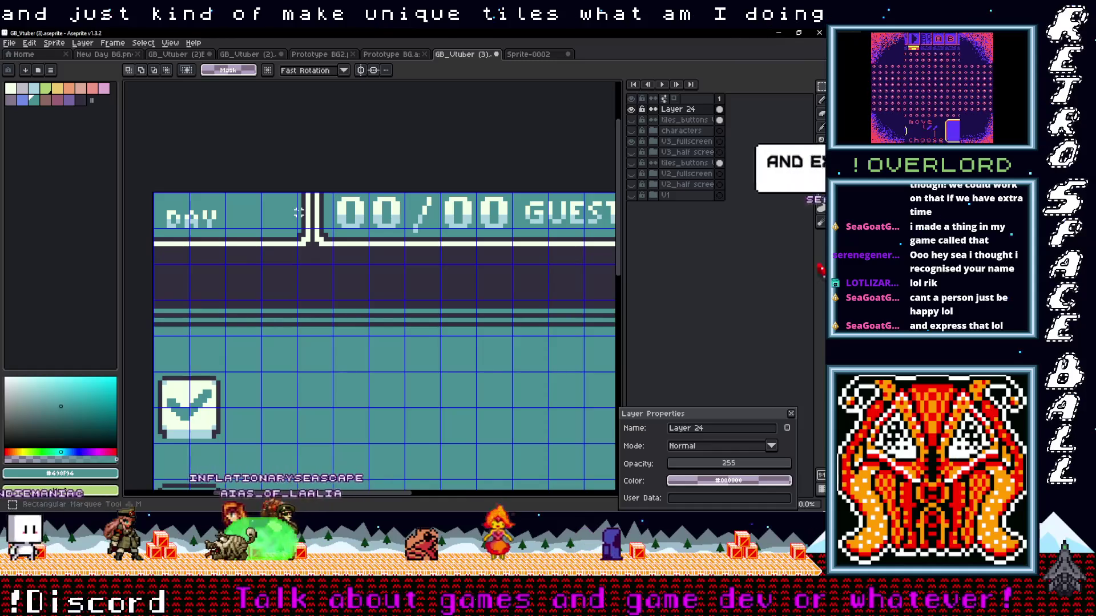
{"action": "mouse_move", "coordinate": [298, 230]}
{"action": "left_mouse_down"}
{"action": "mouse_move", "coordinate": [260, 192]}
{"action": "mouse_move", "coordinate": [245, 211]}
{"action": "mouse_move", "coordinate": [435, 233]}
{"action": "mouse_move", "coordinate": [400, 235]}
{"action": "mouse_move", "coordinate": [431, 223]}
{"action": "left_mouse_up"}
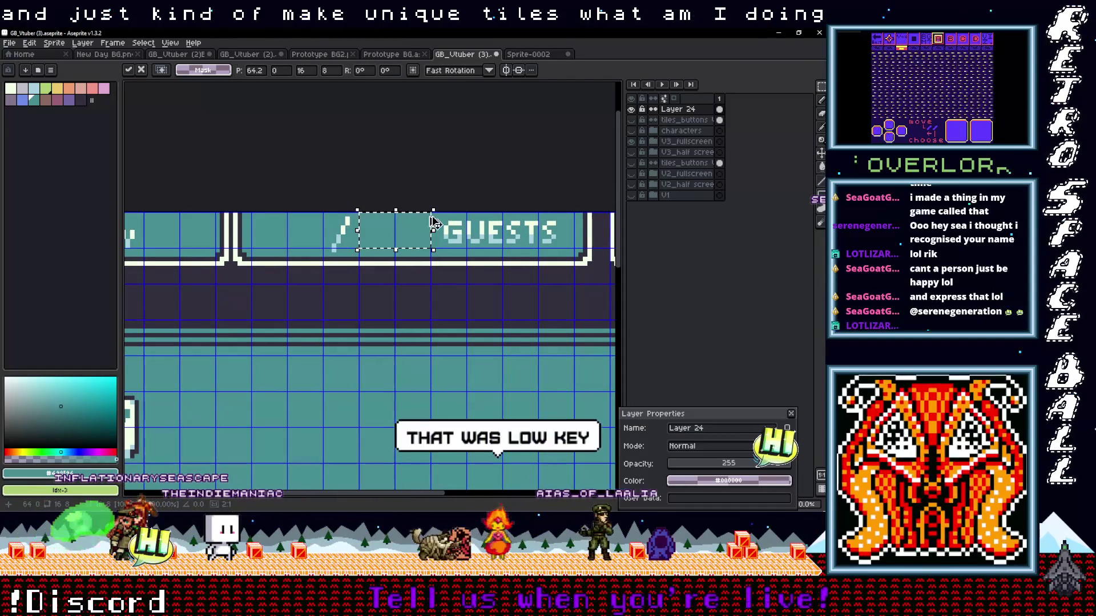
- Add a new Layer 25 above Layer 24
{"action": "right_click", "coordinate": [682, 110]}
{"action": "mouse_move", "coordinate": [700, 130]}
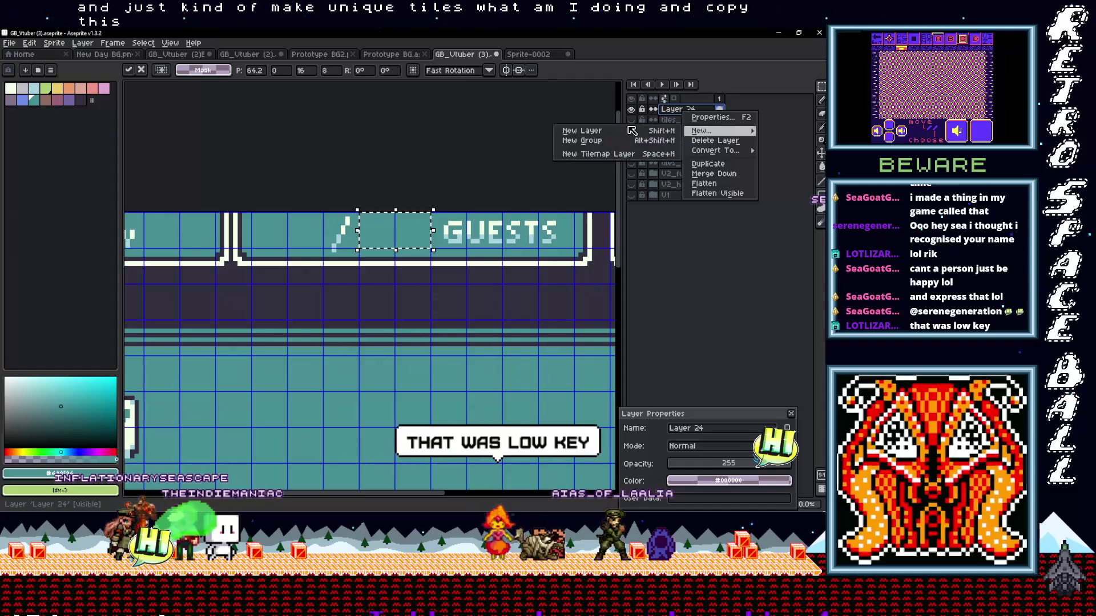
{"action": "right_click", "coordinate": [688, 108]}
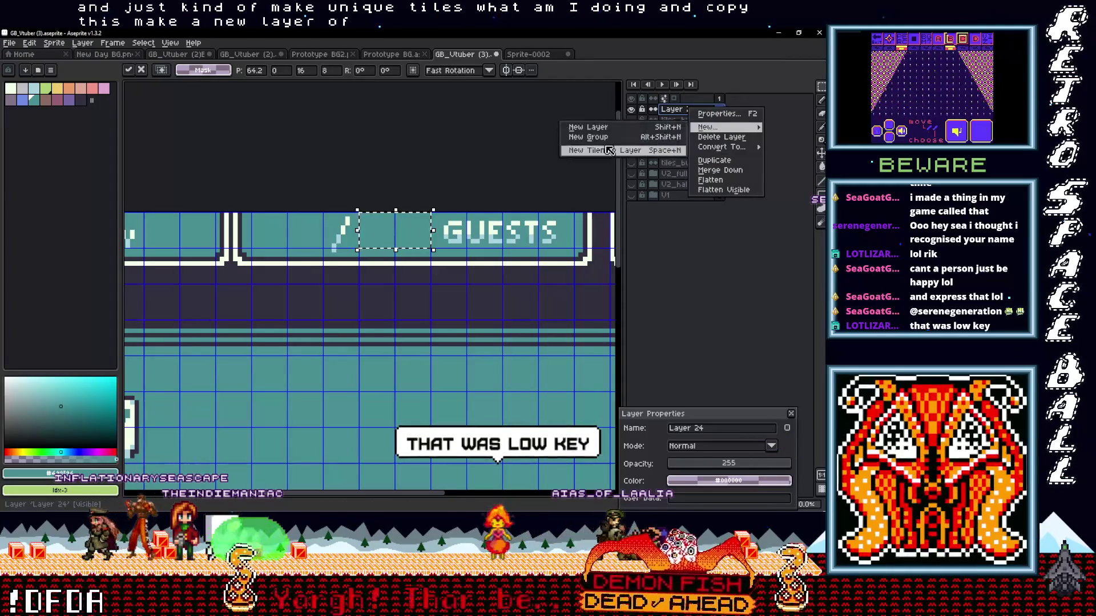
{"action": "left_click", "coordinate": [588, 127]}
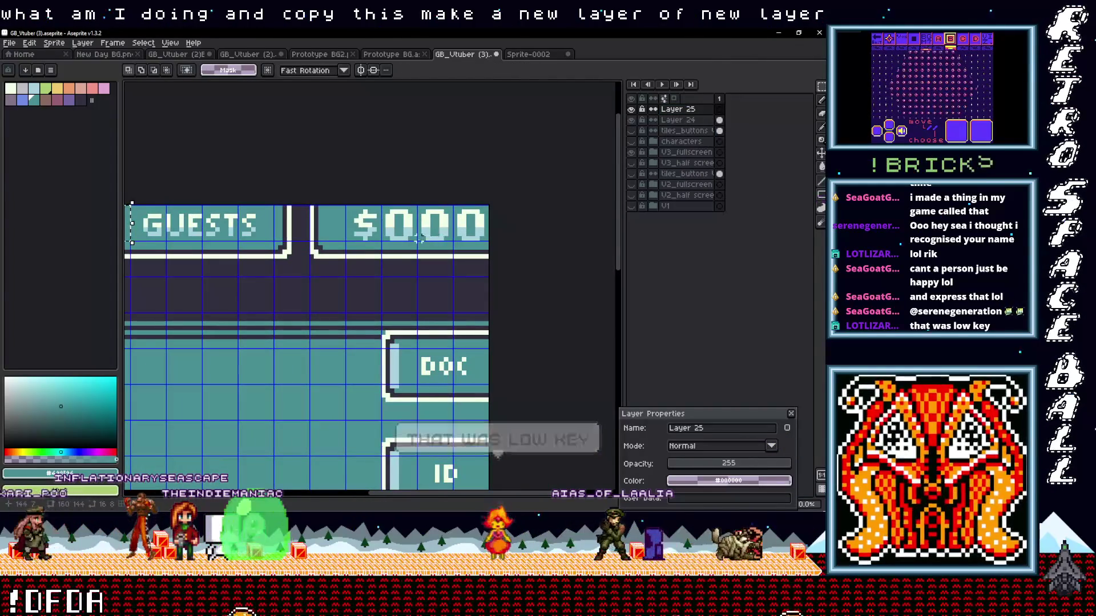
- Paste the blank teal patch and place it over the cash digits after the $
{"action": "key", "text": "ctrl+v"}
{"action": "left_click_drag", "start_coordinate": [423, 238], "coordinate": [402, 237]}
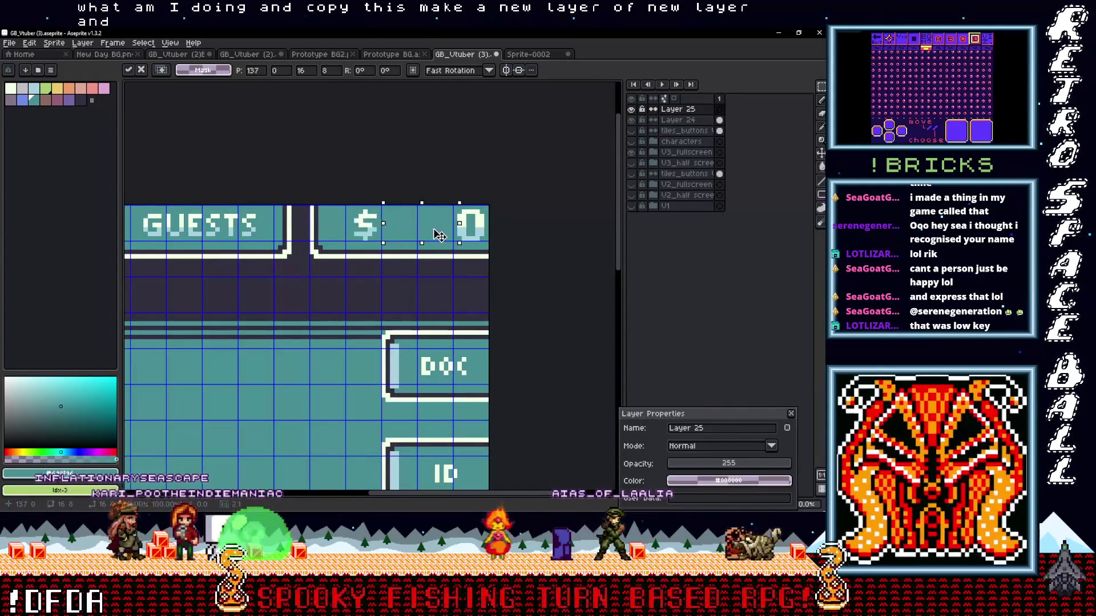
{"action": "scroll", "coordinate": [438, 235], "scroll_direction": "up", "scroll_amount": 2}
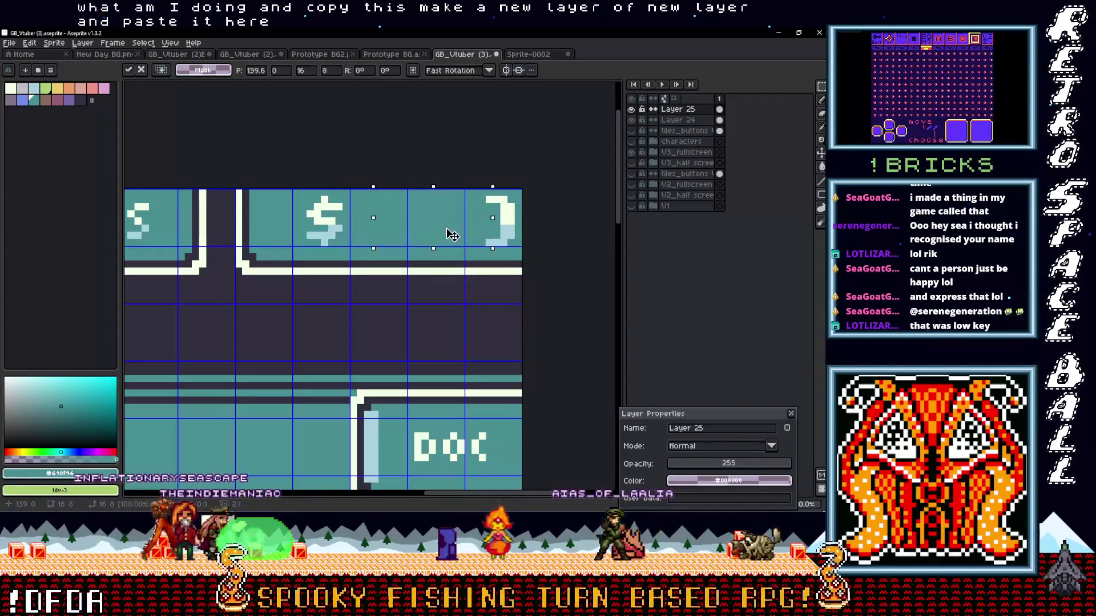
{"action": "scroll", "coordinate": [465, 235], "scroll_direction": "down", "scroll_amount": 2}
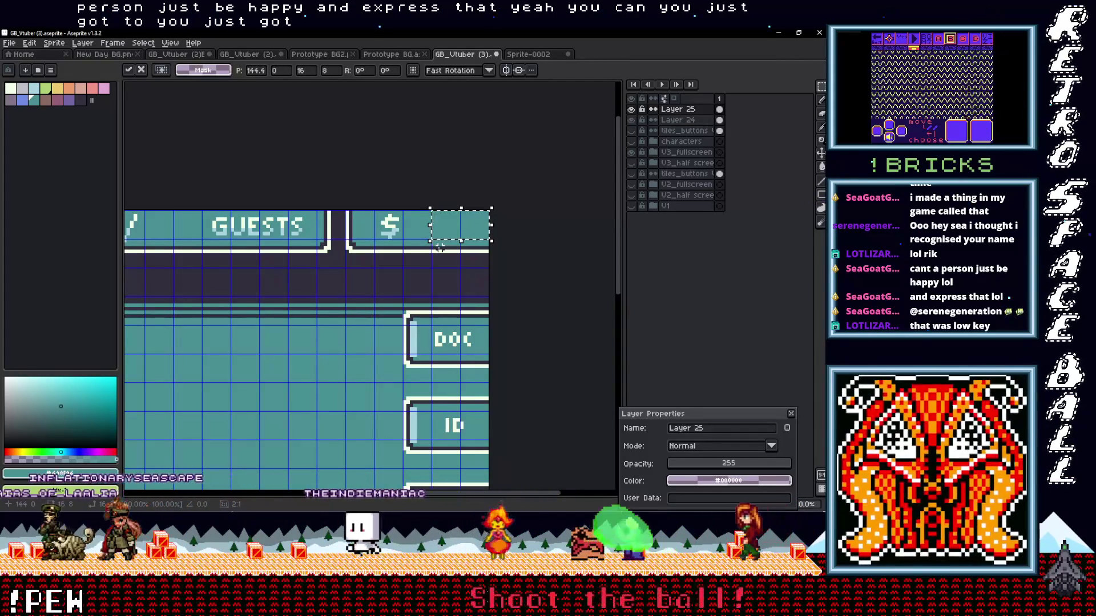
{"action": "scroll", "coordinate": [422, 234], "scroll_direction": "down", "scroll_amount": 2}
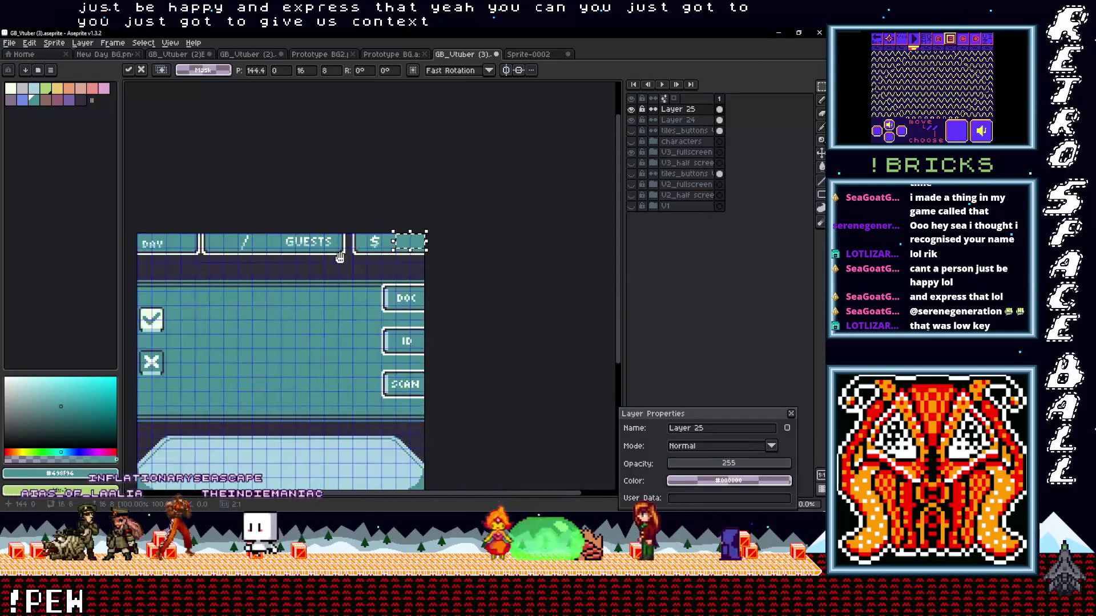
{"action": "scroll", "coordinate": [396, 244], "scroll_direction": "up", "scroll_amount": 1}
{"action": "left_click_drag", "start_coordinate": [396, 244], "coordinate": [434, 150]}
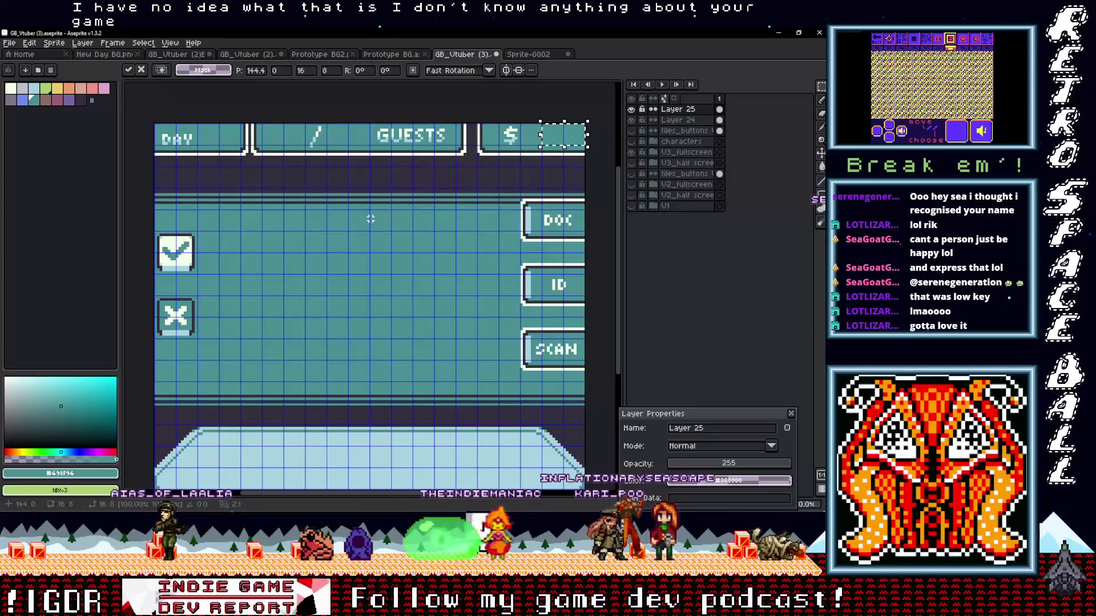
{"action": "left_click", "coordinate": [685, 119]}
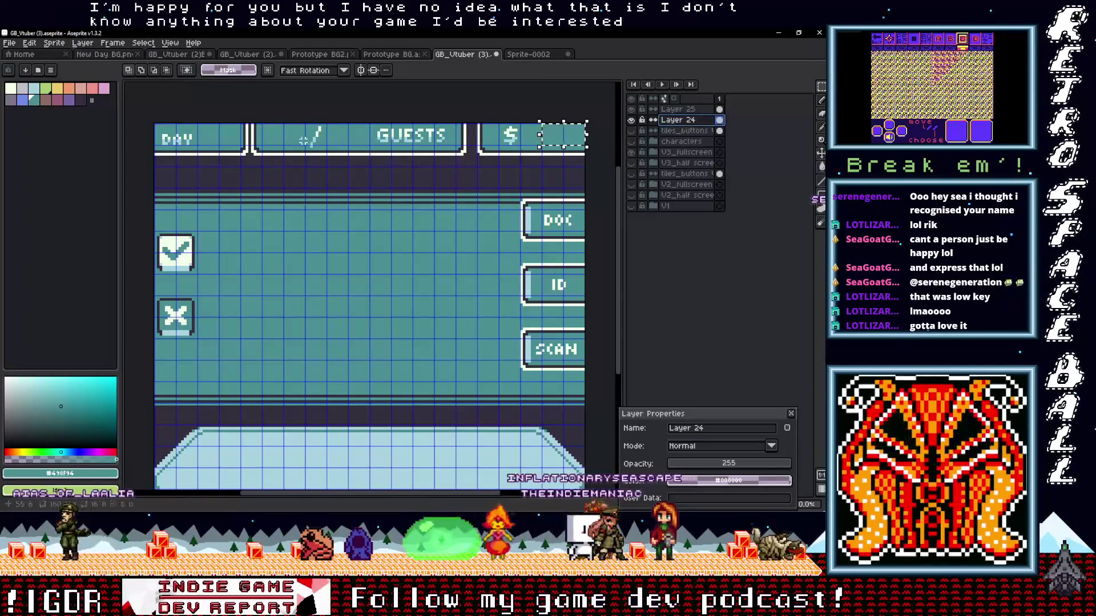
- Sample the light cream text colour and draw a single pixel in the Day box on Layer 24
{"action": "scroll", "coordinate": [275, 209], "scroll_direction": "up", "scroll_amount": 2}
{"action": "scroll", "coordinate": [275, 209], "scroll_direction": "up", "scroll_amount": 1}
{"action": "key", "text": "i"}
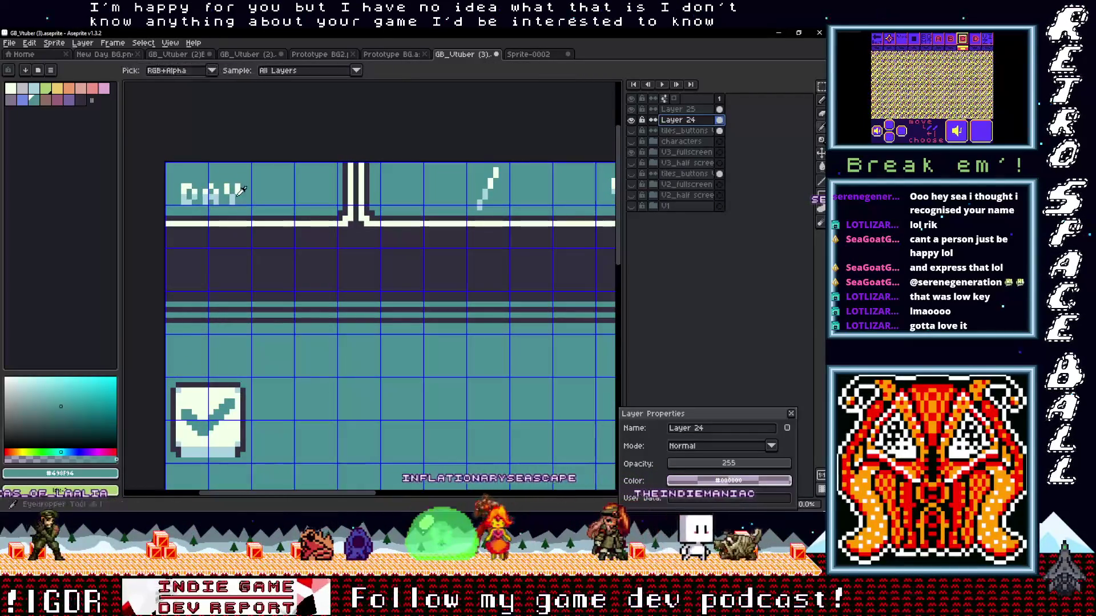
{"action": "left_click", "coordinate": [241, 188]}
{"action": "key", "text": "b"}
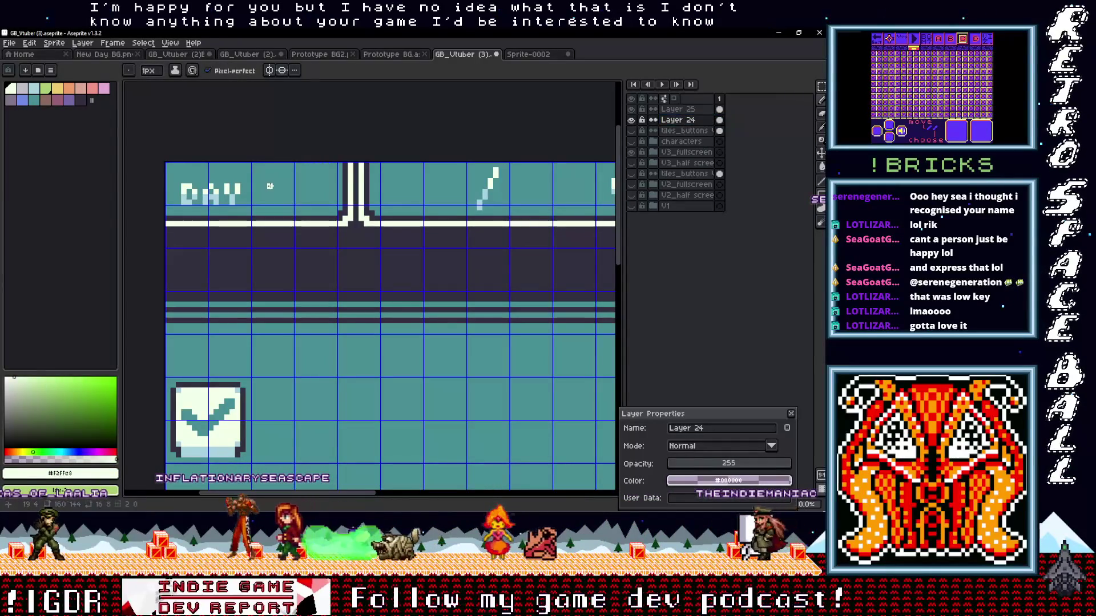
{"action": "left_click", "coordinate": [698, 122]}
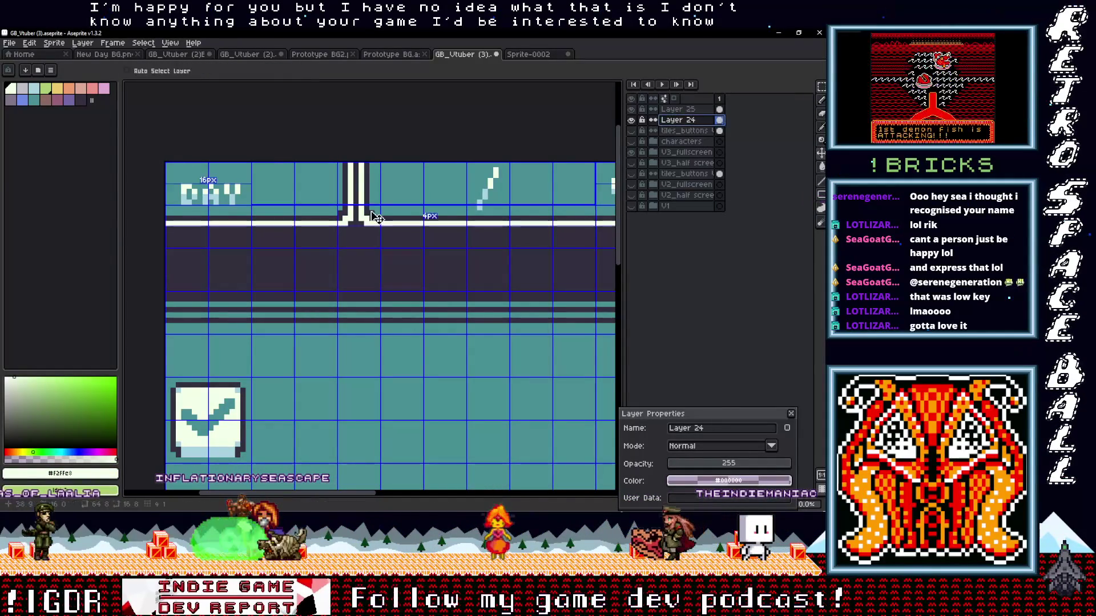
{"action": "scroll", "coordinate": [255, 178], "scroll_direction": "up", "scroll_amount": 2}
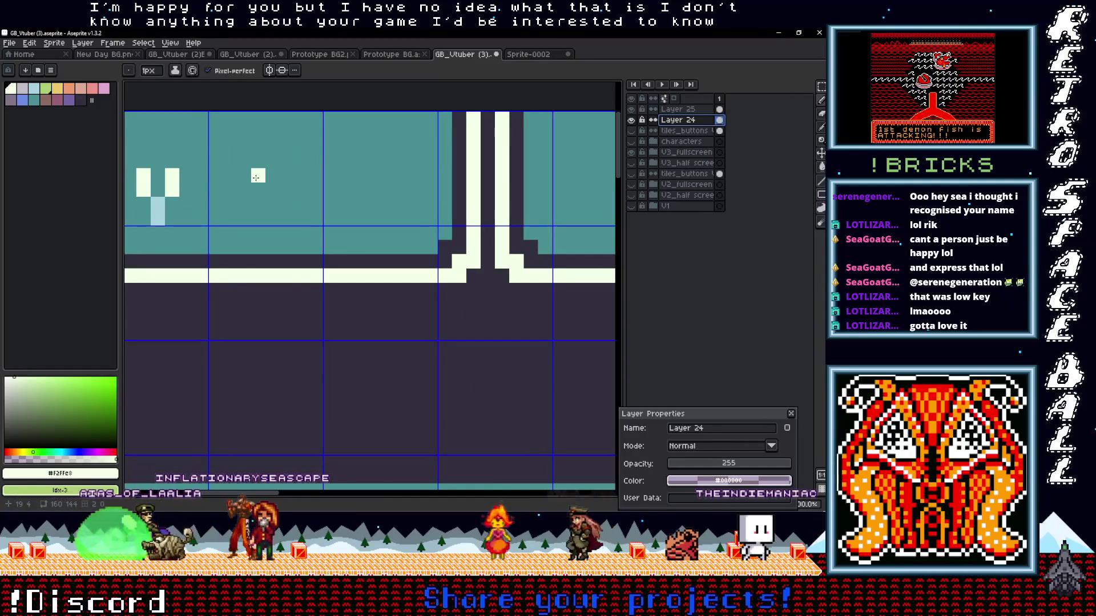
{"action": "left_click", "coordinate": [256, 178]}
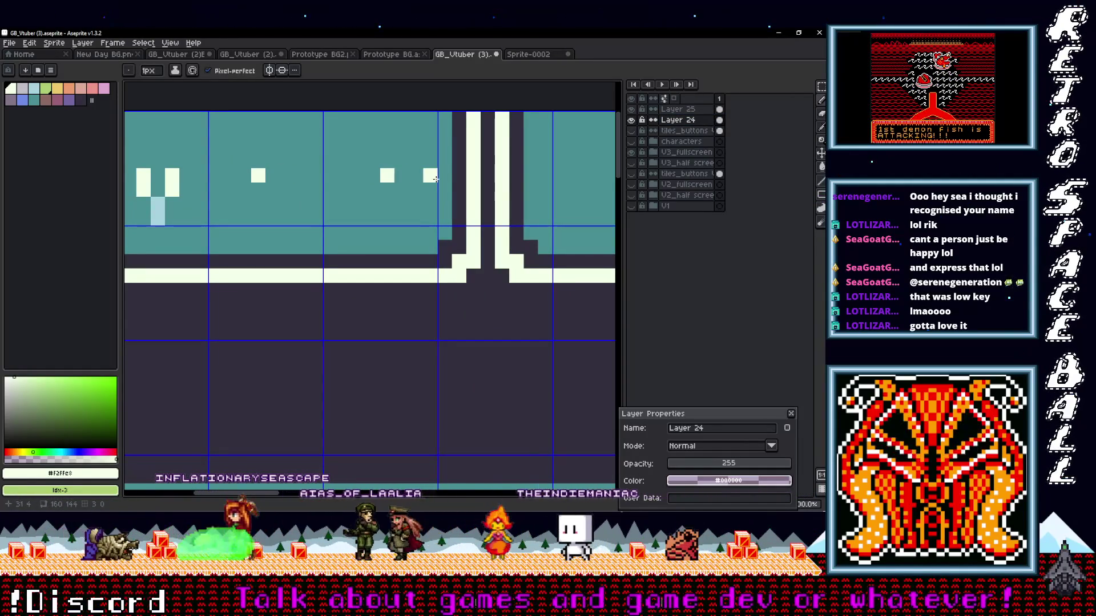
- Add two white placeholder dots along the header bar near DAY and the check/X buttons
{"action": "left_click_drag", "start_coordinate": [435, 180], "coordinate": [271, 200]}
{"action": "scroll", "coordinate": [271, 201], "scroll_direction": "down", "scroll_amount": 1}
{"action": "mouse_move", "coordinate": [334, 174]}
{"action": "left_mouse_down"}
{"action": "mouse_move", "coordinate": [385, 179]}
{"action": "mouse_move", "coordinate": [424, 200]}
{"action": "left_mouse_up"}
{"action": "left_click", "coordinate": [425, 203]}
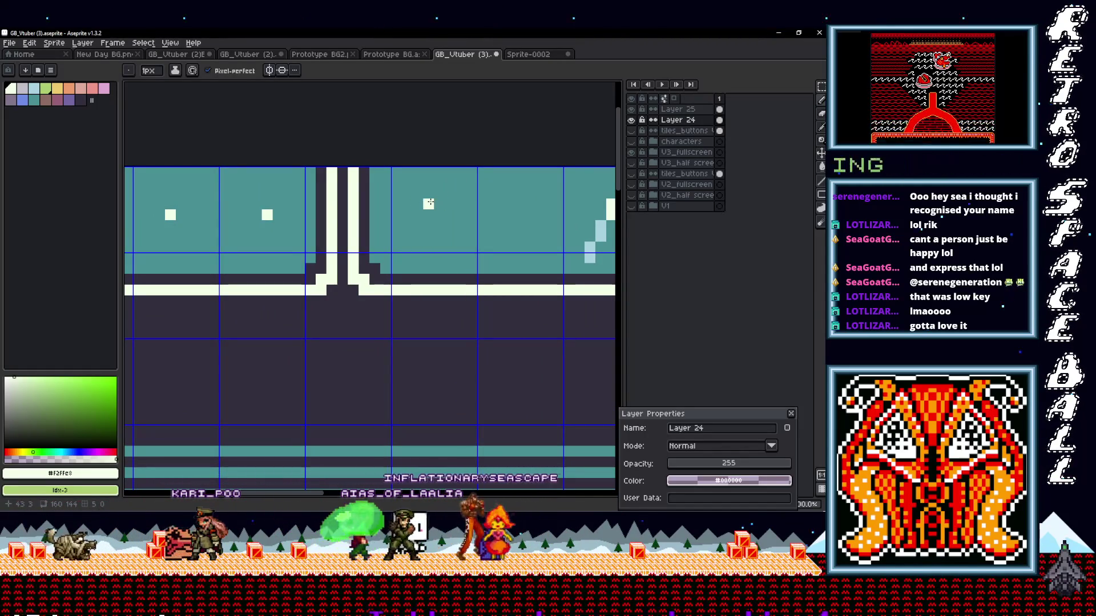
{"action": "left_click", "coordinate": [503, 203]}
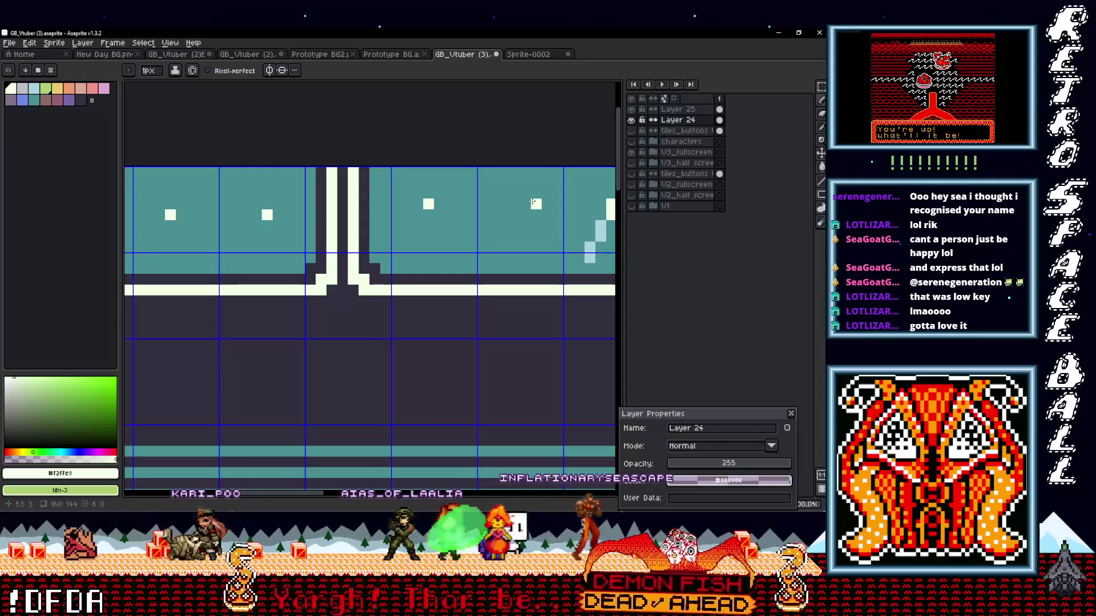
{"action": "scroll", "coordinate": [536, 215], "scroll_direction": "down", "scroll_amount": 3}
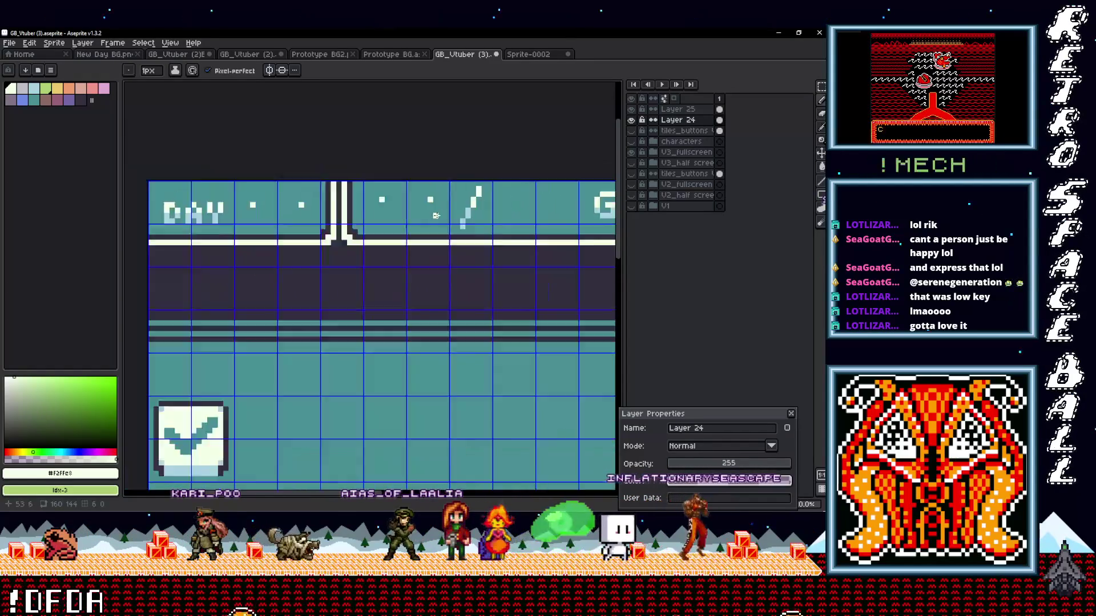
{"action": "scroll", "coordinate": [418, 207], "scroll_direction": "up", "scroll_amount": 4}
{"action": "mouse_move", "coordinate": [418, 207]}
{"action": "left_mouse_down"}
{"action": "mouse_move", "coordinate": [260, 203]}
{"action": "mouse_move", "coordinate": [456, 201]}
{"action": "mouse_move", "coordinate": [577, 215]}
{"action": "left_mouse_up"}
{"action": "scroll", "coordinate": [351, 206], "scroll_direction": "up", "scroll_amount": 1}
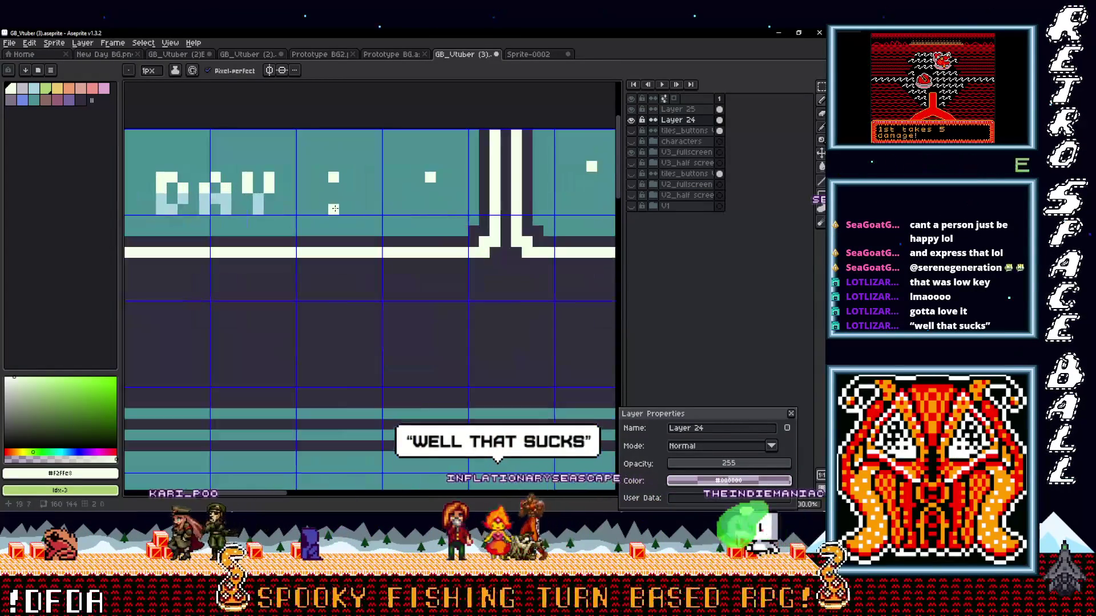
{"action": "scroll", "coordinate": [342, 212], "scroll_direction": "up", "scroll_amount": 1}
- Recolour the three white placeholder dots light blue
{"action": "left_click", "coordinate": [339, 216], "text": "alt"}
{"action": "left_click", "coordinate": [342, 203]}
{"action": "left_click", "coordinate": [438, 203]}
{"action": "scroll", "coordinate": [434, 200], "scroll_direction": "right", "scroll_amount": 3}
{"action": "left_click", "coordinate": [430, 194]}
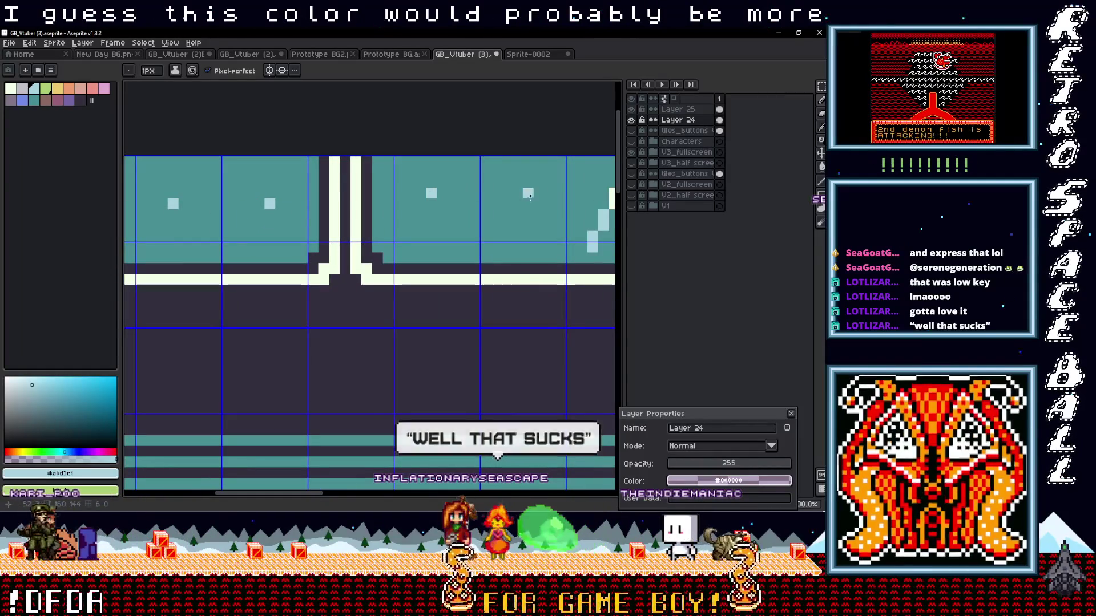
{"action": "scroll", "coordinate": [363, 226], "scroll_direction": "down", "scroll_amount": 2}
{"action": "scroll", "coordinate": [363, 226], "scroll_direction": "right", "scroll_amount": 2}
{"action": "scroll", "coordinate": [402, 216], "scroll_direction": "up", "scroll_amount": 1}
{"action": "scroll", "coordinate": [402, 217], "scroll_direction": "up", "scroll_amount": 1}
{"action": "scroll", "coordinate": [488, 236], "scroll_direction": "down", "scroll_amount": 1}
{"action": "scroll", "coordinate": [489, 236], "scroll_direction": "up", "scroll_amount": 1}
{"action": "scroll", "coordinate": [481, 242], "scroll_direction": "right", "scroll_amount": 1}
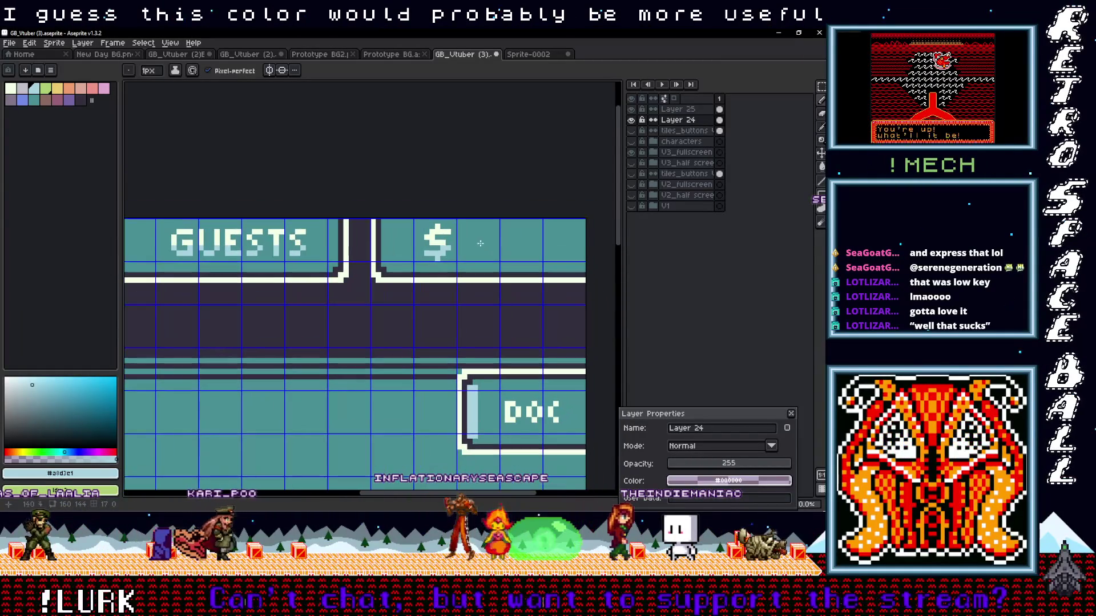
{"action": "key", "text": "i"}
{"action": "scroll", "coordinate": [338, 239], "scroll_direction": "left", "scroll_amount": 5}
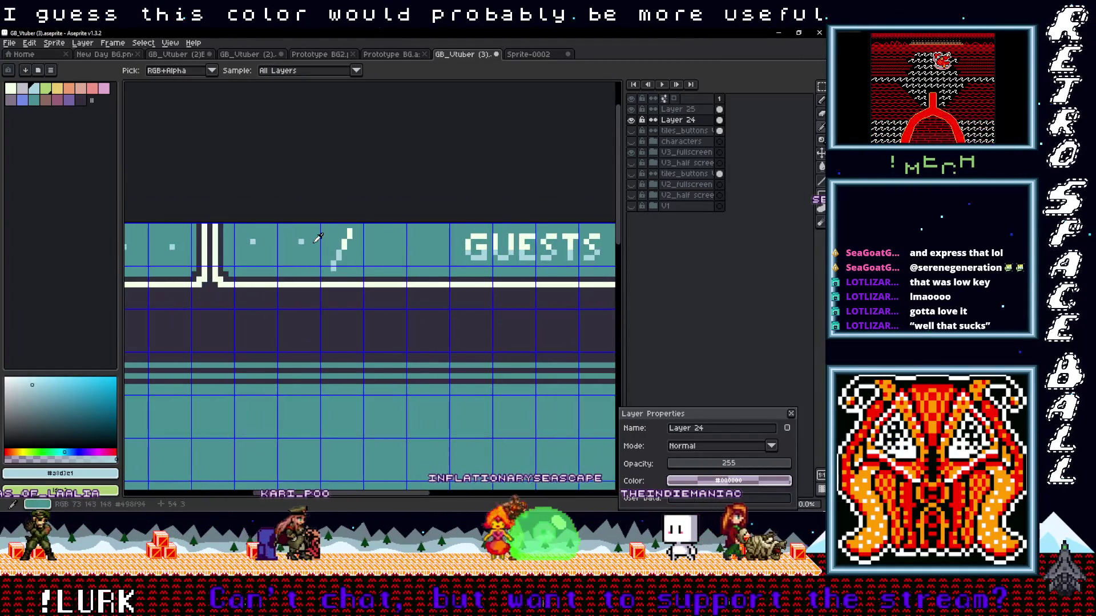
- Select the cell of dots before GUESTS and move it into position on Layer 24, committing the move
{"action": "left_click", "coordinate": [678, 109]}
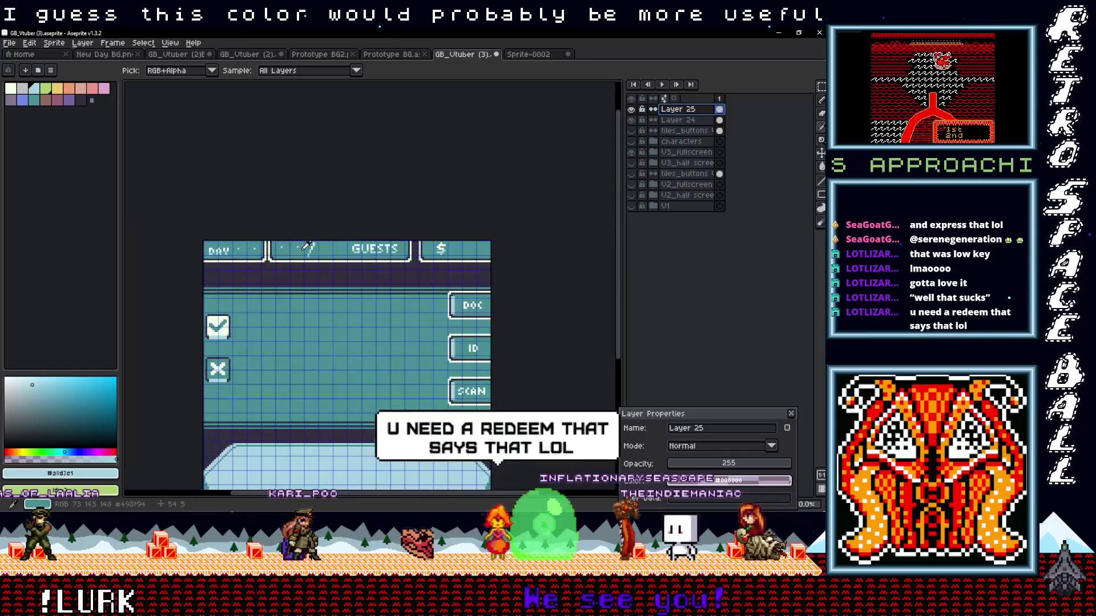
{"action": "scroll", "coordinate": [391, 247], "scroll_direction": "down", "scroll_amount": 1}
{"action": "scroll", "coordinate": [391, 247], "scroll_direction": "up", "scroll_amount": 2}
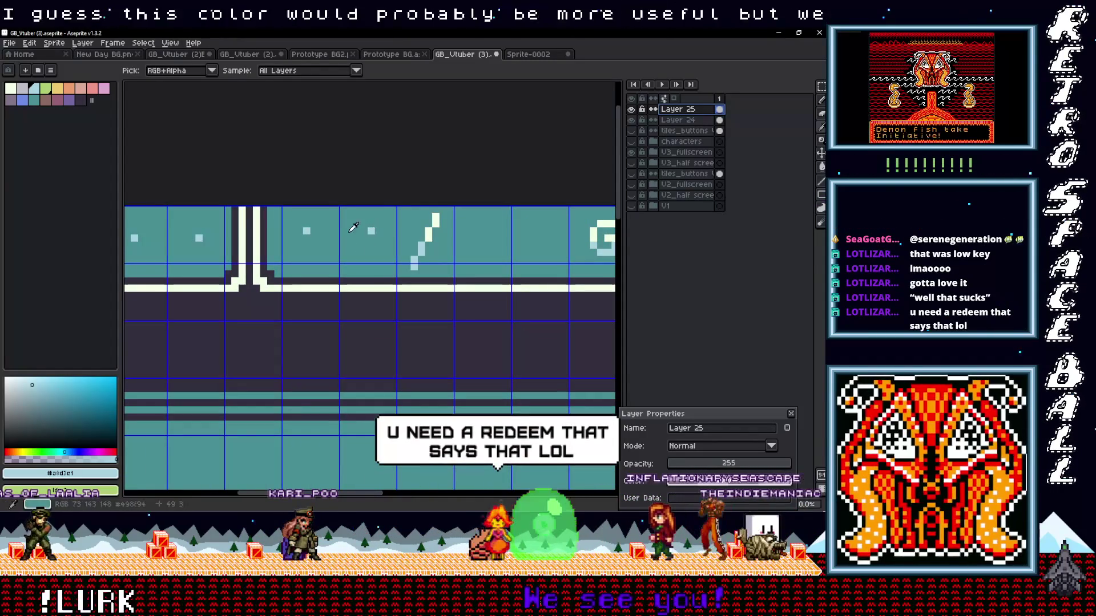
{"action": "key", "text": "m"}
{"action": "mouse_move", "coordinate": [371, 237]}
{"action": "left_mouse_down"}
{"action": "mouse_move", "coordinate": [300, 245]}
{"action": "mouse_move", "coordinate": [426, 252]}
{"action": "left_mouse_up"}
{"action": "left_click", "coordinate": [719, 120]}
{"action": "mouse_move", "coordinate": [532, 257]}
{"action": "left_mouse_down"}
{"action": "mouse_move", "coordinate": [507, 265]}
{"action": "mouse_move", "coordinate": [351, 243]}
{"action": "mouse_move", "coordinate": [362, 249]}
{"action": "mouse_move", "coordinate": [306, 250]}
{"action": "mouse_move", "coordinate": [361, 251]}
{"action": "left_mouse_up"}
{"action": "key", "text": "Return"}
{"action": "scroll", "coordinate": [500, 260], "scroll_direction": "down", "scroll_amount": 1}
{"action": "scroll", "coordinate": [362, 250], "scroll_direction": "up", "scroll_amount": 1}
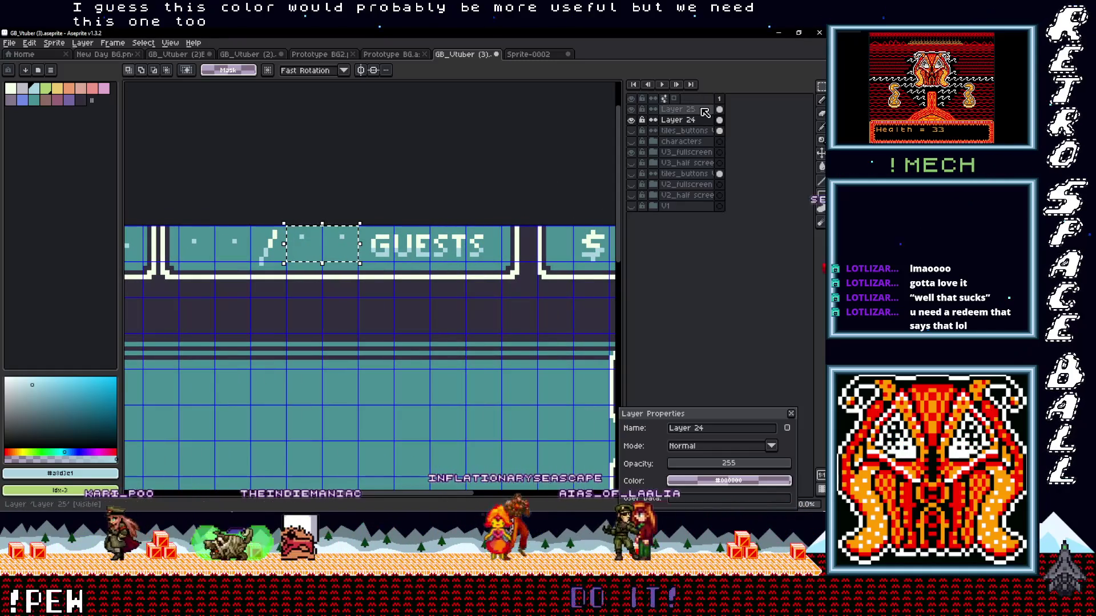
{"action": "scroll", "coordinate": [483, 246], "scroll_direction": "right", "scroll_amount": 5}
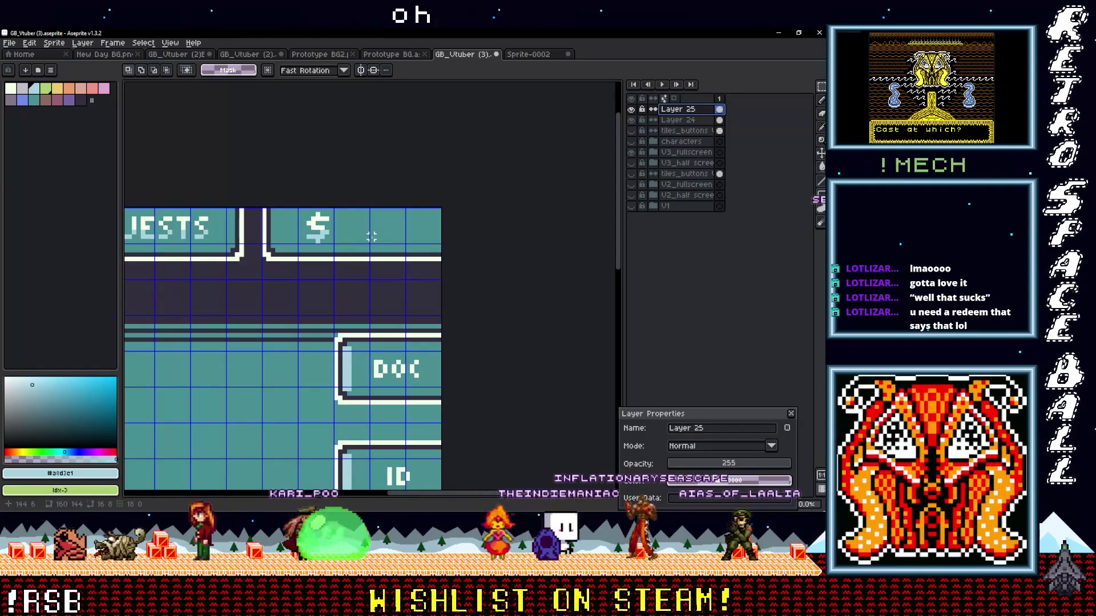
- Paste the two light placeholder pixels after the $ sign and commit them
{"action": "scroll", "coordinate": [371, 236], "scroll_direction": "up", "scroll_amount": 2}
{"action": "left_click_drag", "start_coordinate": [373, 265], "coordinate": [372, 268]}
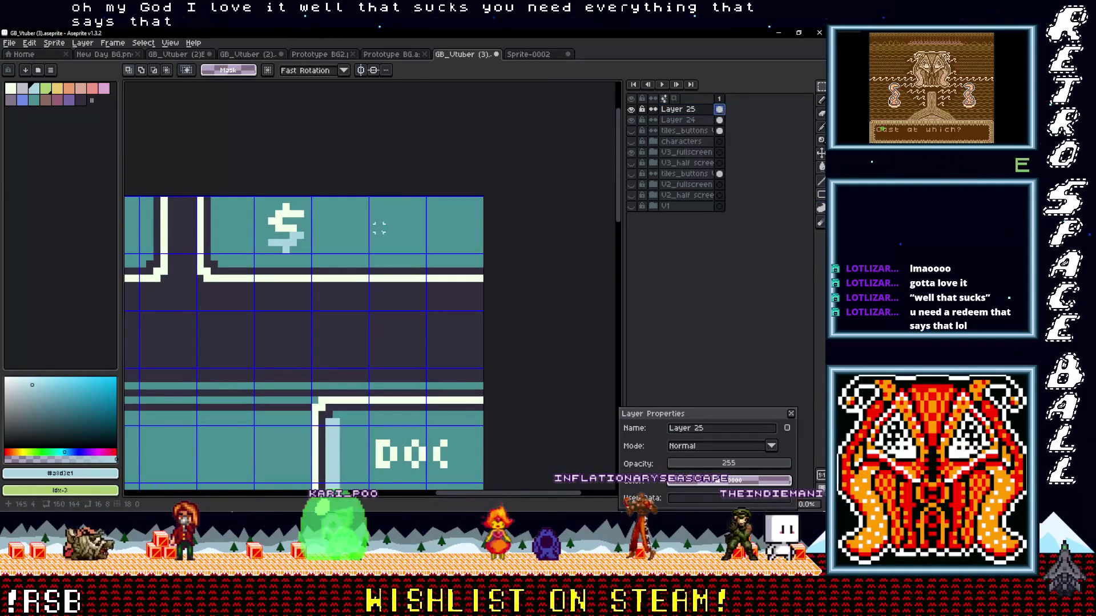
{"action": "key", "text": "ctrl+v"}
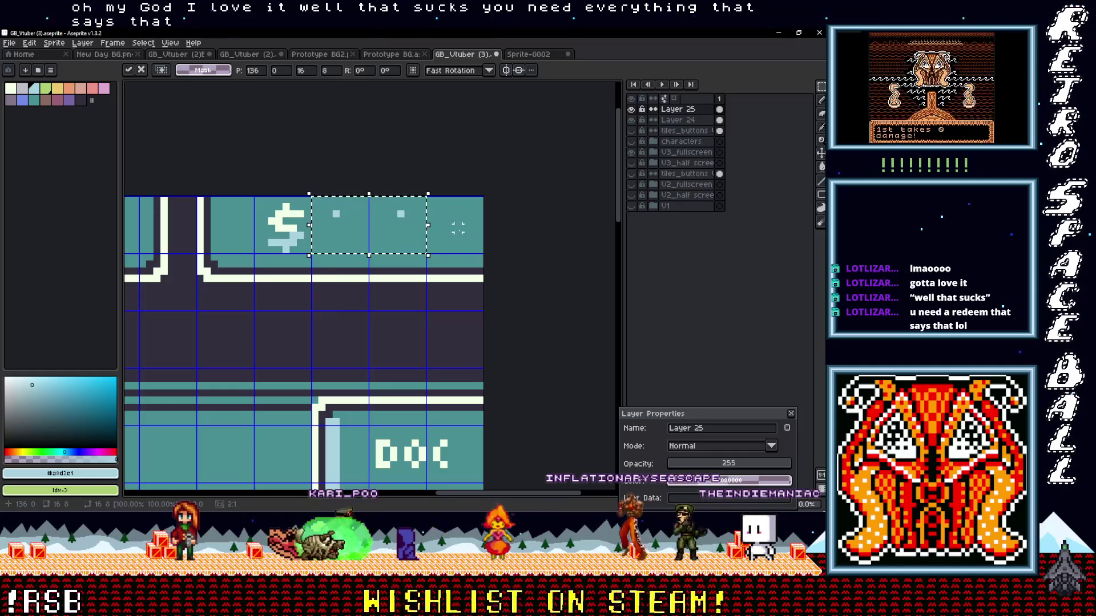
{"action": "key", "text": "Return"}
- Add light-blue digit dots in the cash box and paint the stray pixels teal
{"action": "scroll", "coordinate": [407, 205], "scroll_direction": "up", "scroll_amount": 1}
{"action": "key", "text": "i"}
{"action": "left_click", "coordinate": [296, 205]}
{"action": "left_click", "coordinate": [325, 200]}
{"action": "key", "text": "b"}
{"action": "left_click", "coordinate": [306, 204]}
{"action": "left_click", "coordinate": [404, 204]}
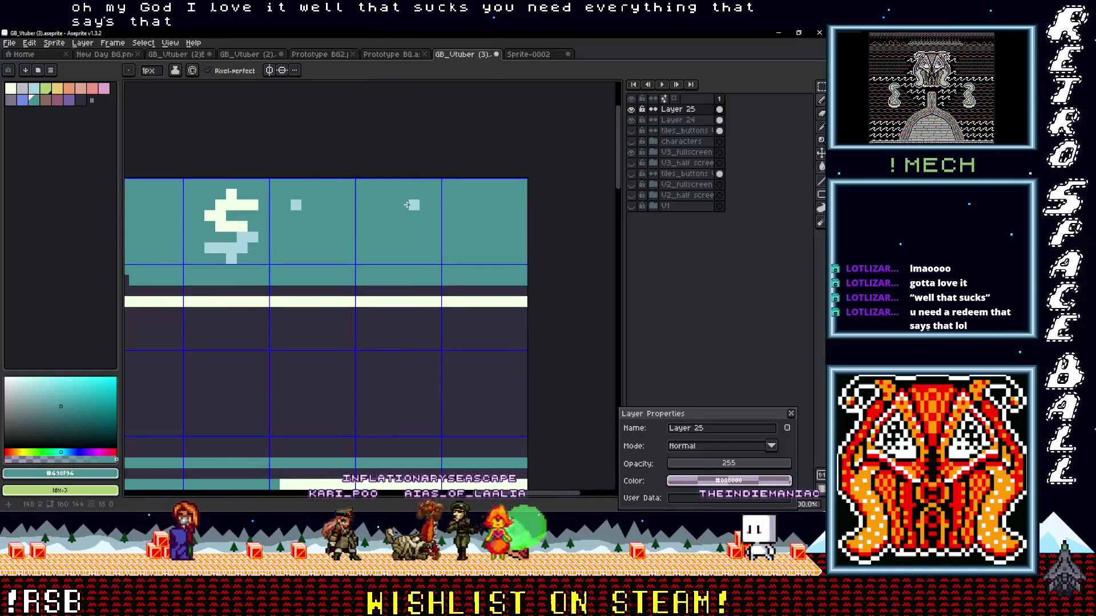
{"action": "left_click", "coordinate": [413, 204], "text": "alt"}
{"action": "left_click", "coordinate": [478, 204]}
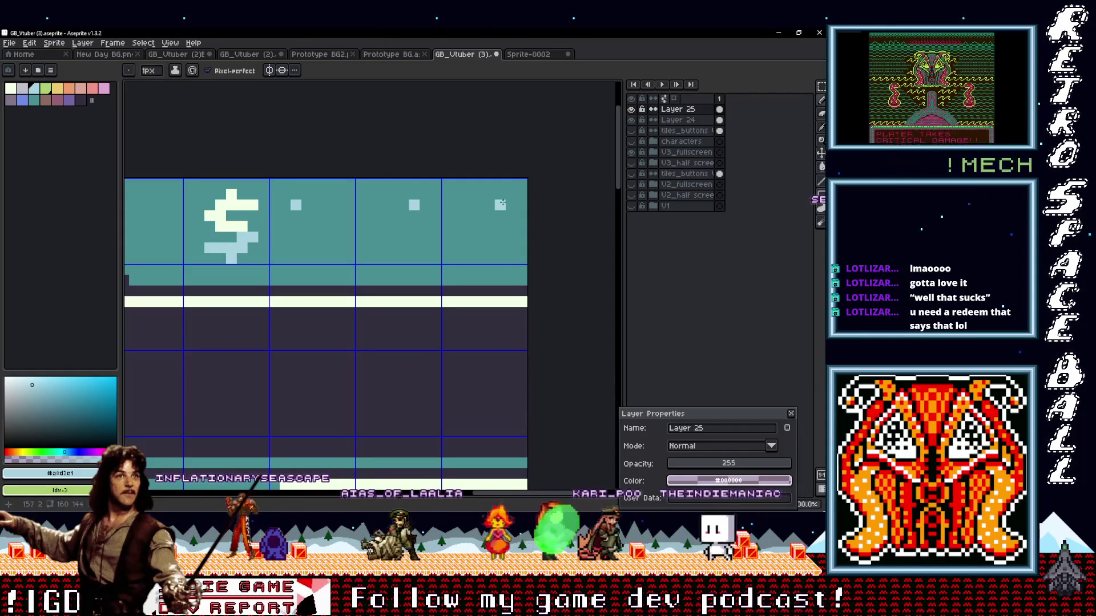
{"action": "scroll", "coordinate": [506, 202], "scroll_direction": "down", "scroll_amount": 2}
{"action": "mouse_move", "coordinate": [401, 236]}
{"action": "left_mouse_down"}
{"action": "mouse_move", "coordinate": [522, 237]}
{"action": "mouse_move", "coordinate": [353, 246]}
{"action": "left_mouse_up"}
{"action": "scroll", "coordinate": [465, 237], "scroll_direction": "up", "scroll_amount": 2}
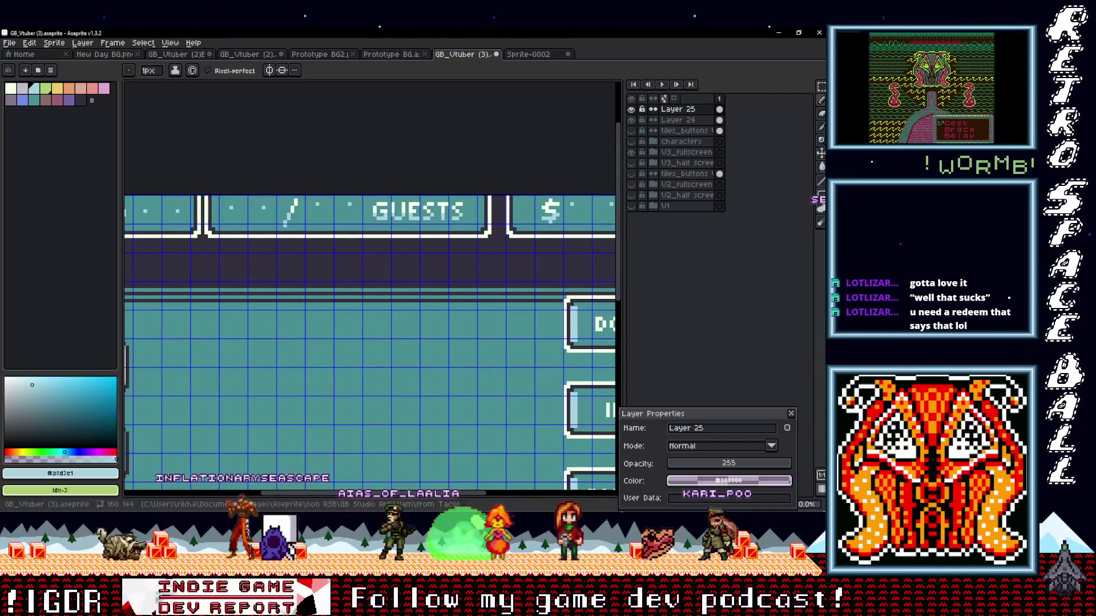
- Turn on the characters layer so the cat-eared portrait shows on the full-screen mockup
{"action": "scroll", "coordinate": [420, 228], "scroll_direction": "down", "scroll_amount": 1}
{"action": "mouse_move", "coordinate": [419, 228]}
{"action": "left_mouse_down"}
{"action": "mouse_move", "coordinate": [395, 228]}
{"action": "mouse_move", "coordinate": [423, 158]}
{"action": "mouse_move", "coordinate": [415, 170]}
{"action": "left_mouse_up"}
{"action": "scroll", "coordinate": [394, 227], "scroll_direction": "up", "scroll_amount": 1}
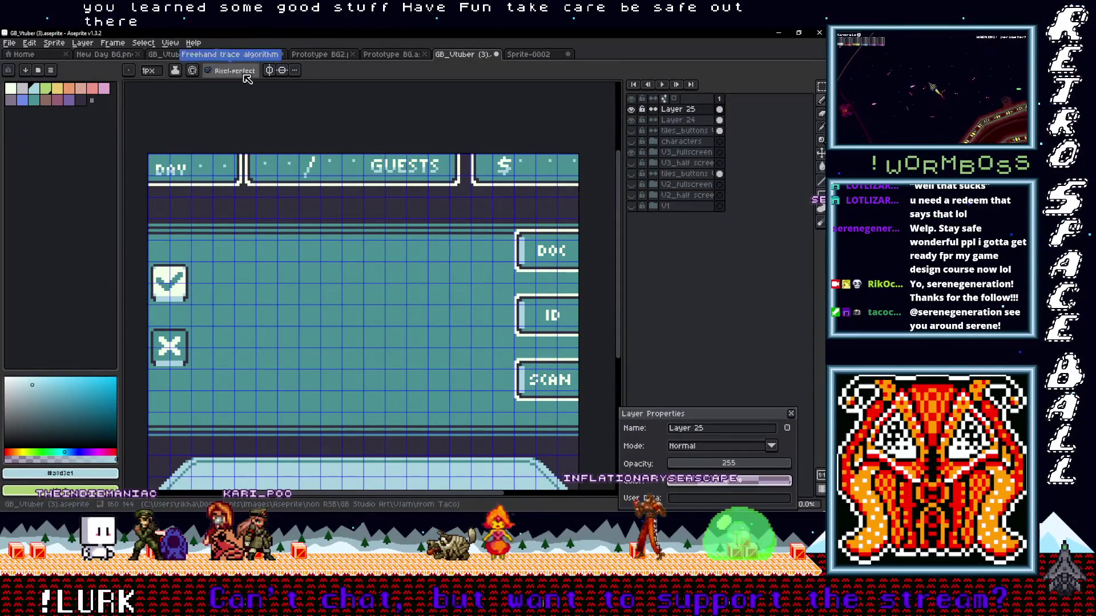
{"action": "scroll", "coordinate": [399, 226], "scroll_direction": "down", "scroll_amount": 3}
{"action": "scroll", "coordinate": [399, 225], "scroll_direction": "up", "scroll_amount": 1}
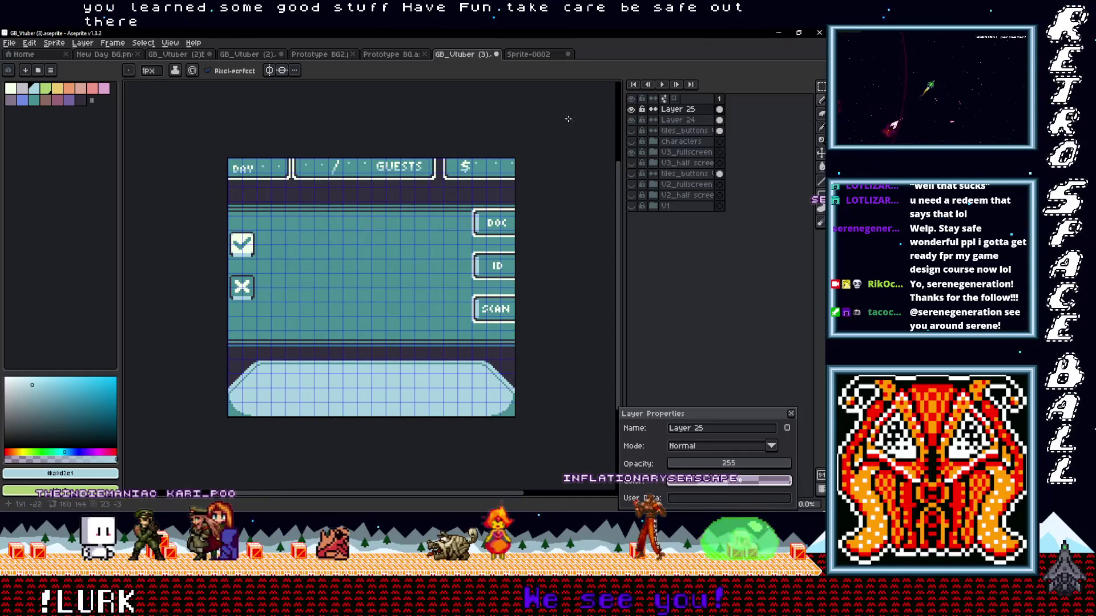
{"action": "left_click", "coordinate": [631, 141]}
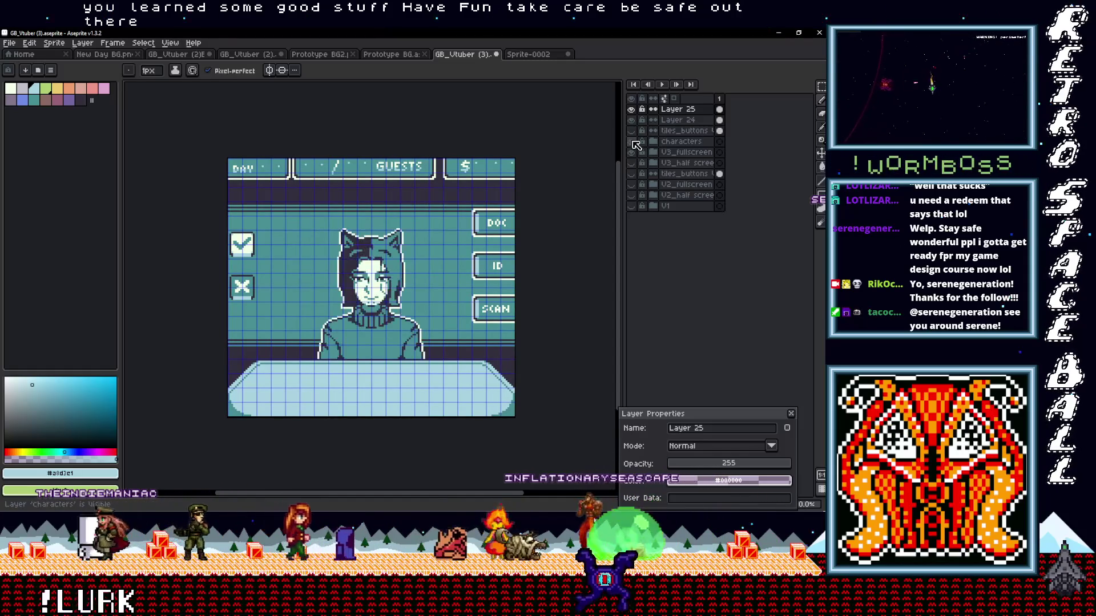
{"action": "left_click", "coordinate": [9, 42]}
- Export the mockup over GB_Vtuber Full Screen.png, confirming the overwrite
{"action": "mouse_move", "coordinate": [34, 131]}
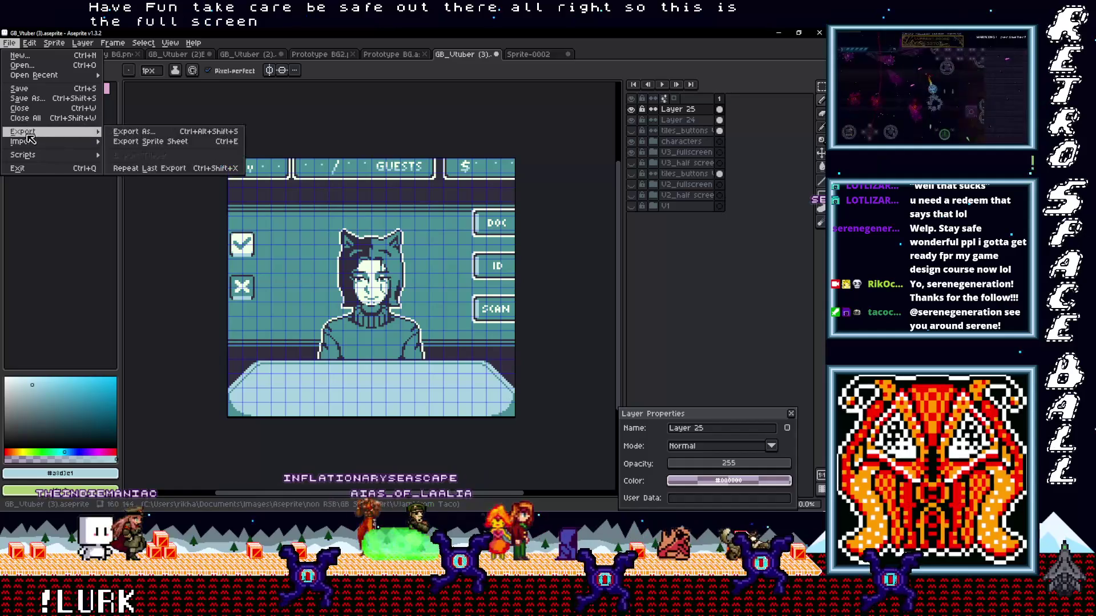
{"action": "left_click", "coordinate": [171, 136]}
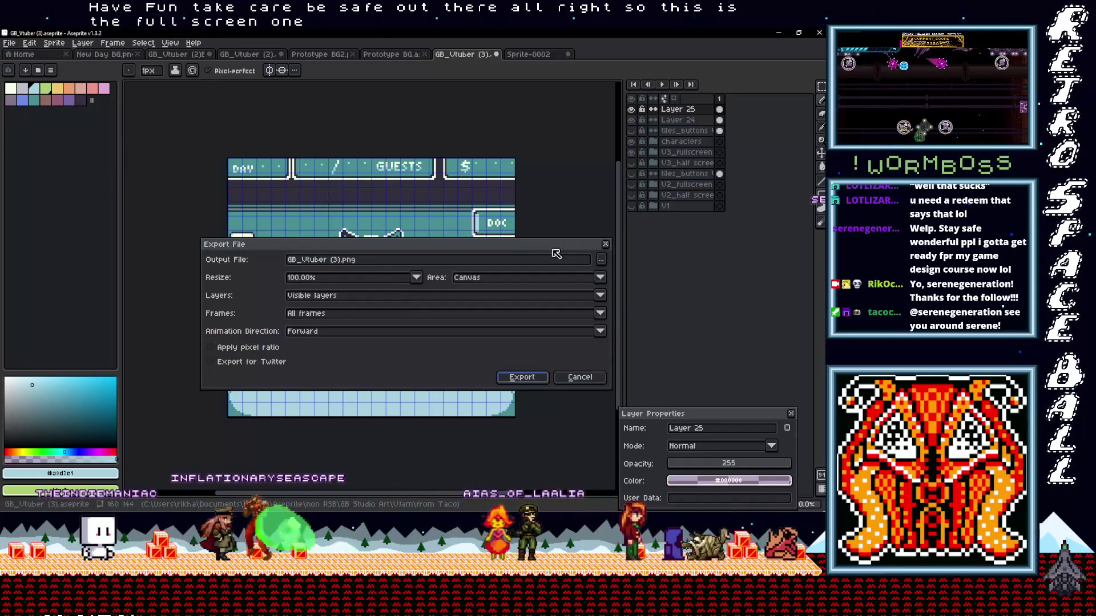
{"action": "left_click", "coordinate": [602, 261]}
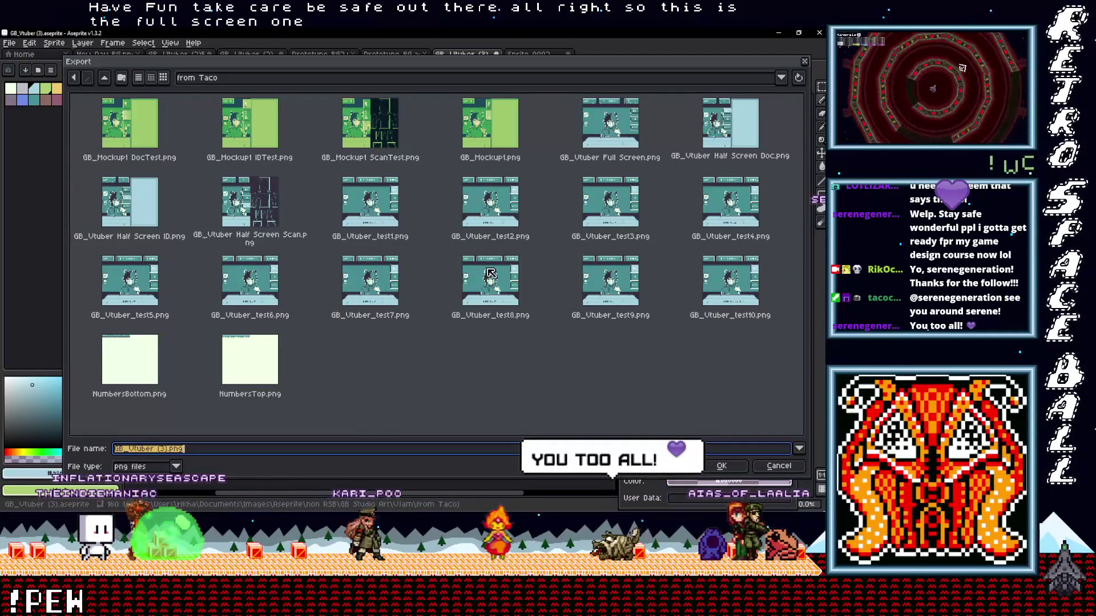
{"action": "left_click", "coordinate": [610, 129]}
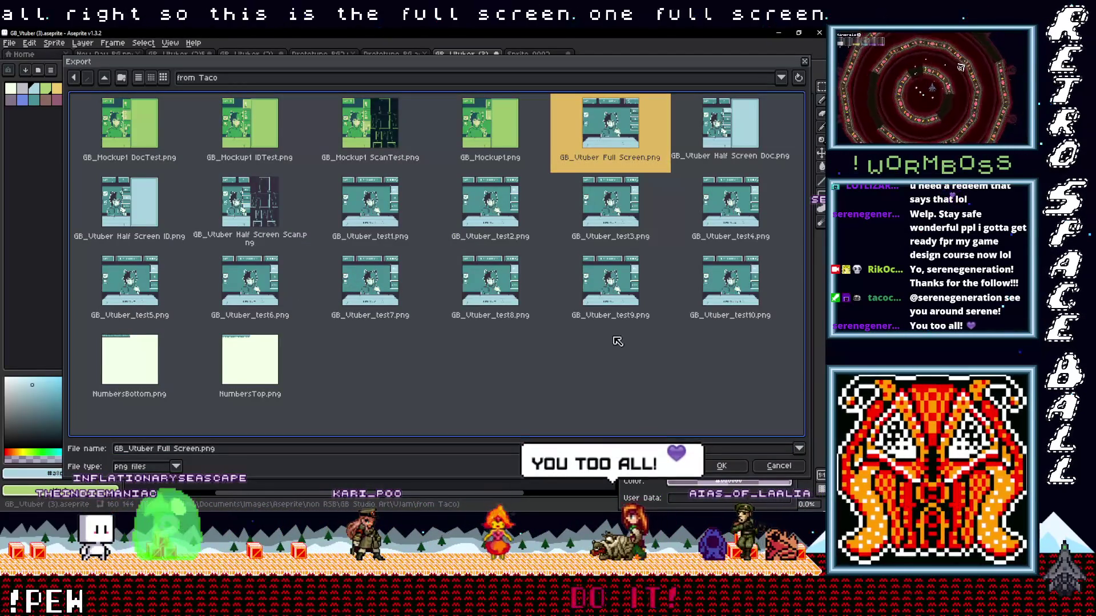
{"action": "left_click", "coordinate": [721, 466]}
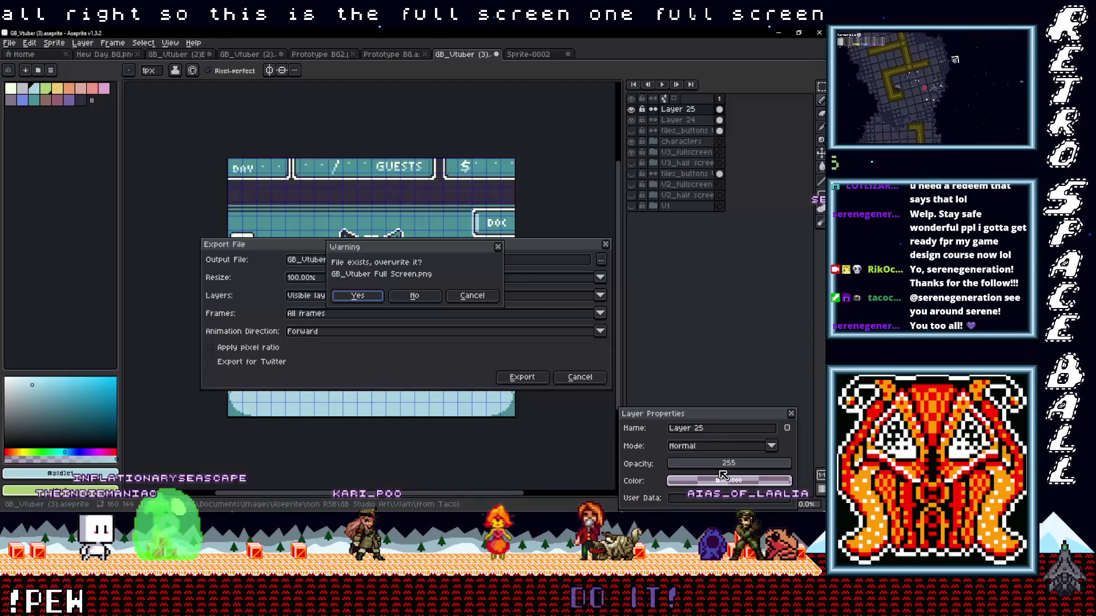
{"action": "left_click", "coordinate": [367, 299]}
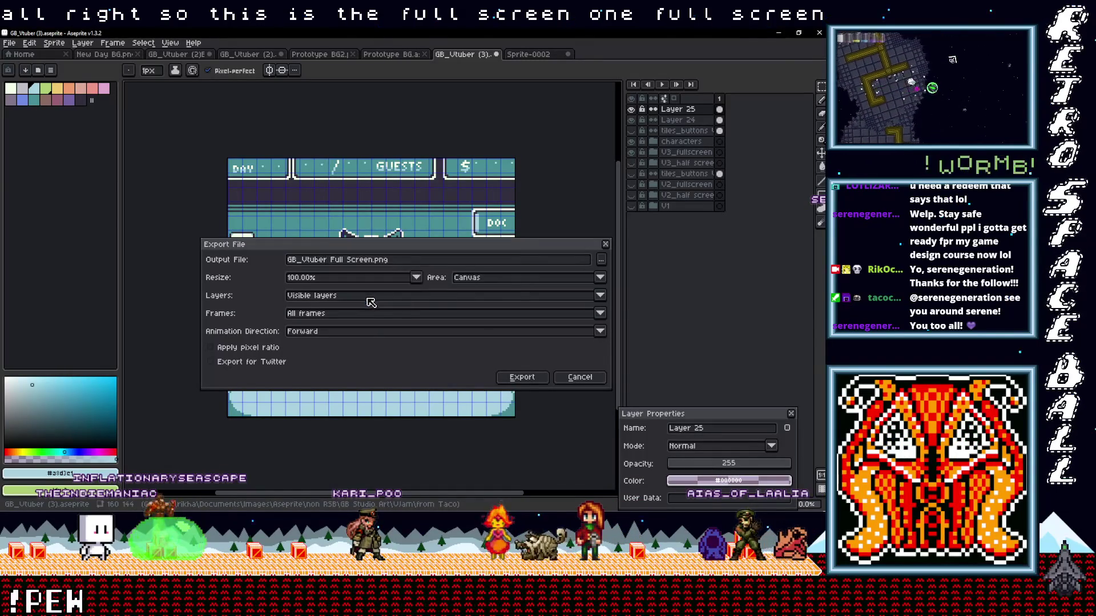
{"action": "left_click", "coordinate": [529, 378]}
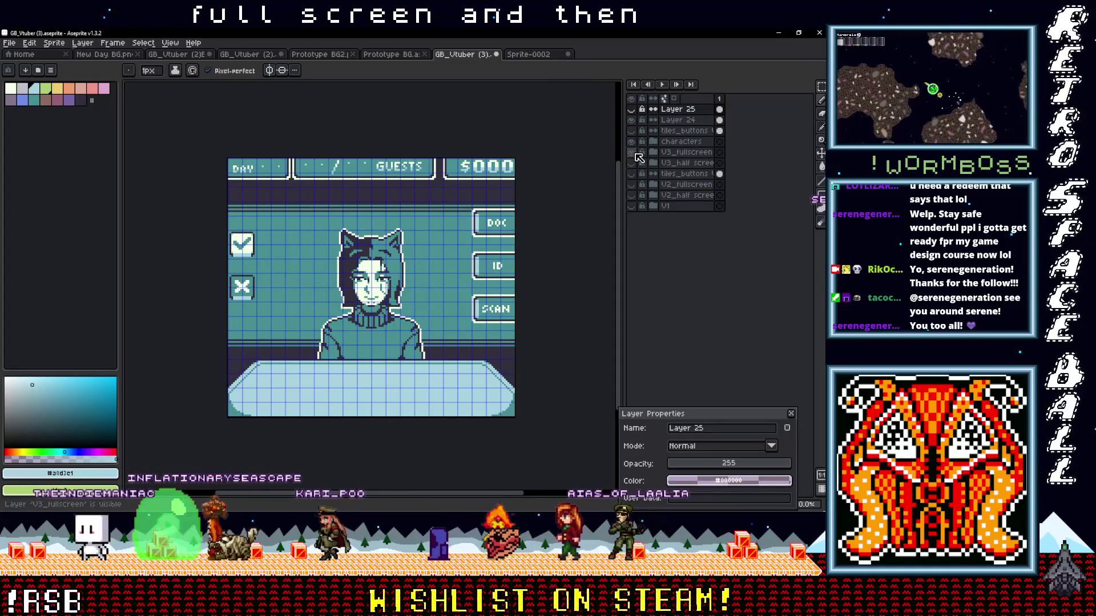
{"action": "left_click", "coordinate": [634, 152]}
- Switch to the V3_half screen layout with the Docs window shown and characters hidden
{"action": "left_click", "coordinate": [633, 163]}
{"action": "left_click", "coordinate": [633, 142]}
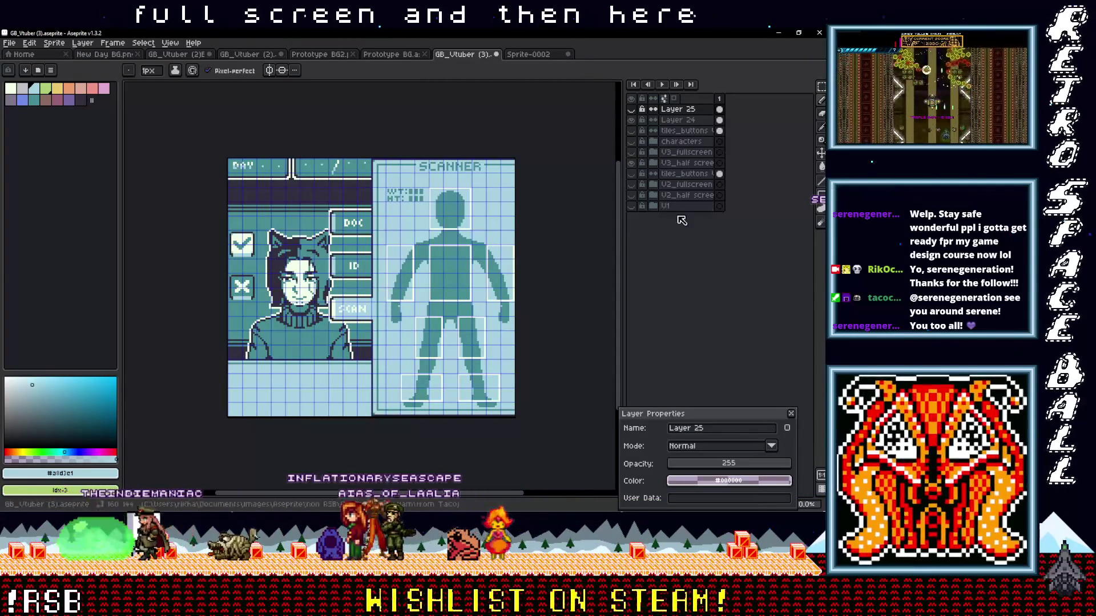
{"action": "left_click", "coordinate": [654, 163]}
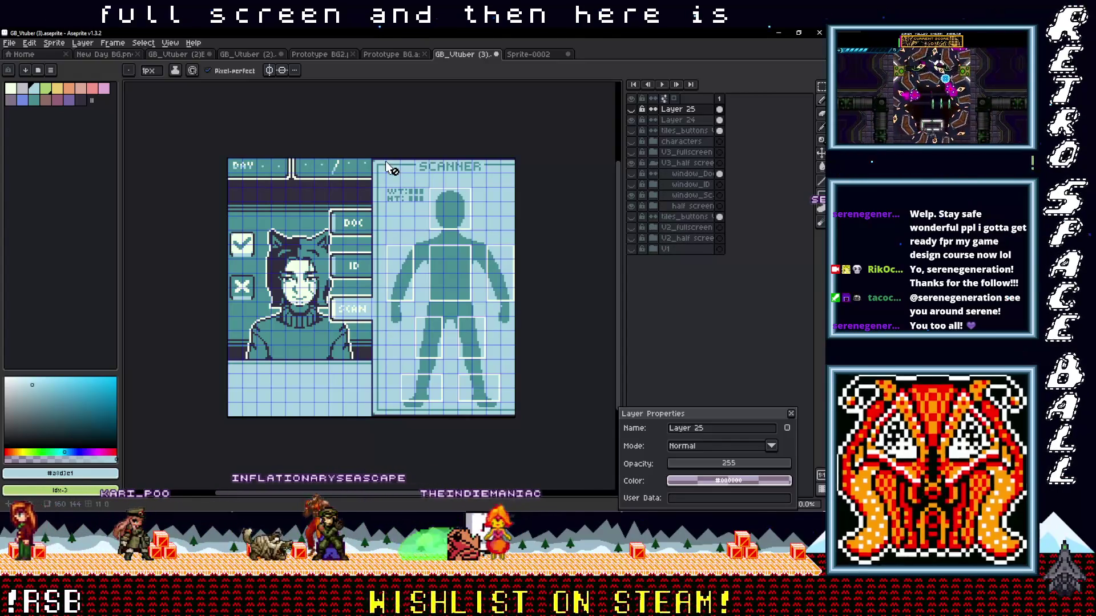
{"action": "left_click", "coordinate": [631, 196]}
{"action": "left_click", "coordinate": [630, 173]}
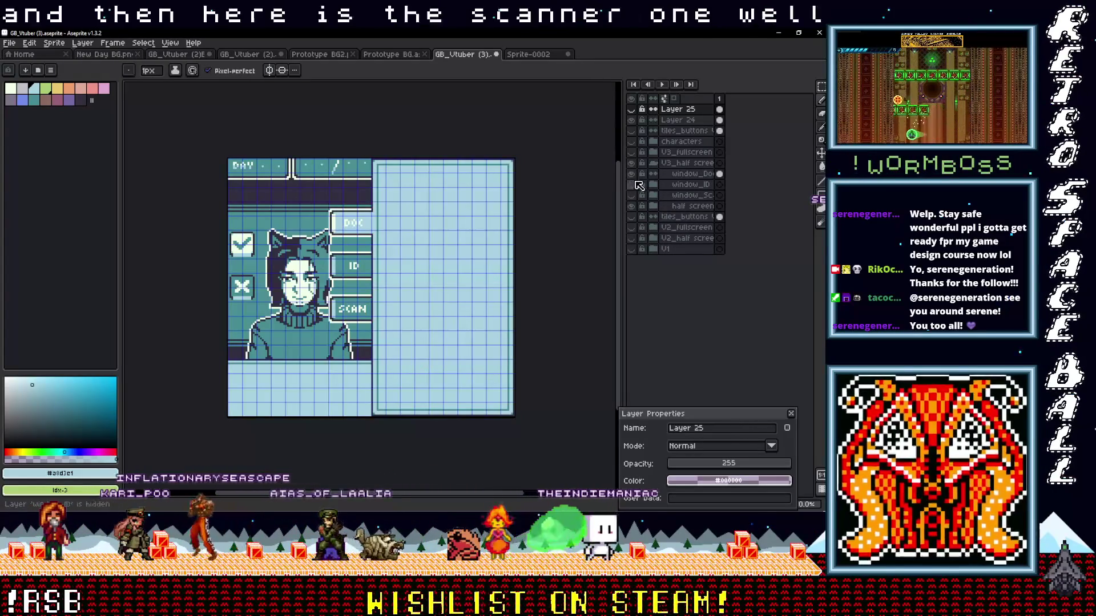
- Export the Docs version over GB_Vtuber Half Screen Doc.png
{"action": "left_click", "coordinate": [9, 43]}
{"action": "mouse_move", "coordinate": [92, 132]}
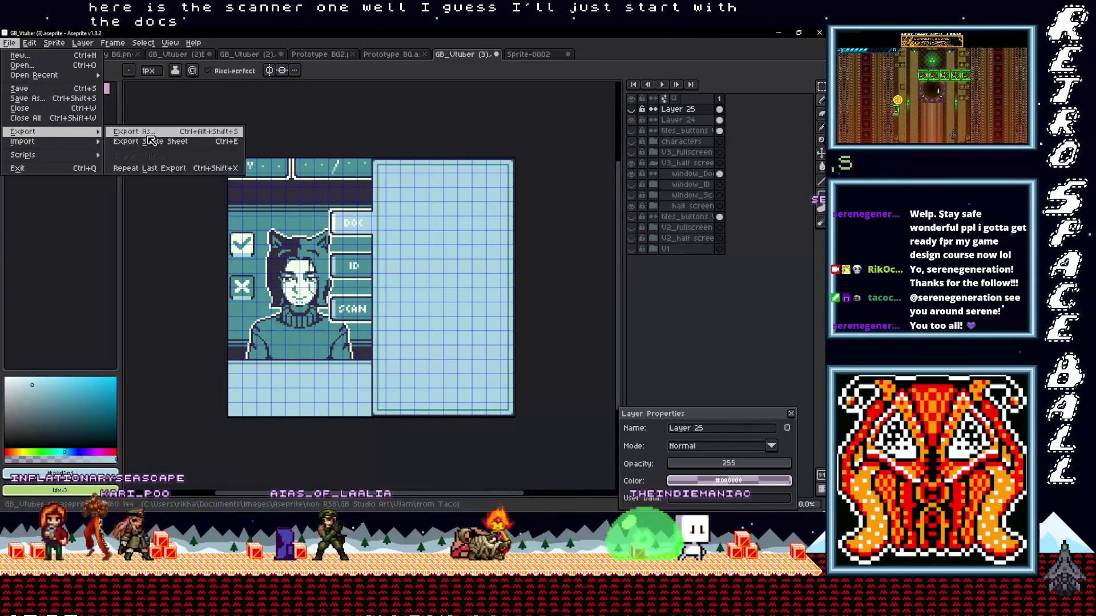
{"action": "left_click", "coordinate": [125, 134]}
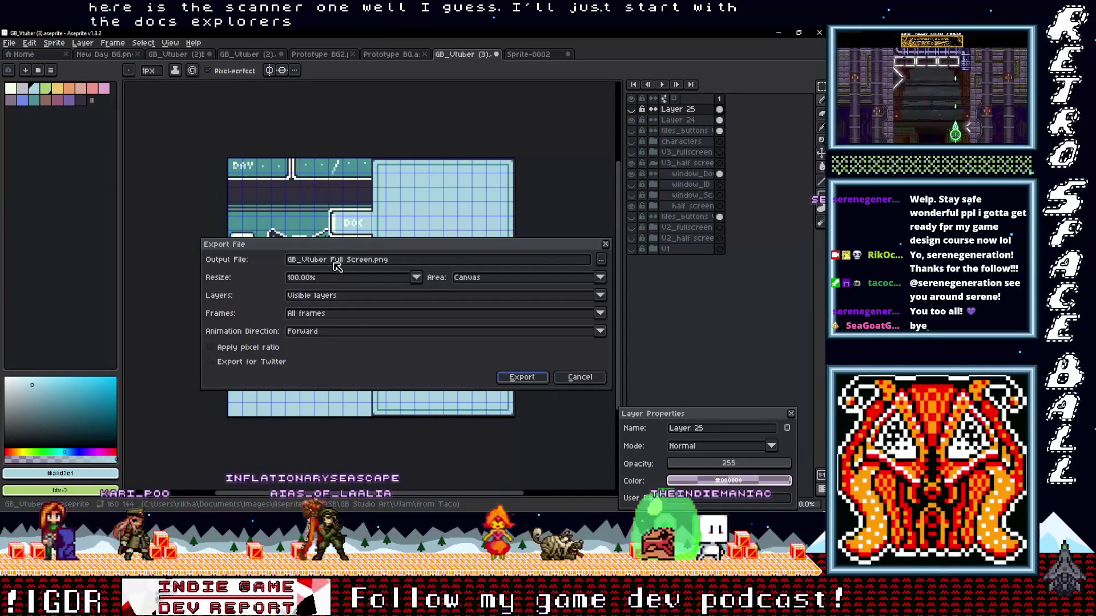
{"action": "left_click", "coordinate": [602, 261]}
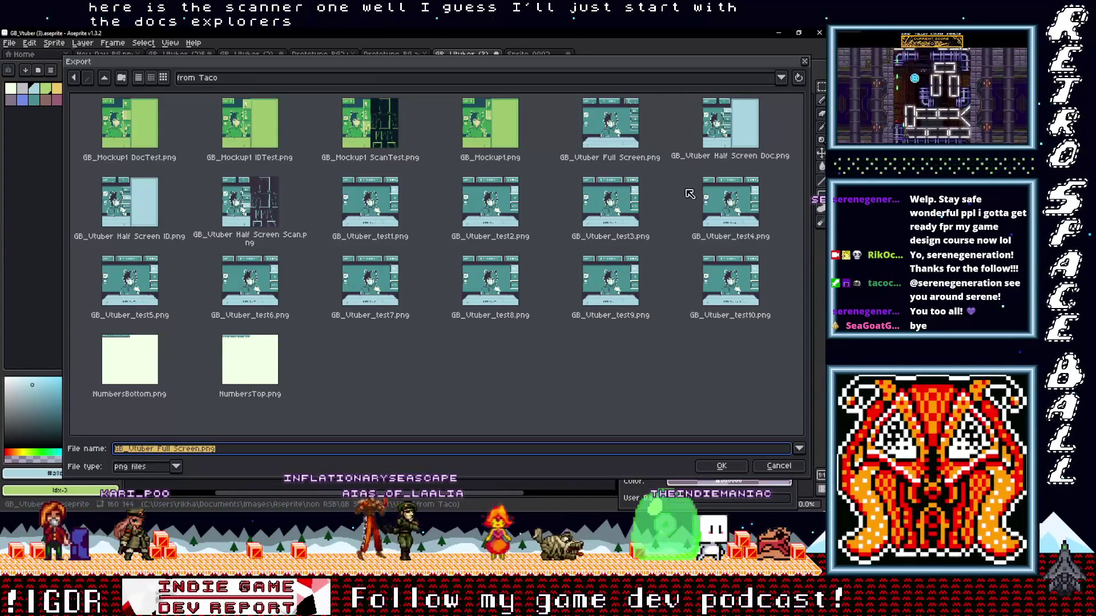
{"action": "double_click", "coordinate": [725, 135]}
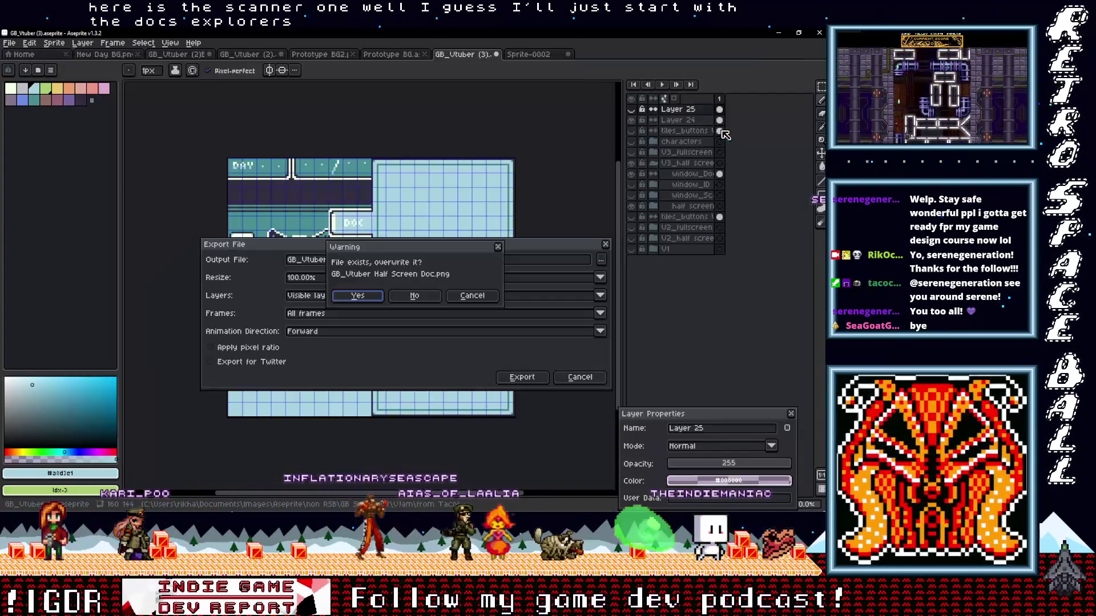
{"action": "left_click", "coordinate": [358, 295]}
{"action": "left_click", "coordinate": [522, 377]}
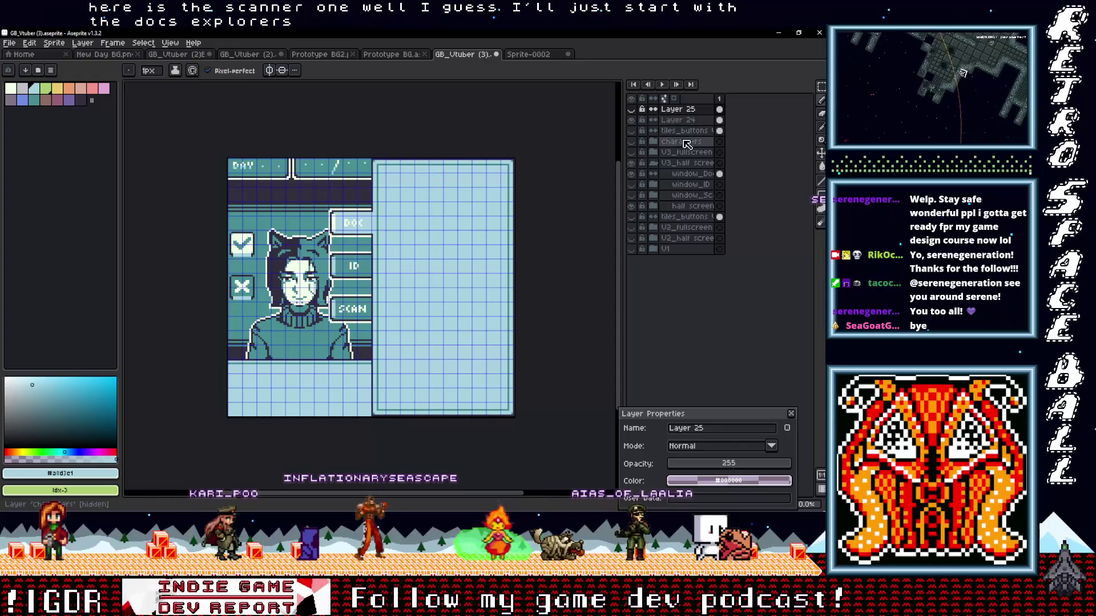
- Show the IDENTIFICATION window and export it over GB_Vtuber Half Screen ID.png
{"action": "left_click", "coordinate": [631, 185]}
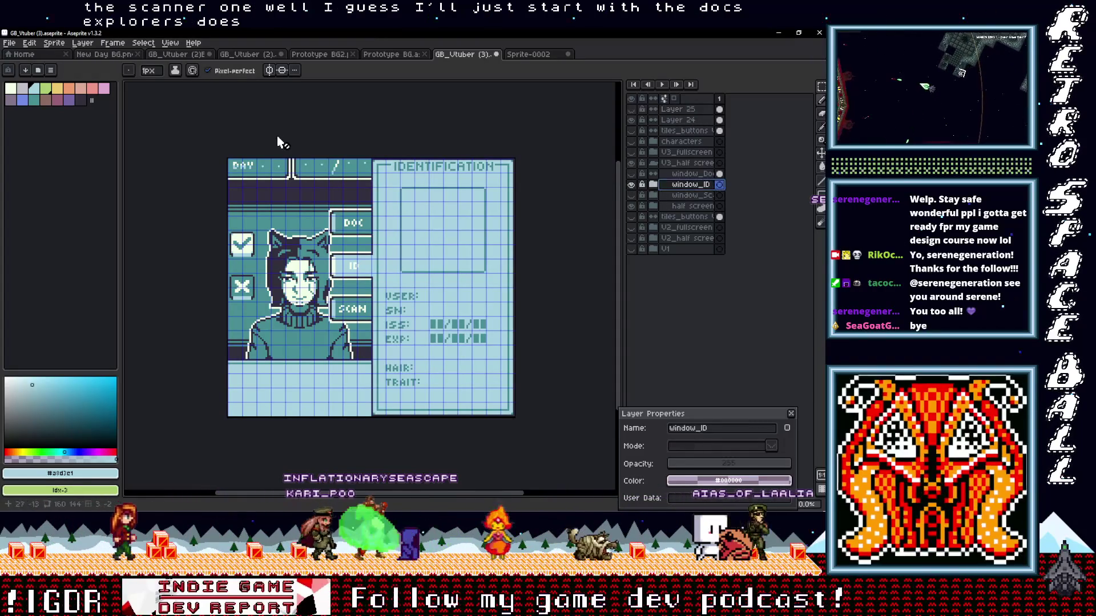
{"action": "left_click", "coordinate": [9, 43]}
{"action": "mouse_move", "coordinate": [57, 131]}
{"action": "left_click", "coordinate": [135, 132]}
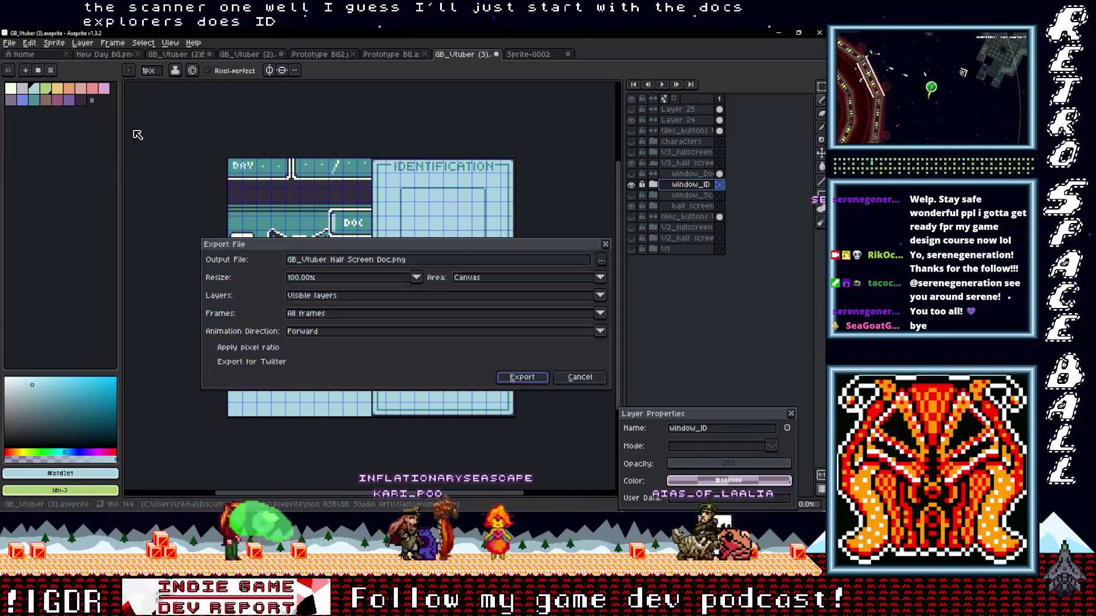
{"action": "left_click", "coordinate": [602, 261]}
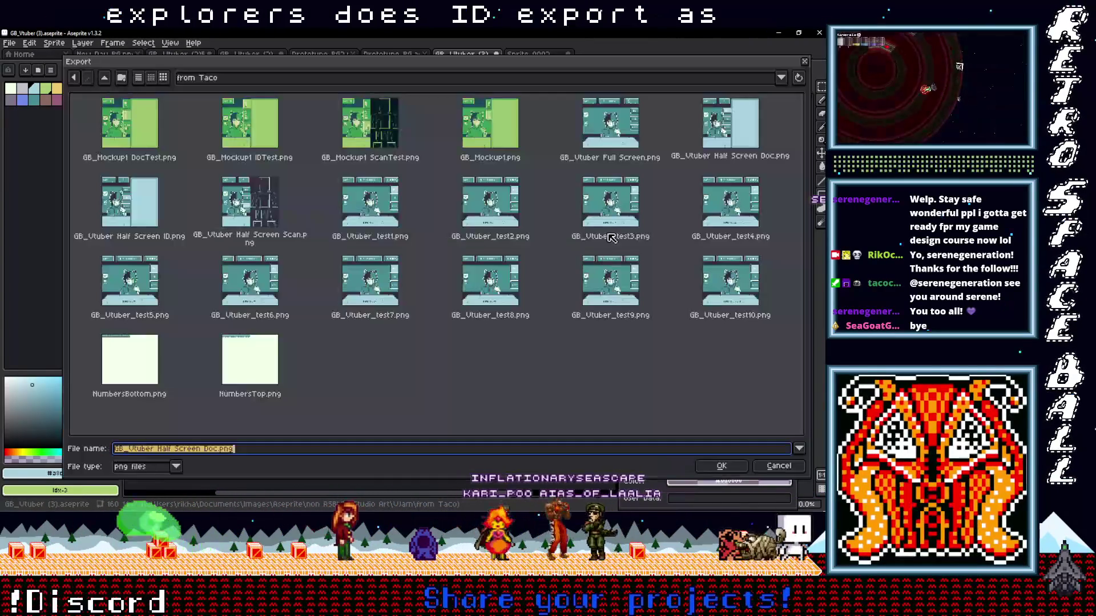
{"action": "double_click", "coordinate": [130, 213]}
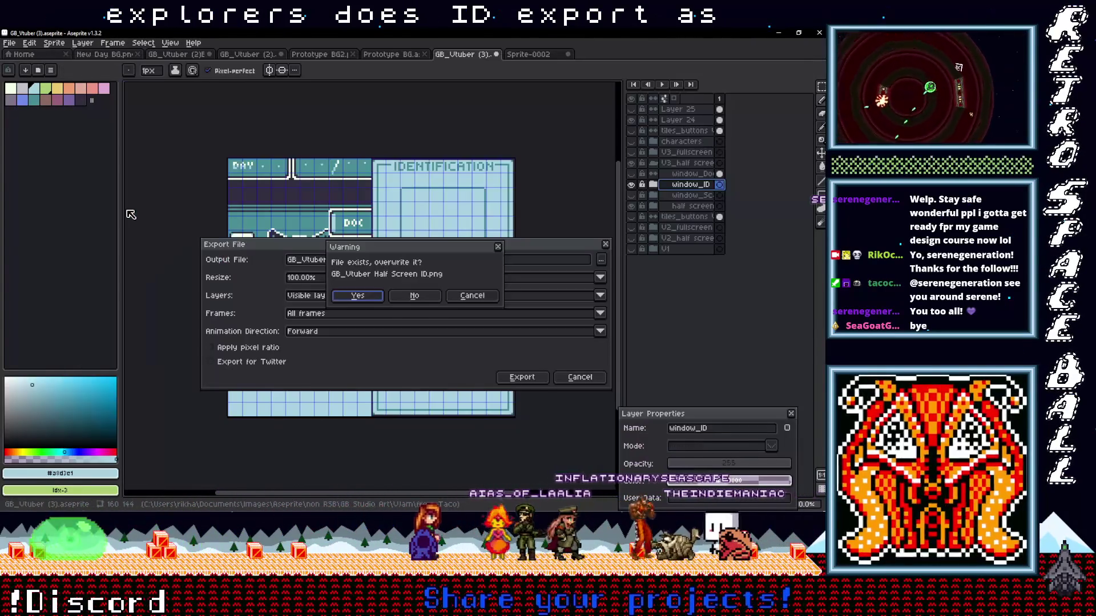
{"action": "left_click", "coordinate": [368, 296]}
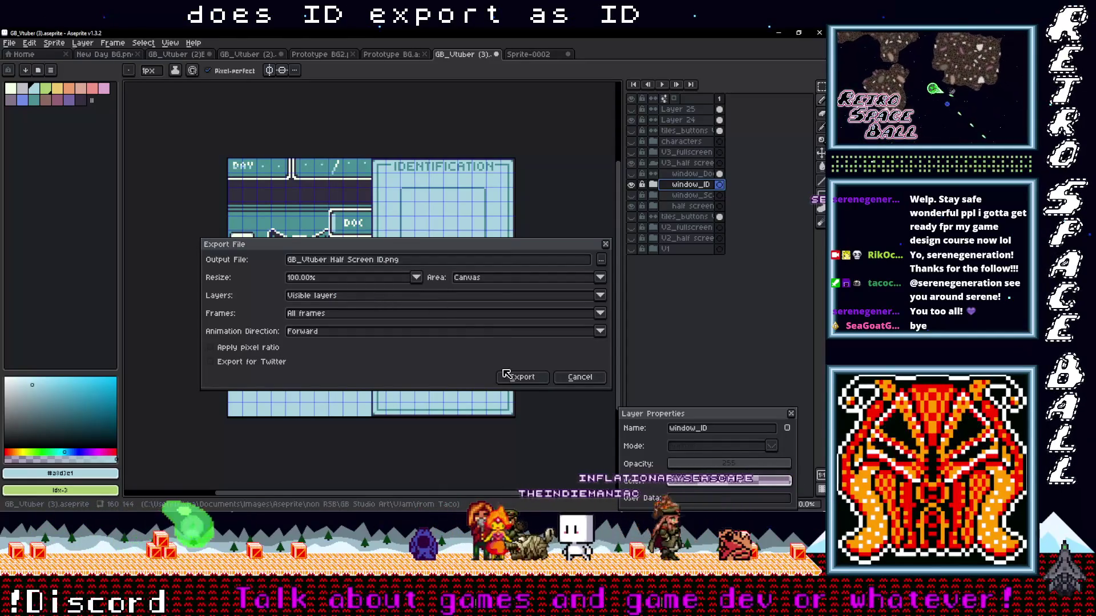
{"action": "left_click", "coordinate": [521, 376]}
- Reveal the SCANNER panel, export it over GB_Vtuber Half Screen Scan.png, and minimize Aseprite
{"action": "left_click", "coordinate": [631, 184]}
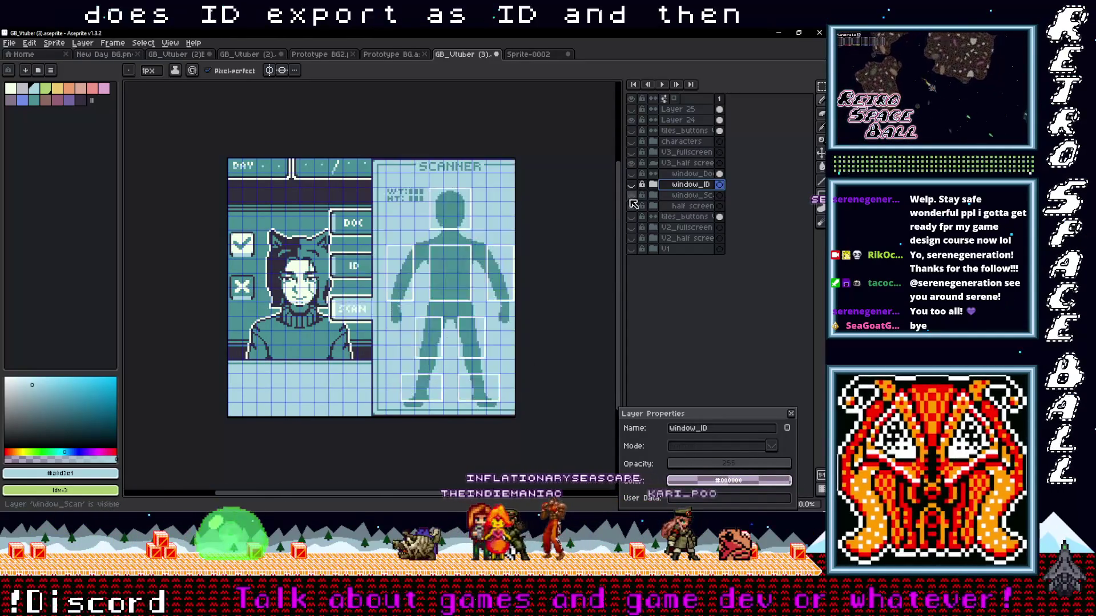
{"action": "left_click", "coordinate": [9, 42]}
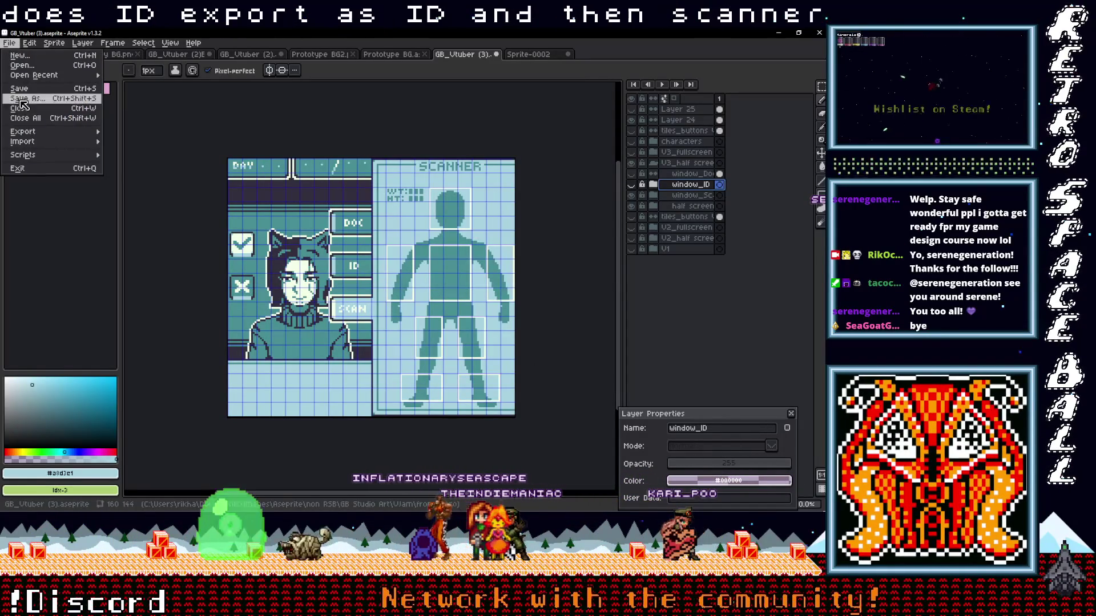
{"action": "mouse_move", "coordinate": [51, 131]}
{"action": "left_click", "coordinate": [138, 133]}
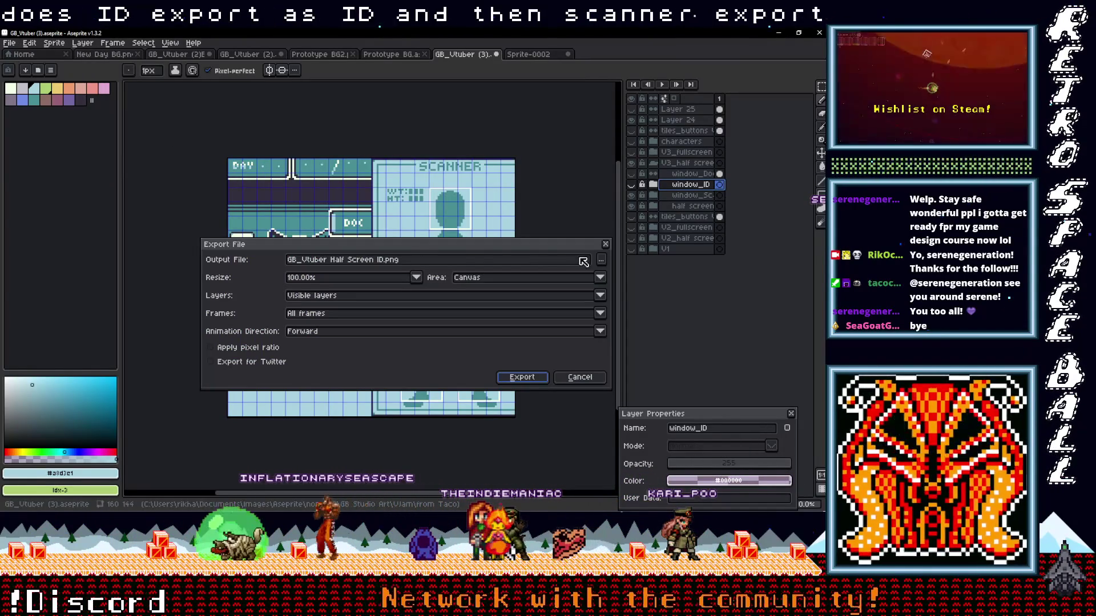
{"action": "left_click", "coordinate": [606, 260]}
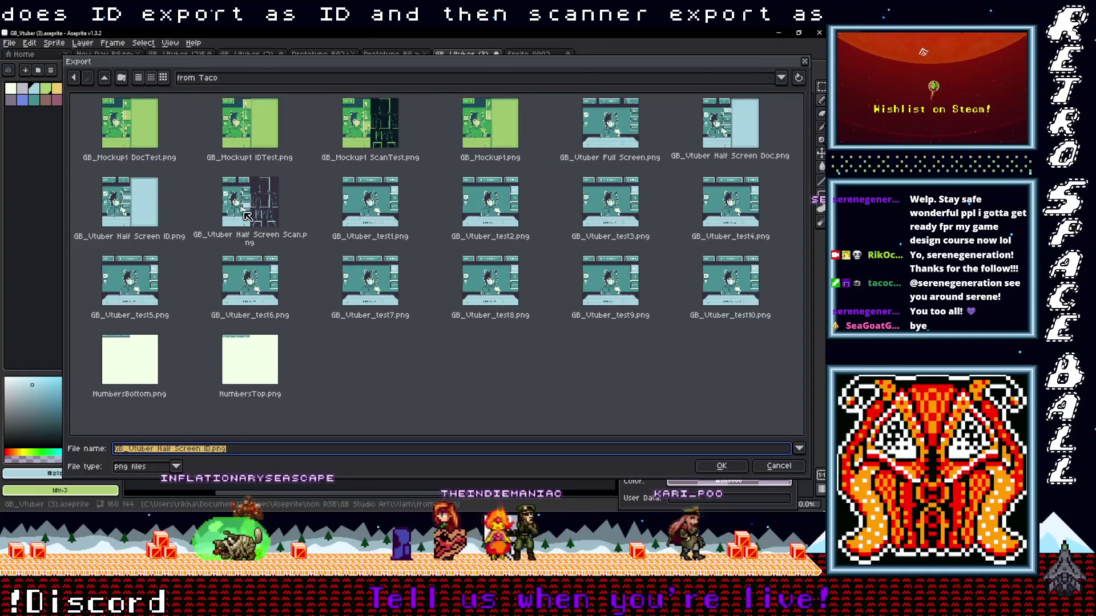
{"action": "double_click", "coordinate": [254, 200]}
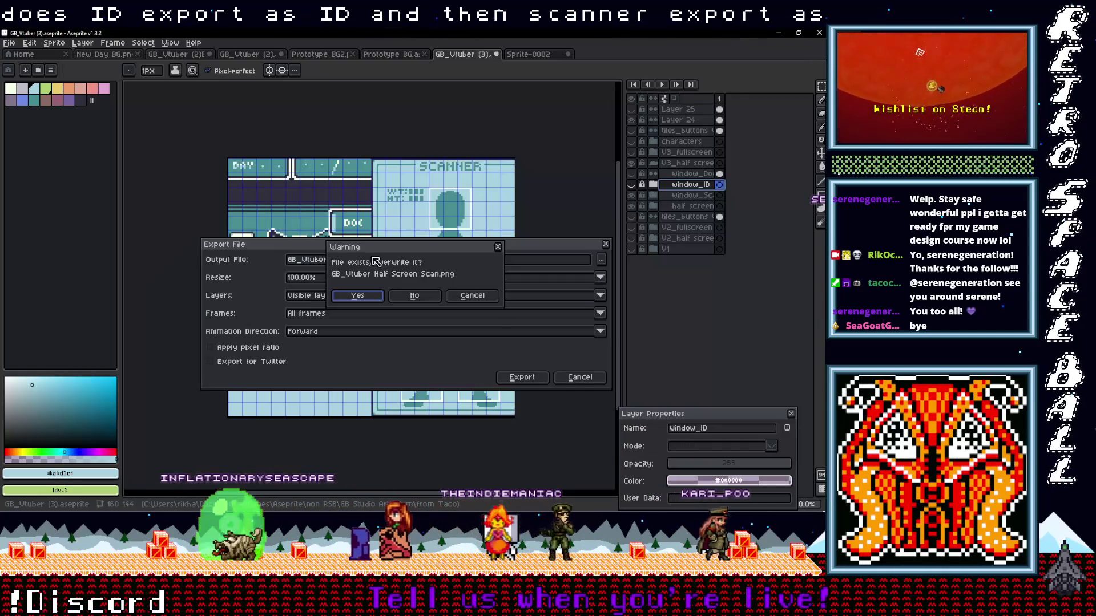
{"action": "left_click", "coordinate": [357, 295]}
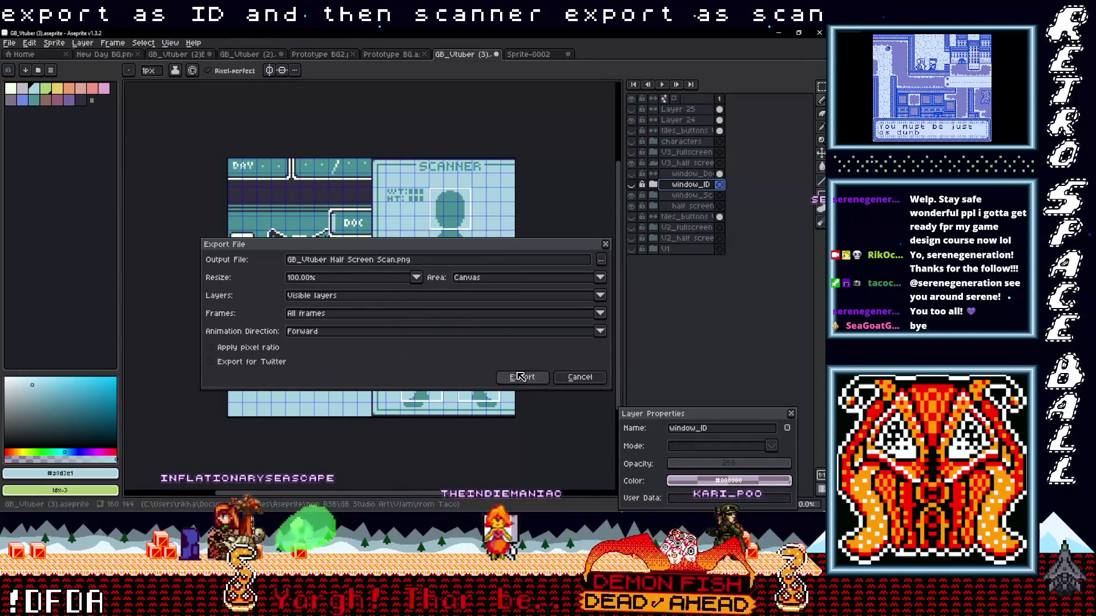
{"action": "left_click", "coordinate": [519, 376]}
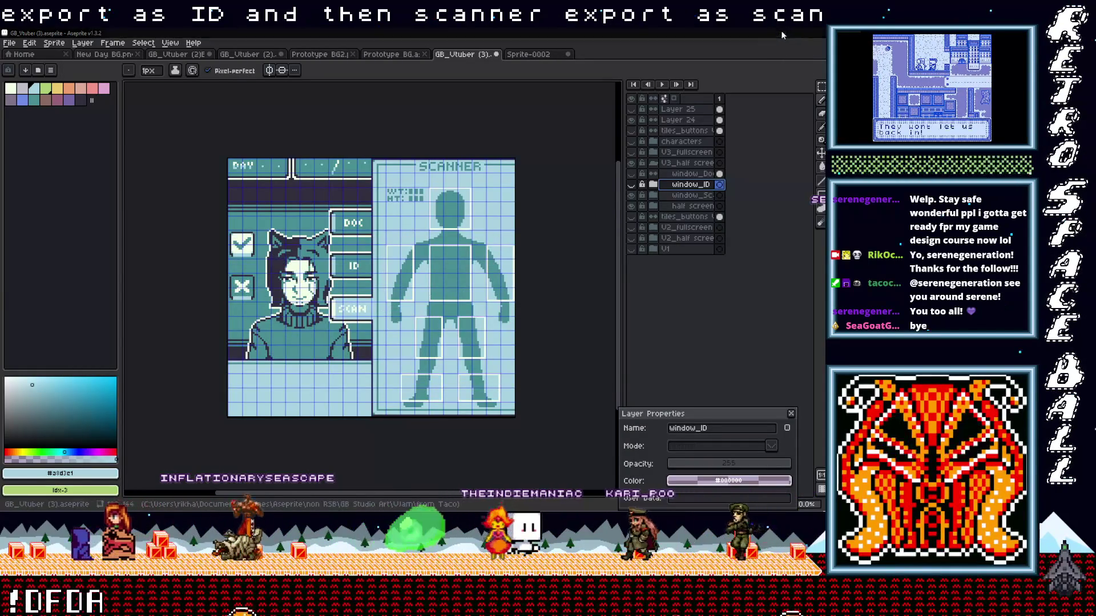
{"action": "left_click", "coordinate": [778, 32]}
- Open the VJam project's assets backgrounds folder alongside the from Taco folder
{"action": "left_click", "coordinate": [772, 57]}
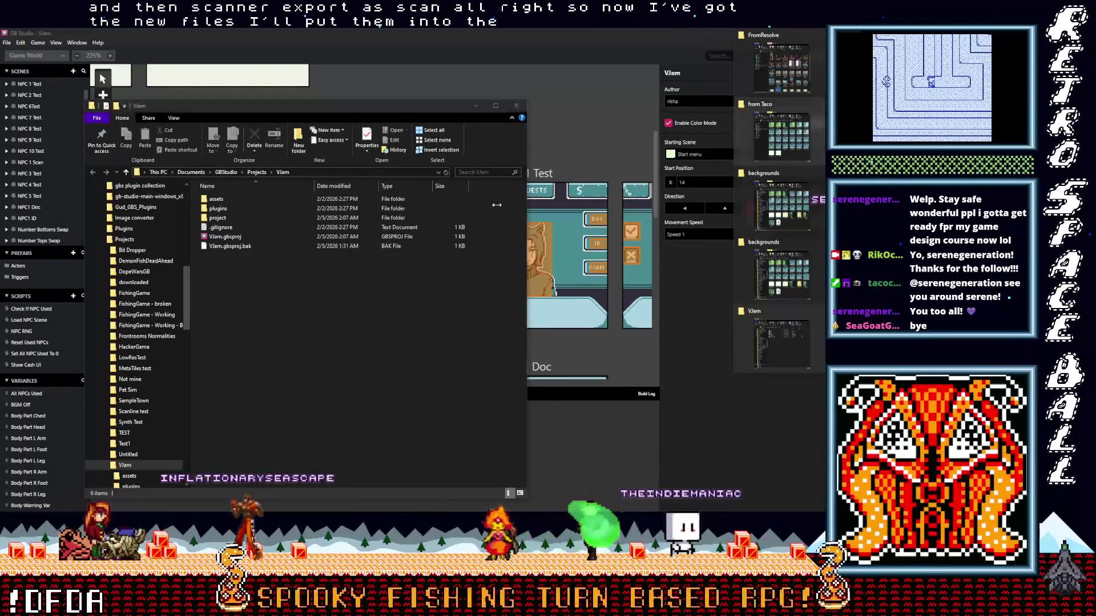
{"action": "double_click", "coordinate": [231, 200]}
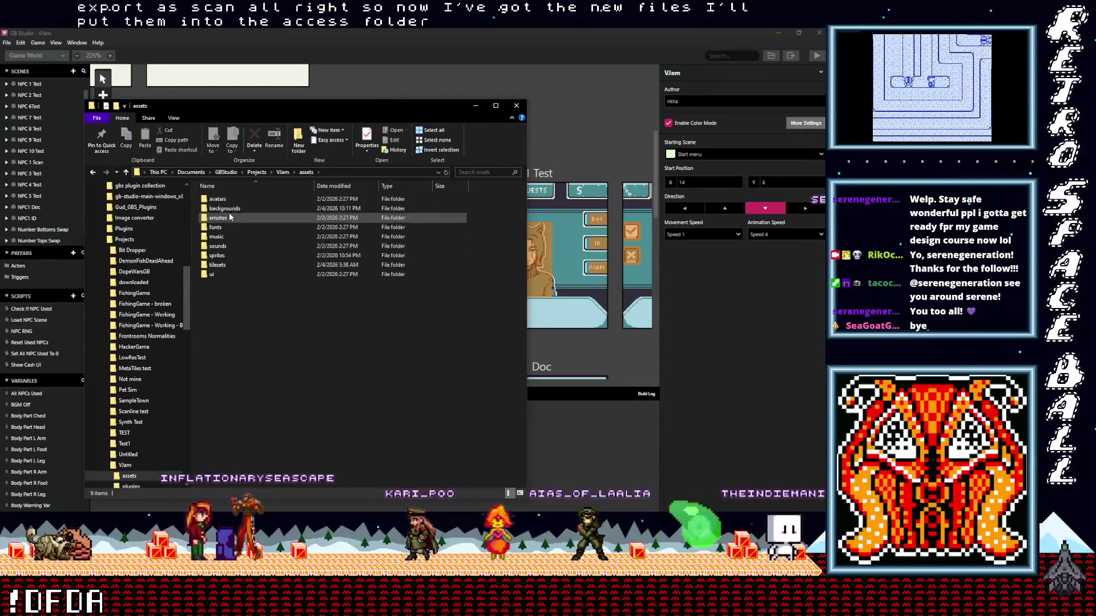
{"action": "double_click", "coordinate": [229, 210]}
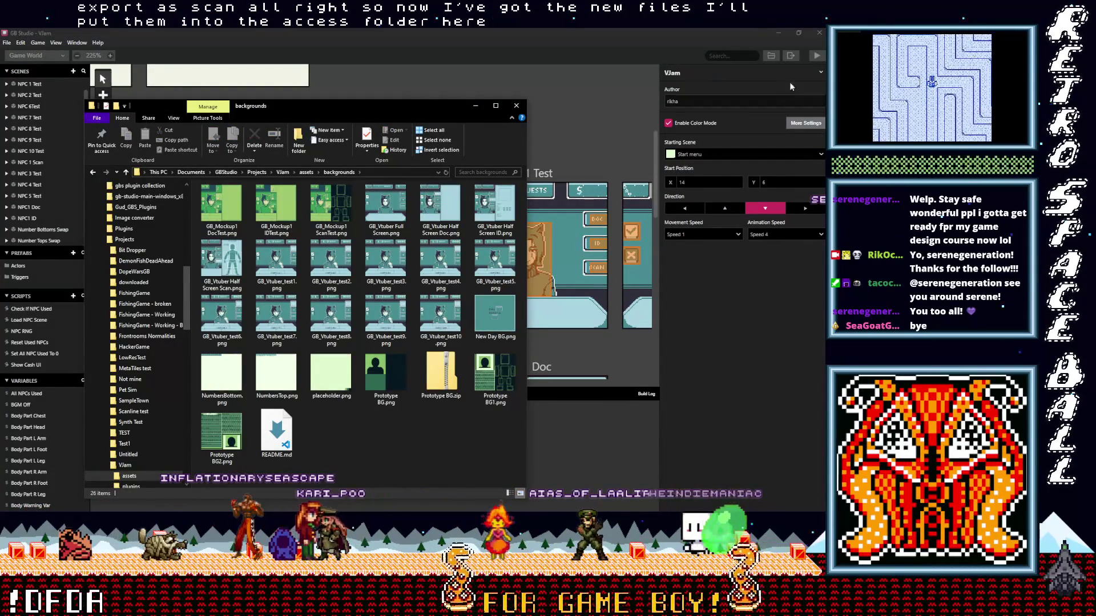
{"action": "mouse_move", "coordinate": [790, 239]}
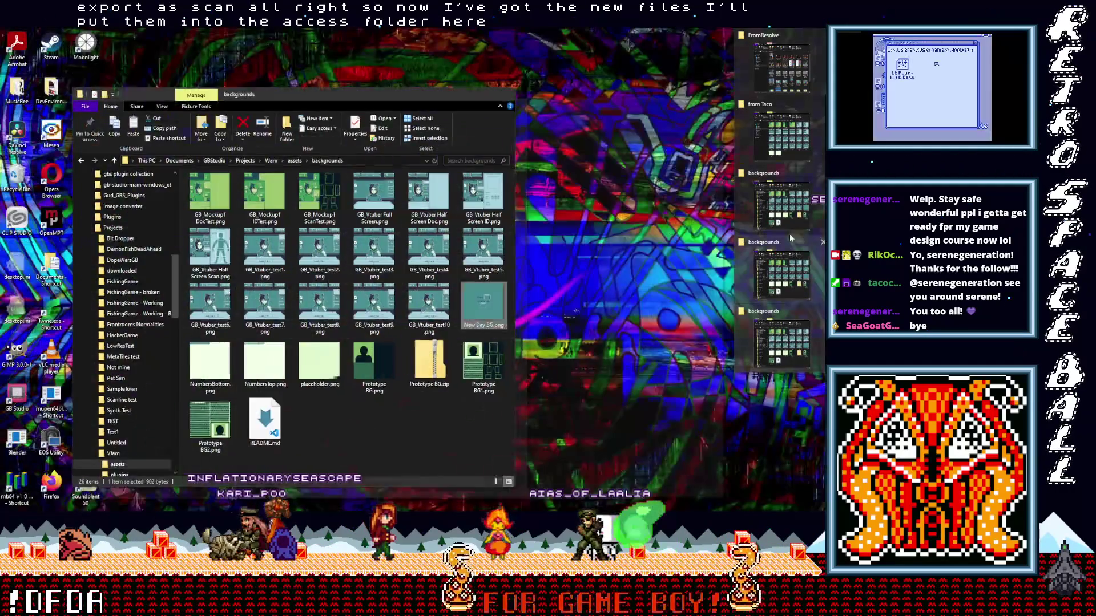
{"action": "left_click", "coordinate": [790, 111]}
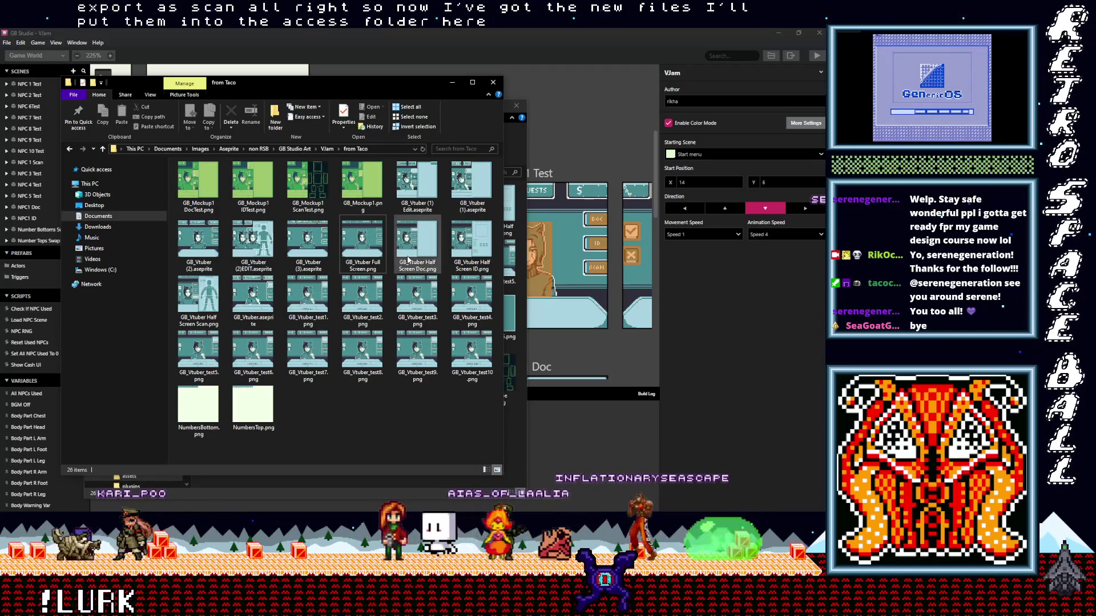
- Copy the Full Screen, Half Screen Doc, ID and Scan mockup PNGs
{"action": "left_click", "coordinate": [379, 246]}
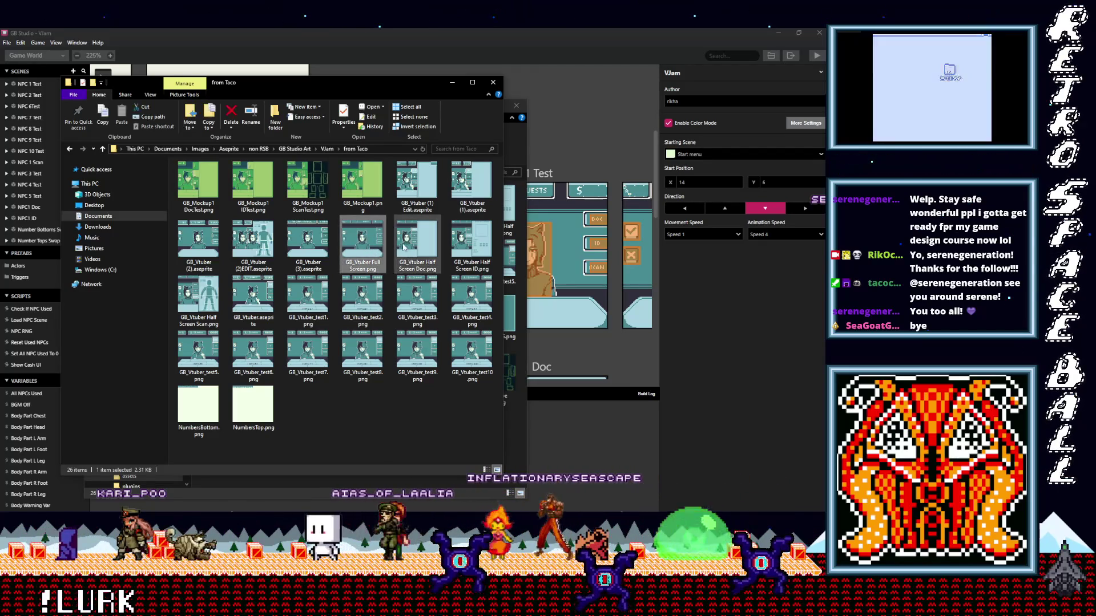
{"action": "left_click", "coordinate": [417, 242], "text": "ctrl"}
{"action": "left_click", "coordinate": [471, 243], "text": "ctrl"}
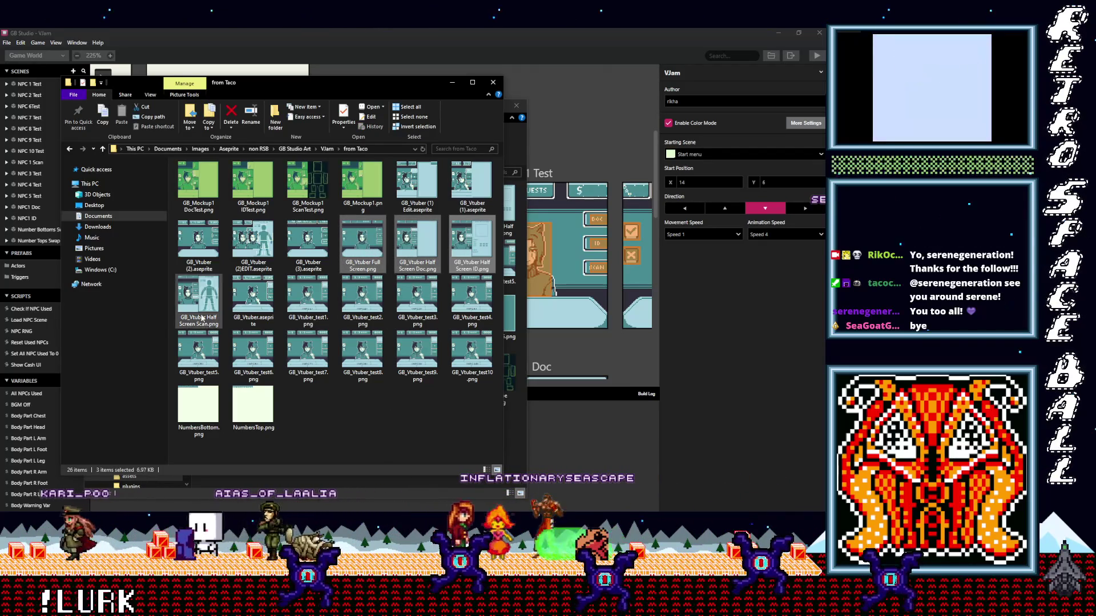
{"action": "left_click", "coordinate": [207, 325], "text": "ctrl"}
{"action": "right_click", "coordinate": [422, 233]}
{"action": "left_click", "coordinate": [308, 436]}
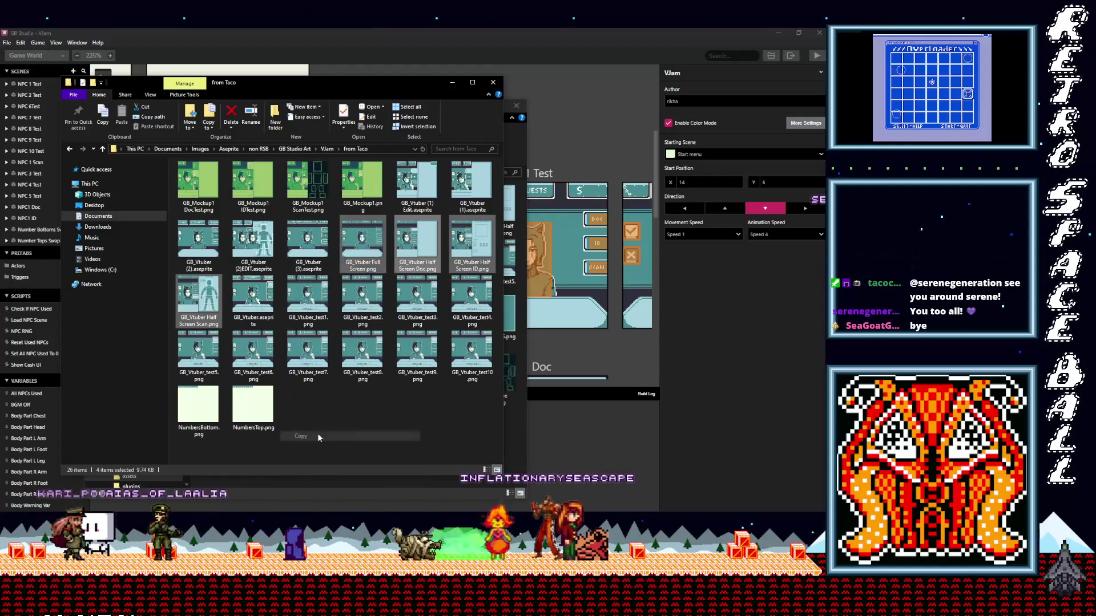
- Paste the four images into the backgrounds folder, replacing the old files
{"action": "left_click", "coordinate": [452, 82]}
{"action": "right_click", "coordinate": [336, 438]}
{"action": "left_click", "coordinate": [288, 345]}
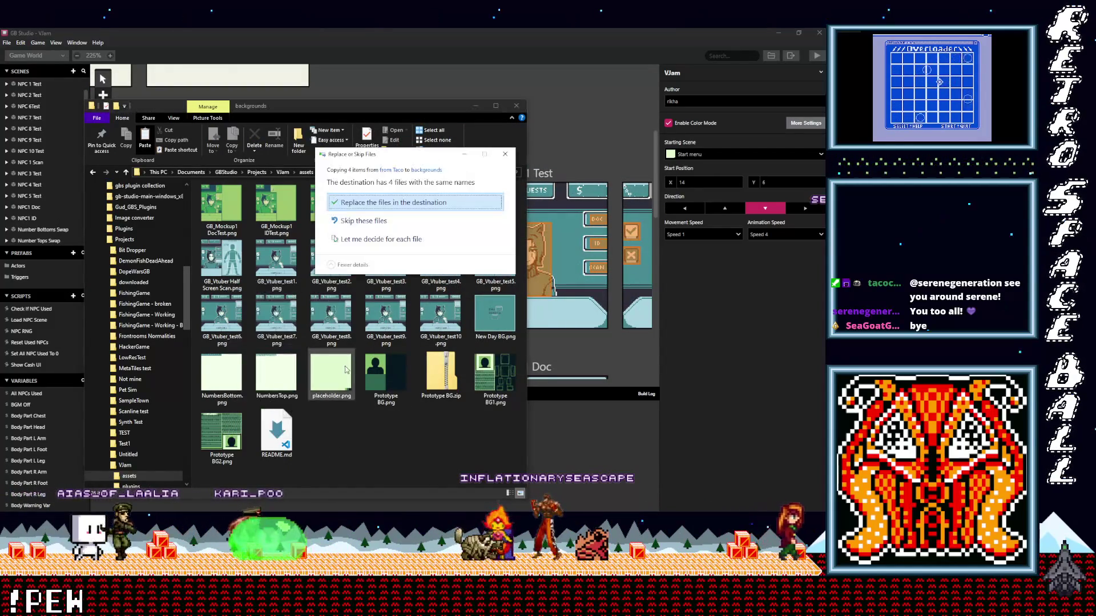
{"action": "left_click", "coordinate": [393, 204]}
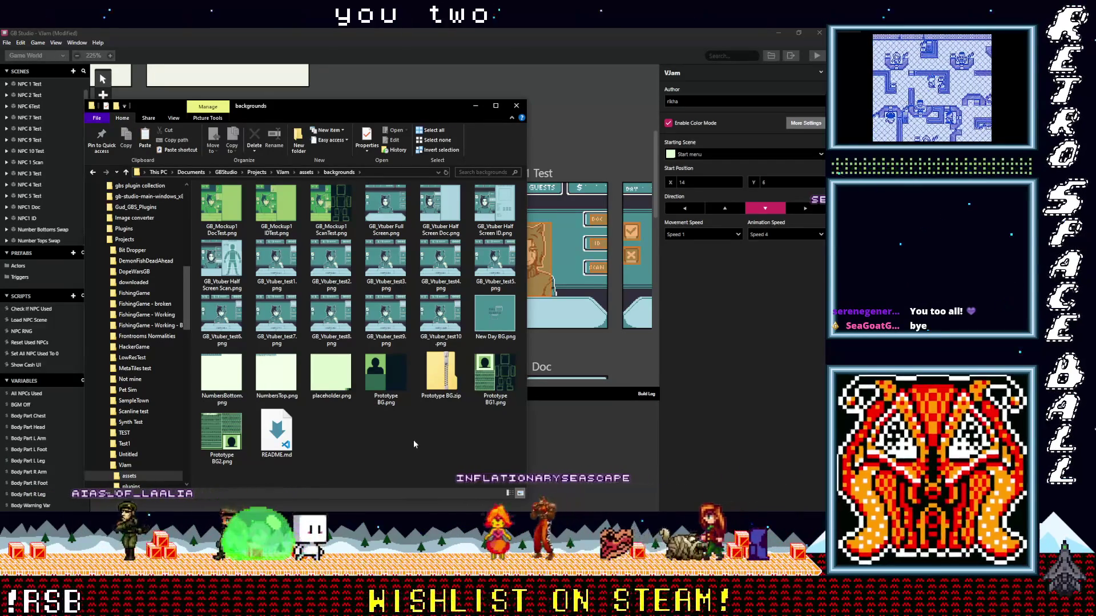
- Return to GB Studio and pan the world view to the NPC test scenes
{"action": "left_click", "coordinate": [475, 105]}
{"action": "scroll", "coordinate": [402, 334], "scroll_direction": "up", "scroll_amount": 5}
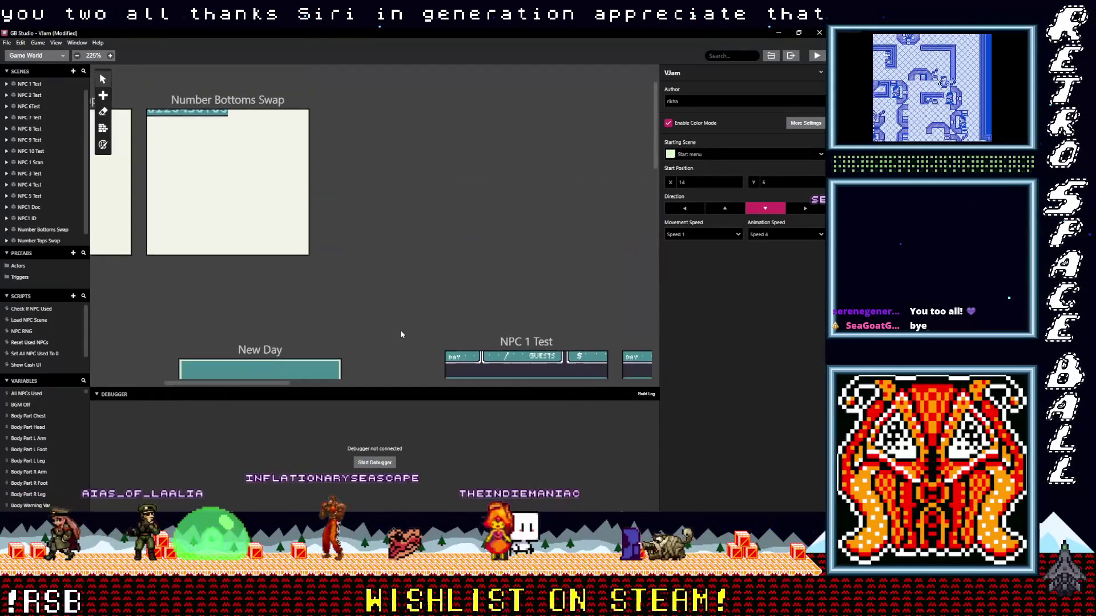
{"action": "scroll", "coordinate": [450, 373], "scroll_direction": "down", "scroll_amount": 5}
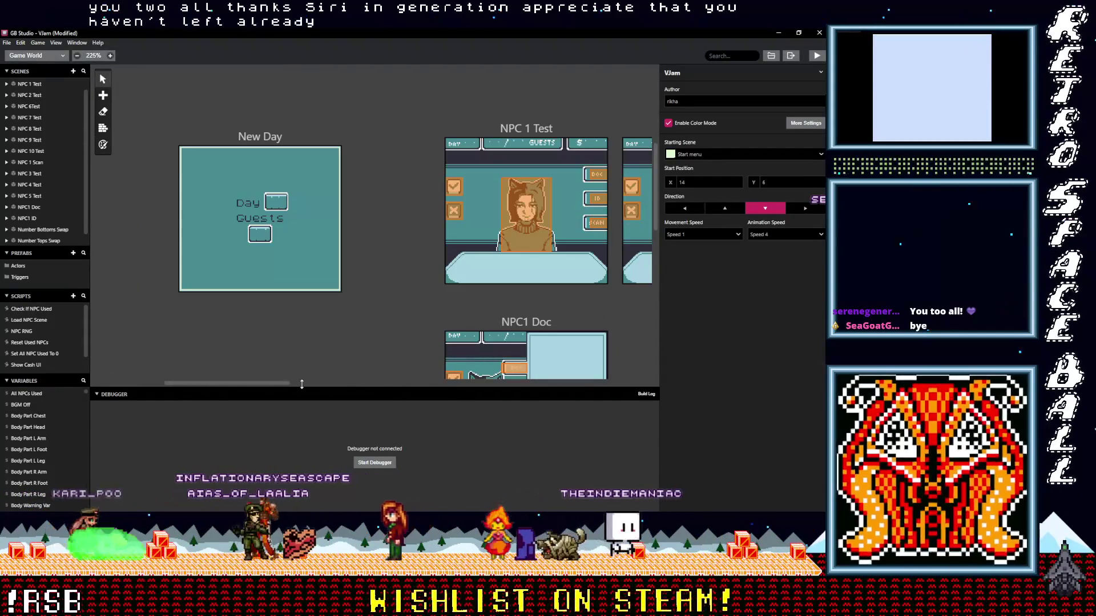
{"action": "left_click_drag", "start_coordinate": [287, 382], "coordinate": [339, 382]}
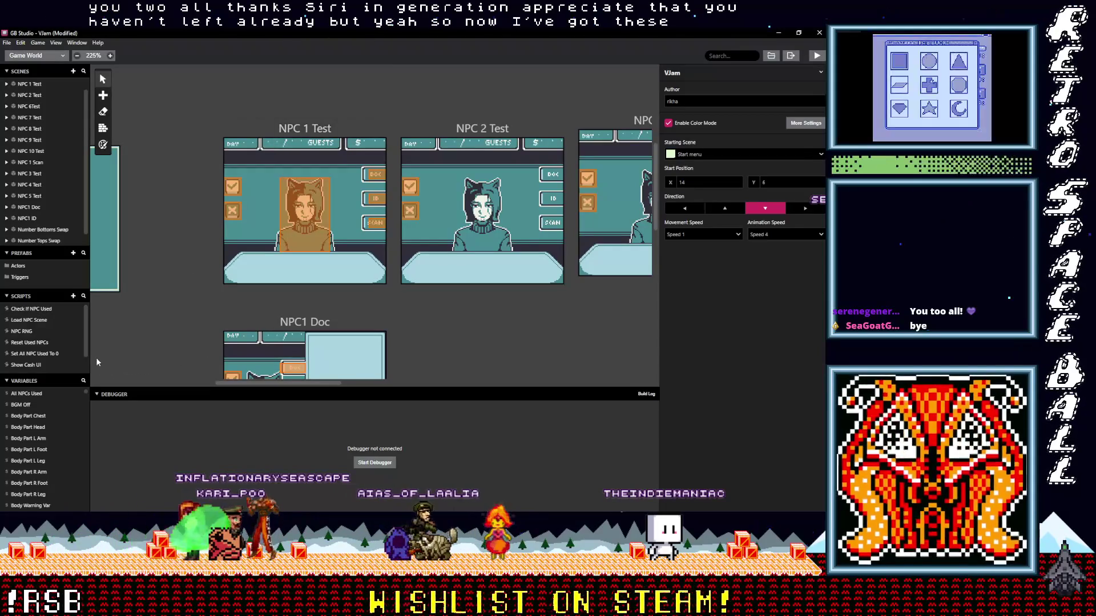
- Open Show Cash UI and delete its 100s-place NumbersBottom GBVM event
{"action": "left_click_drag", "start_coordinate": [87, 337], "coordinate": [84, 361]}
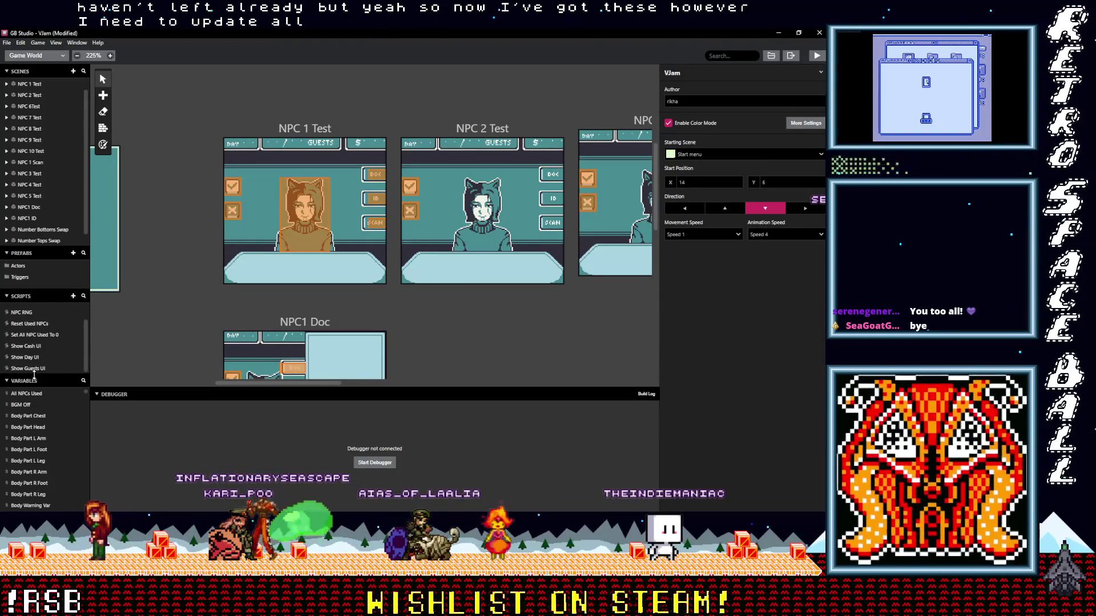
{"action": "left_click", "coordinate": [29, 346]}
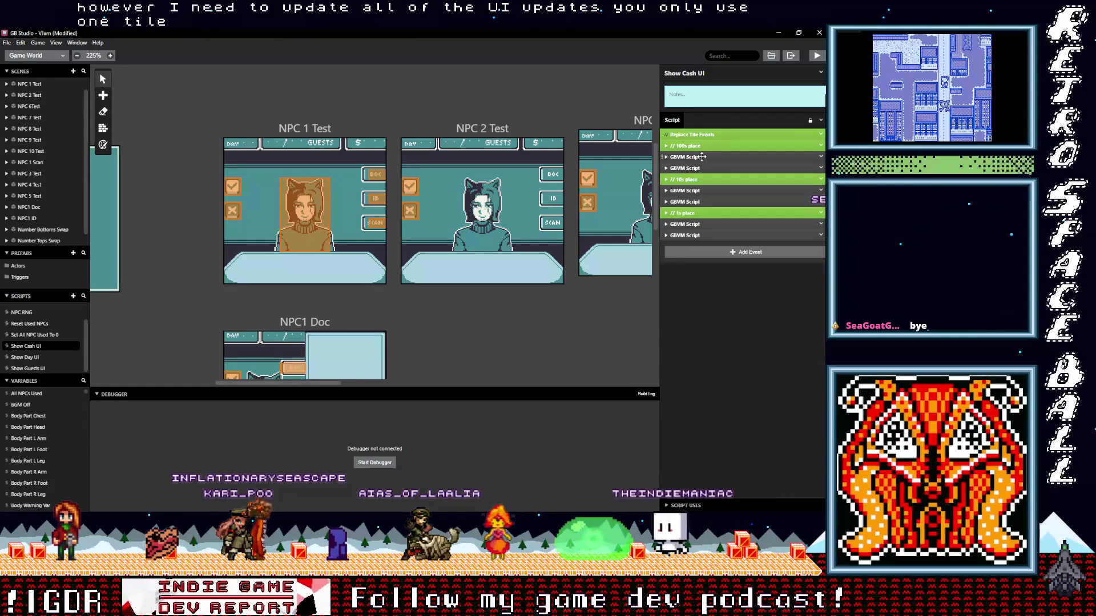
{"action": "left_click", "coordinate": [704, 156]}
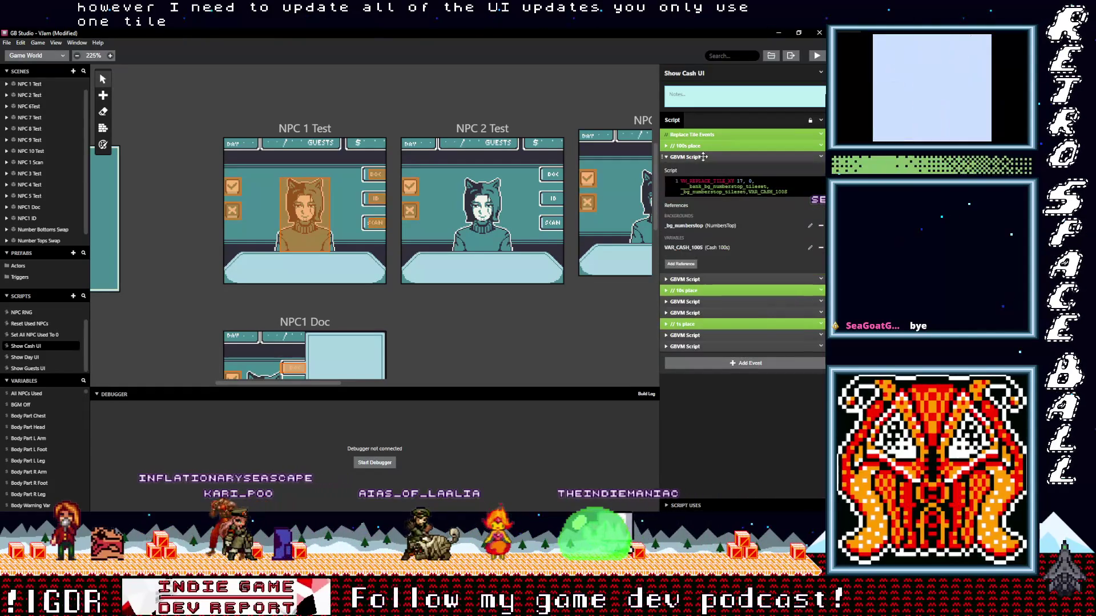
{"action": "left_click", "coordinate": [691, 280]}
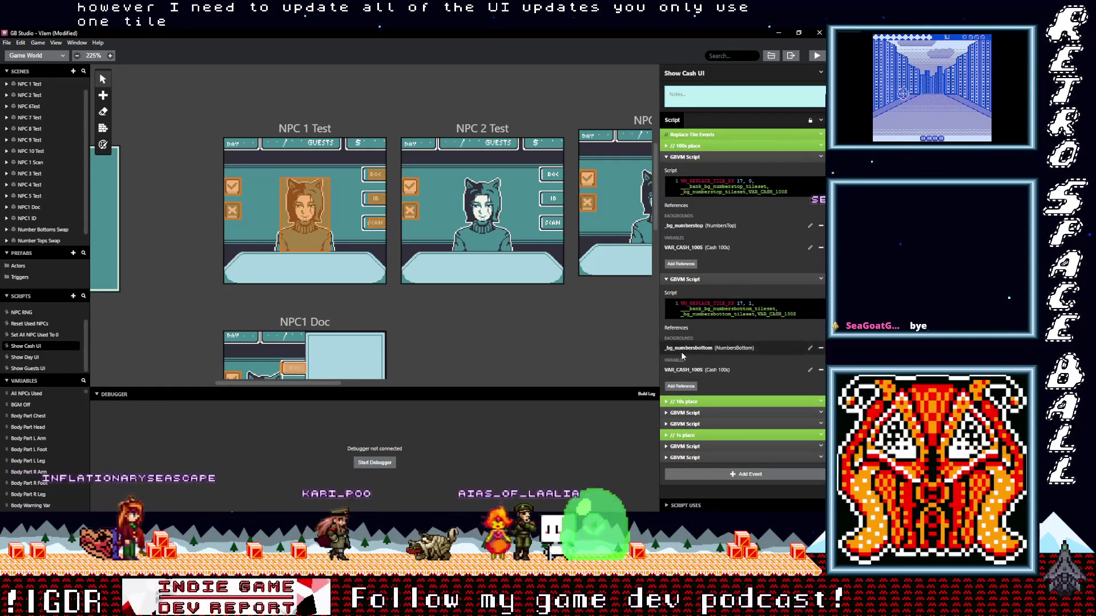
{"action": "left_click", "coordinate": [821, 279]}
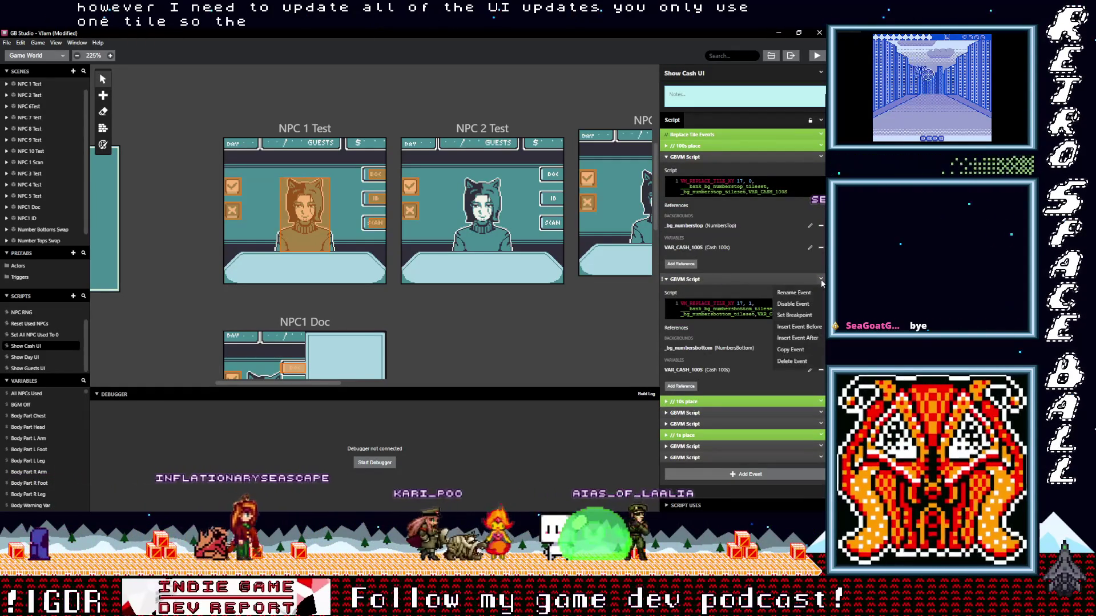
{"action": "left_click", "coordinate": [798, 361]}
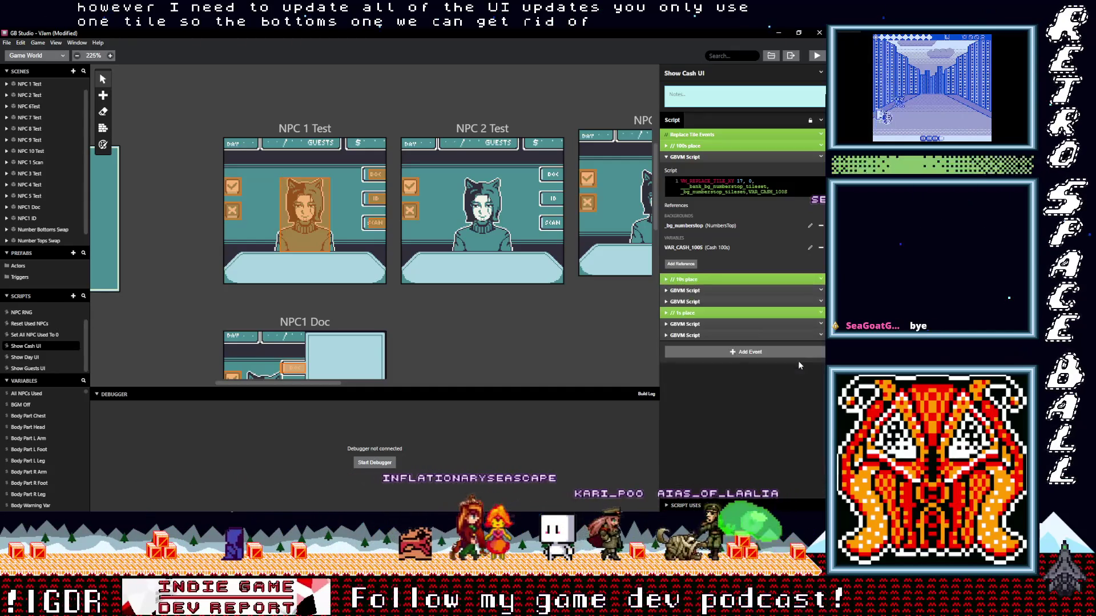
- Delete the 10s and 1s NumbersBottom events, then check the remaining top-tile events
{"action": "left_click", "coordinate": [713, 301]}
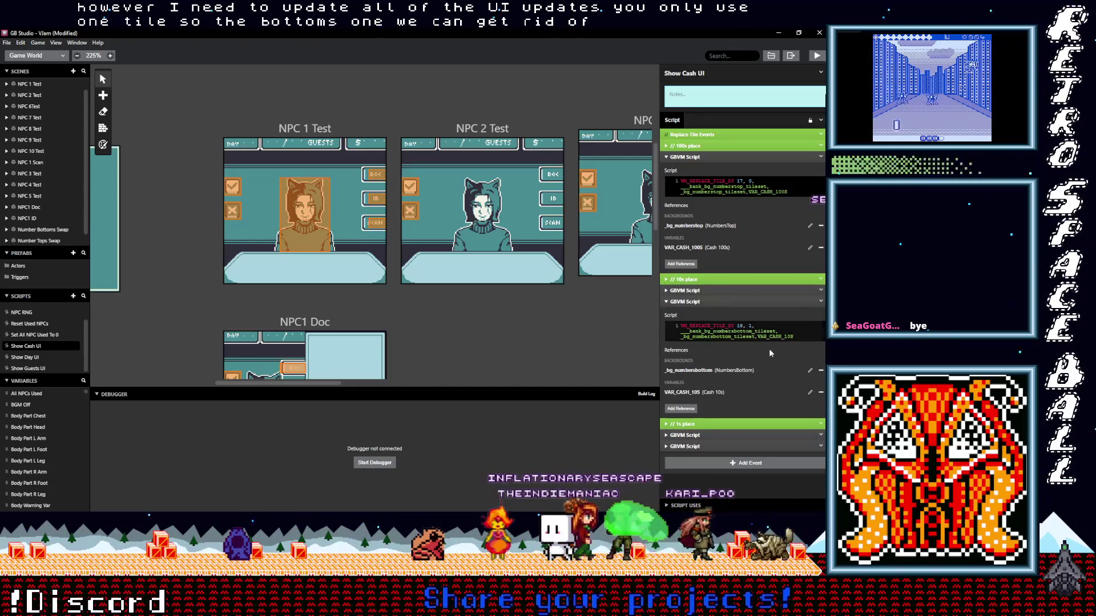
{"action": "left_click", "coordinate": [821, 302]}
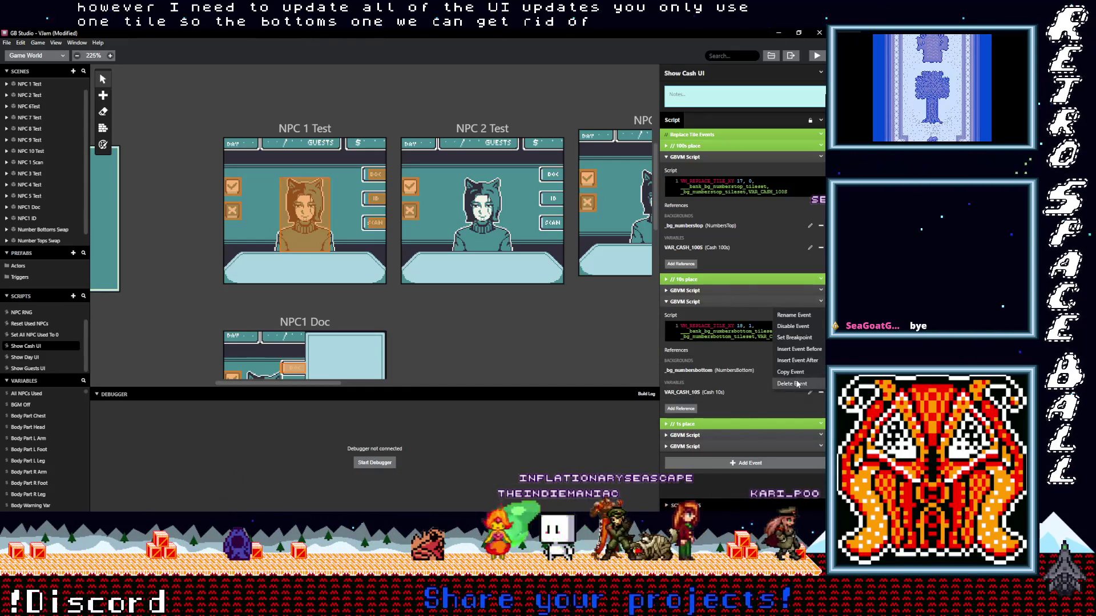
{"action": "left_click", "coordinate": [797, 384]}
{"action": "left_click", "coordinate": [699, 322]}
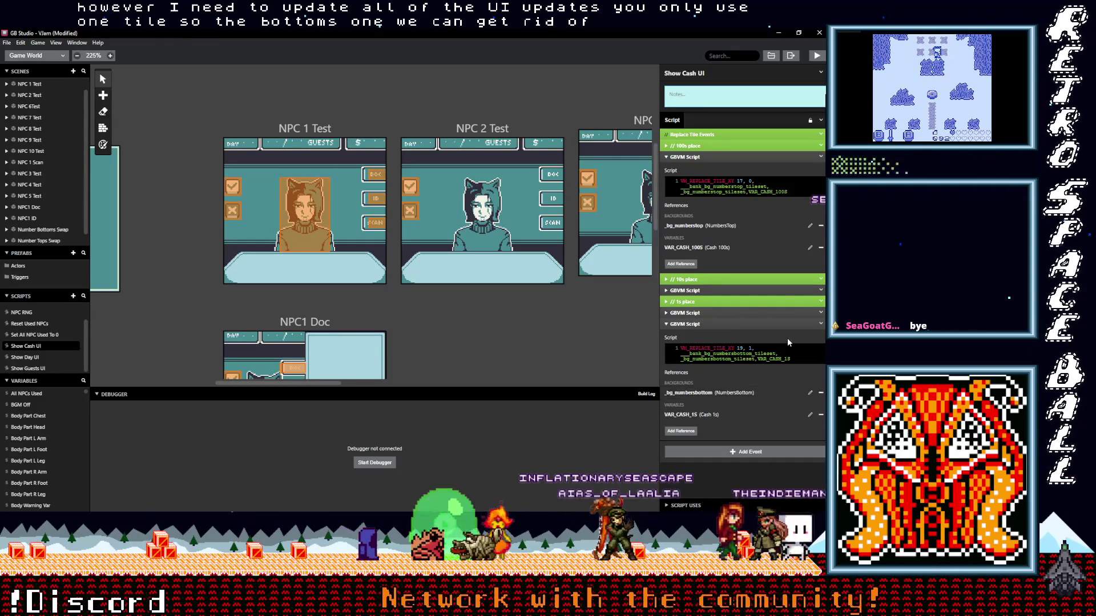
{"action": "left_click", "coordinate": [821, 324]}
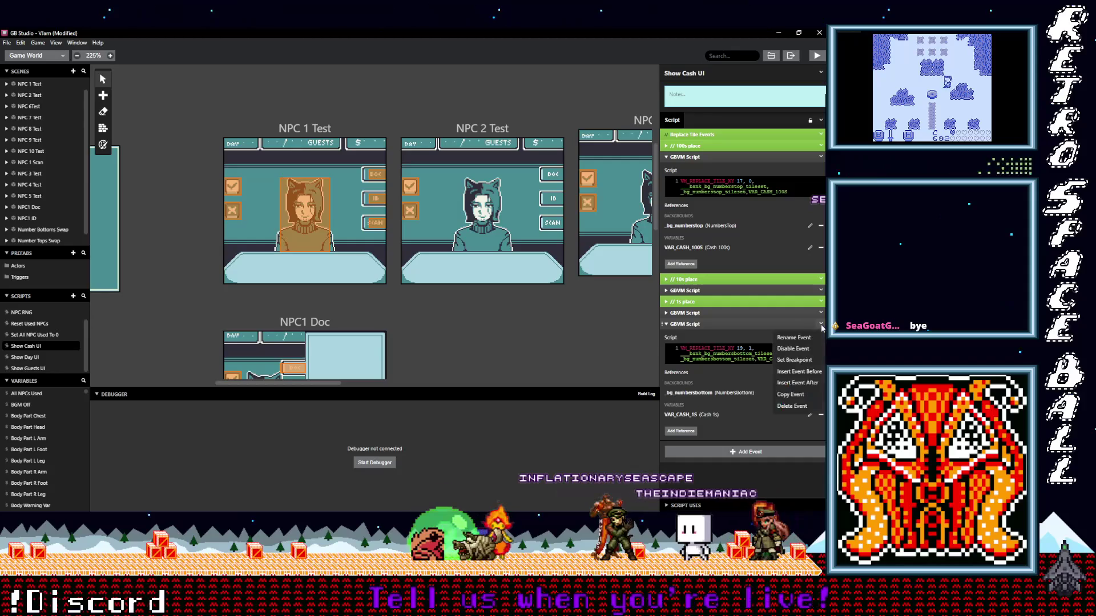
{"action": "left_click", "coordinate": [797, 407]}
{"action": "left_click", "coordinate": [707, 313]}
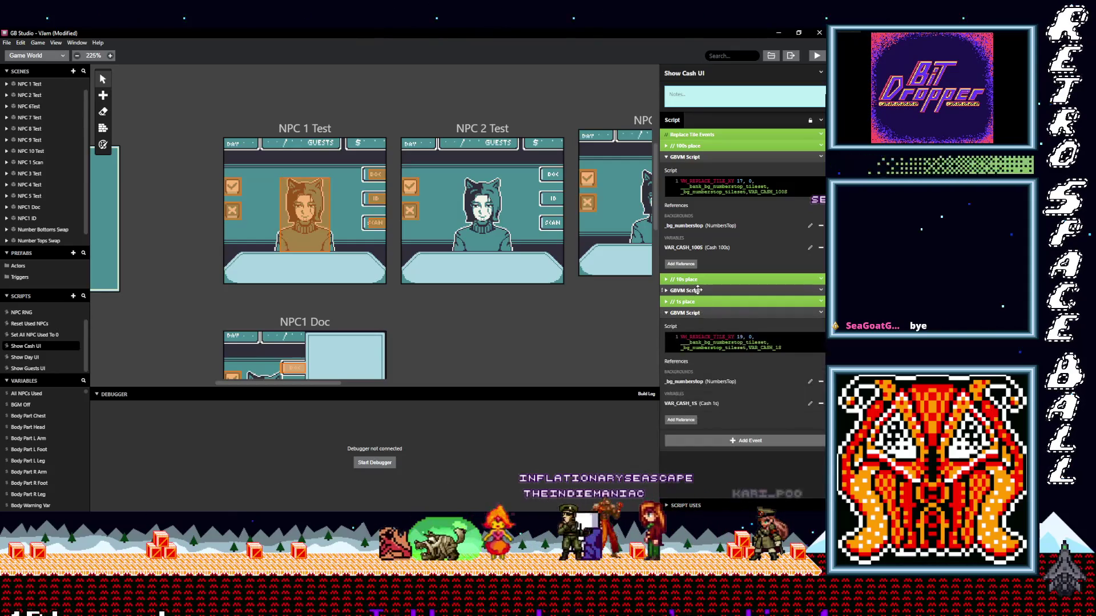
{"action": "left_click", "coordinate": [702, 290]}
- Paint-bucket the empty digits canvas with the sampled pale green-white colour
{"action": "key", "text": "alt+Tab"}
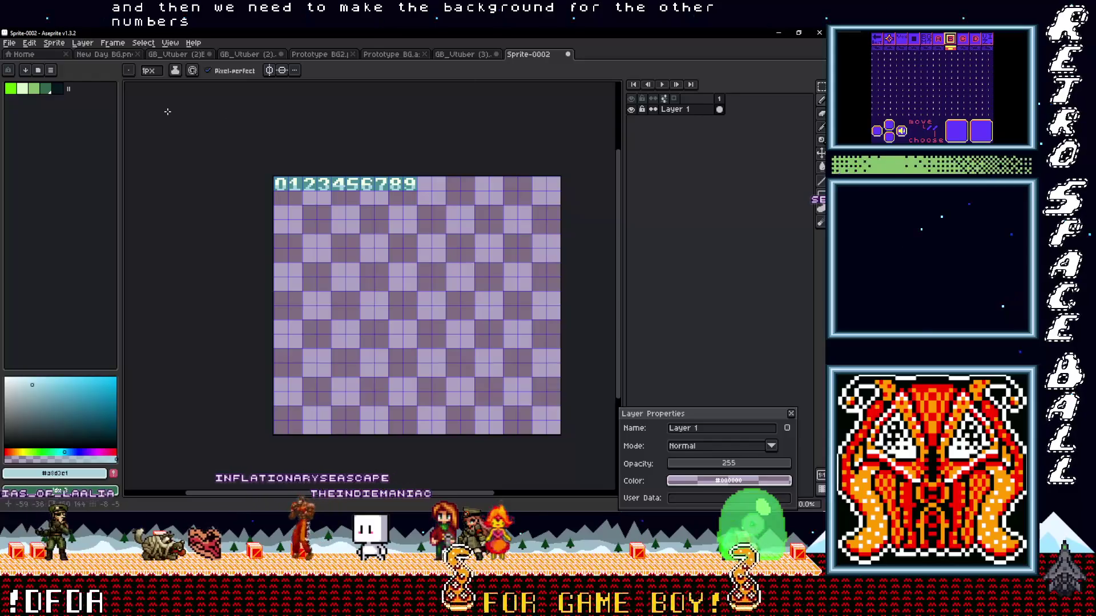
{"action": "scroll", "coordinate": [376, 205], "scroll_direction": "up", "scroll_amount": 2}
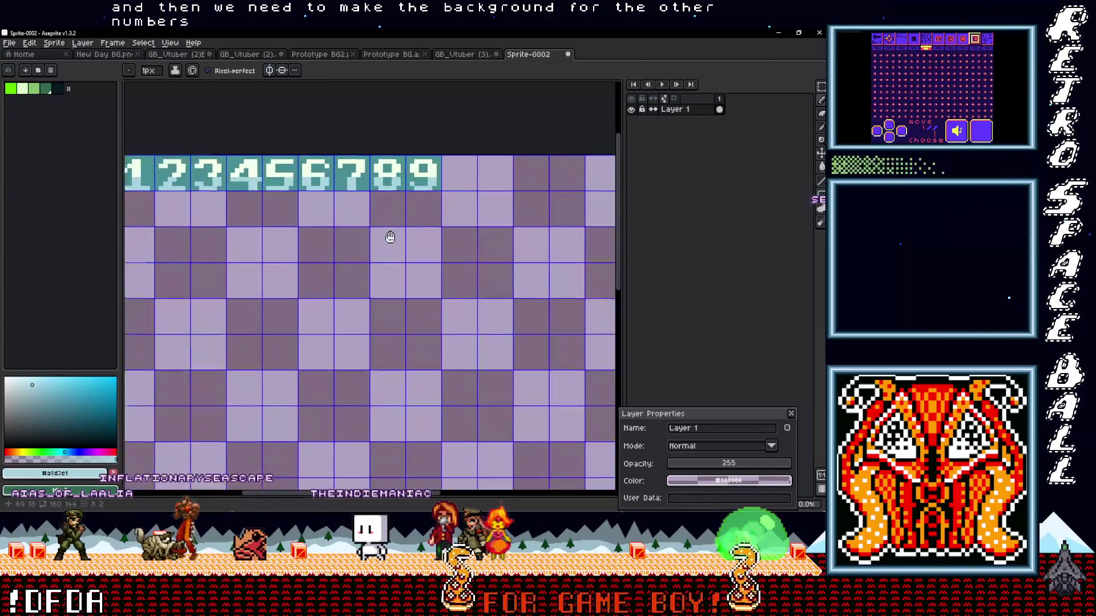
{"action": "key", "text": "i"}
{"action": "left_click", "coordinate": [417, 188]}
{"action": "key", "text": "g"}
{"action": "left_click", "coordinate": [458, 202]}
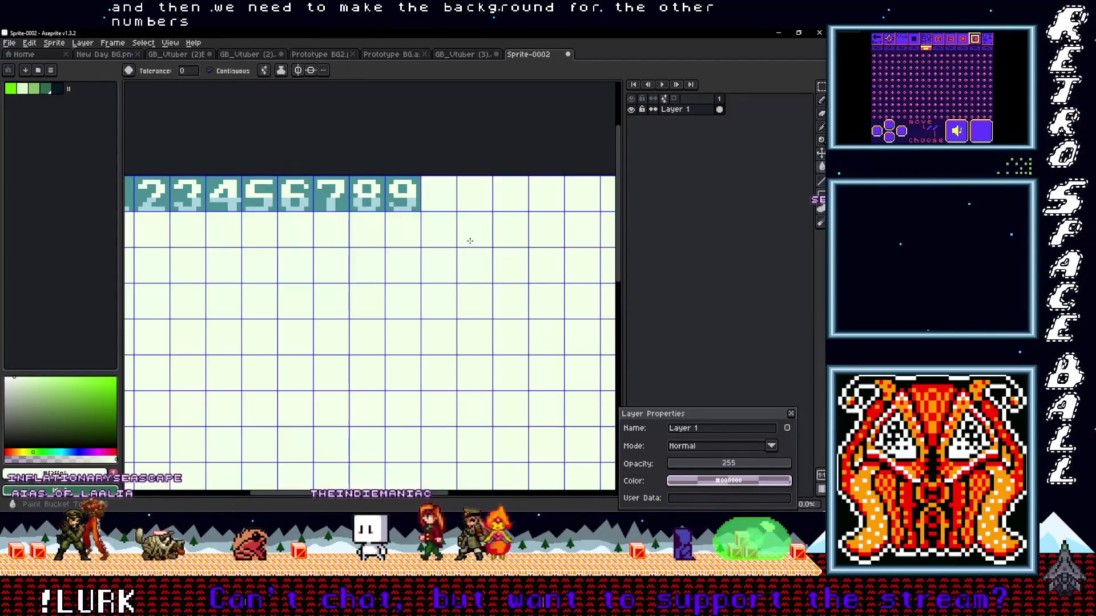
{"action": "scroll", "coordinate": [422, 251], "scroll_direction": "down", "scroll_amount": 3}
{"action": "scroll", "coordinate": [253, 212], "scroll_direction": "up", "scroll_amount": 2}
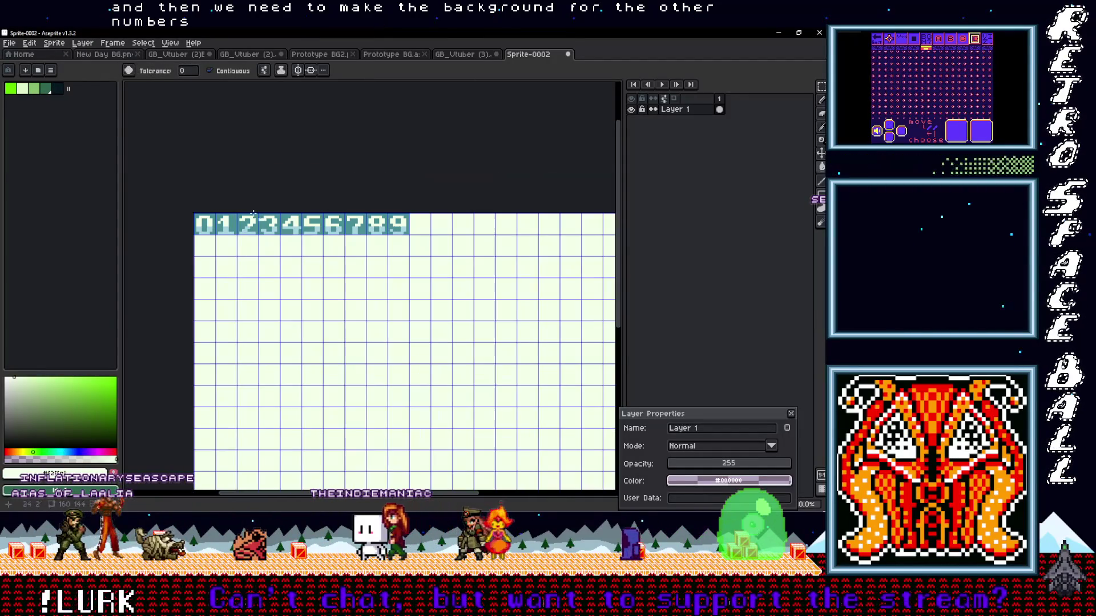
{"action": "left_click", "coordinate": [9, 43]}
- Set the export file to Numbers1Tile.png in from Taco, renamed from NumbersTop.png
{"action": "mouse_move", "coordinate": [18, 133]}
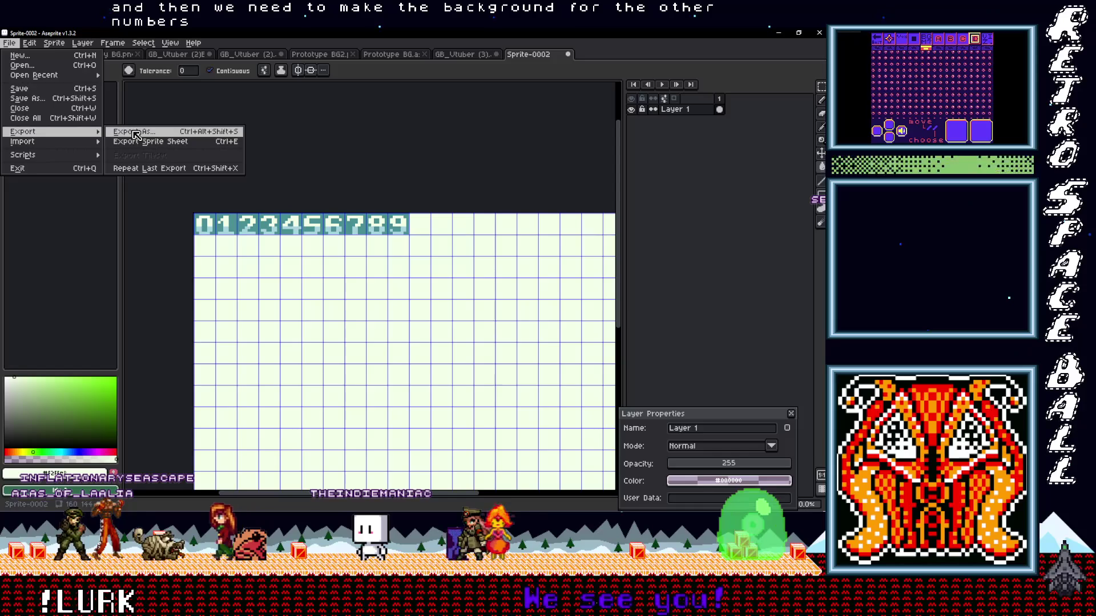
{"action": "left_click", "coordinate": [136, 133]}
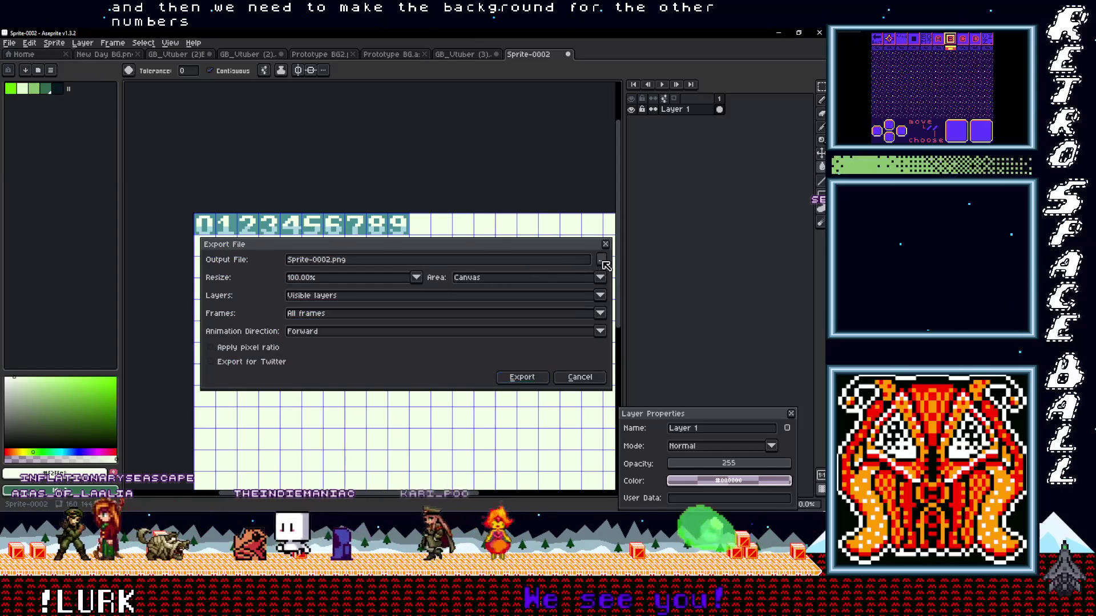
{"action": "left_click", "coordinate": [602, 261]}
{"action": "left_click", "coordinate": [242, 380]}
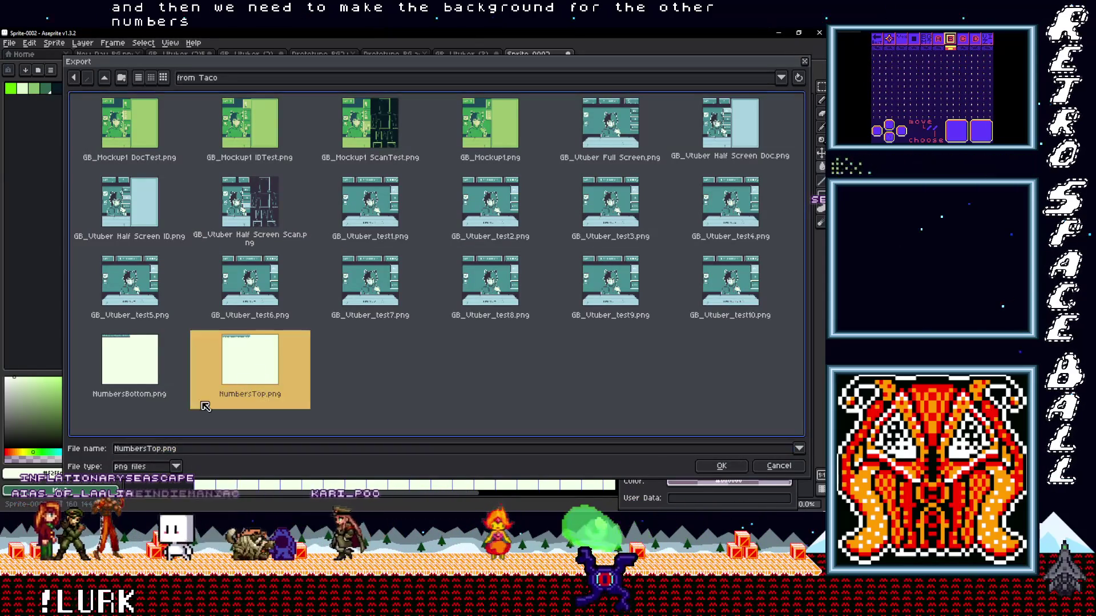
{"action": "left_click", "coordinate": [149, 449]}
{"action": "left_click_drag", "start_coordinate": [160, 452], "coordinate": [161, 453]}
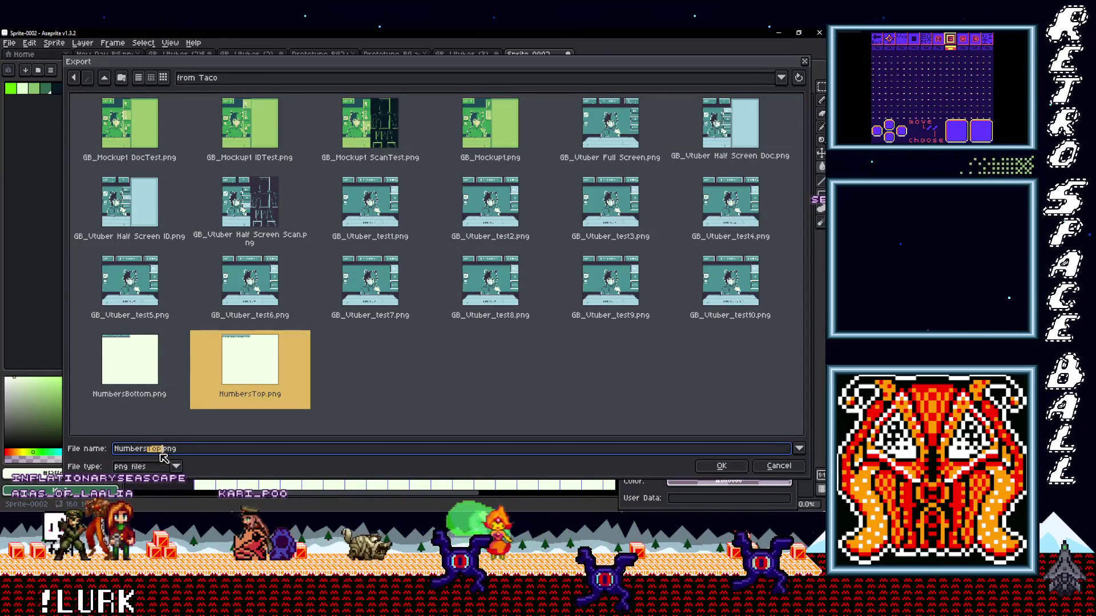
{"action": "type", "text": "Tile"}
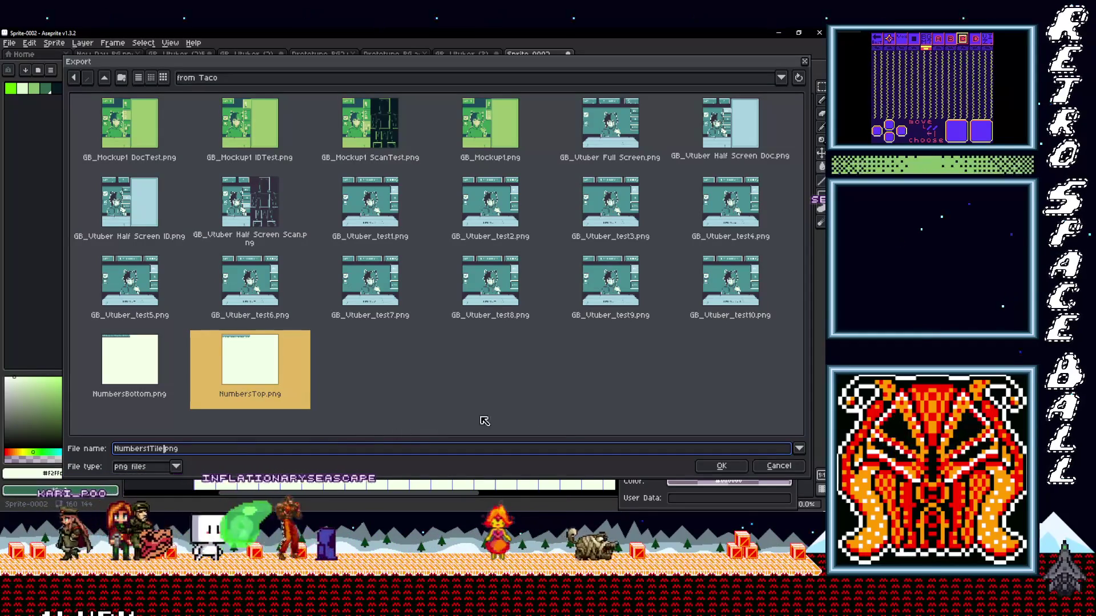
{"action": "left_click", "coordinate": [714, 469]}
- Export Numbers1Tile.png and copy it into the project's backgrounds folder
{"action": "left_click", "coordinate": [521, 376]}
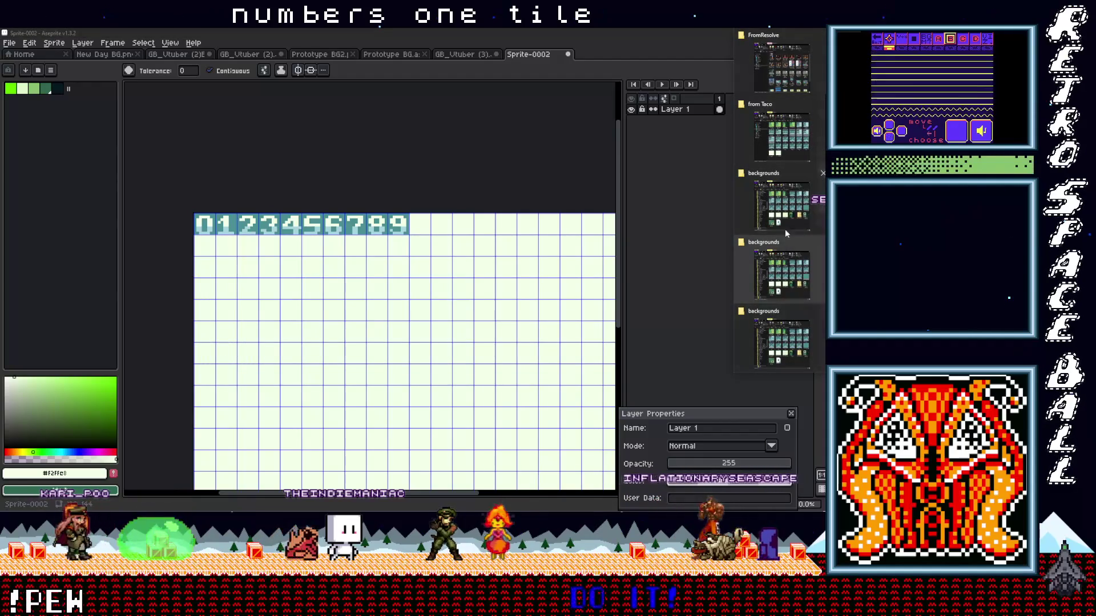
{"action": "left_click", "coordinate": [781, 134]}
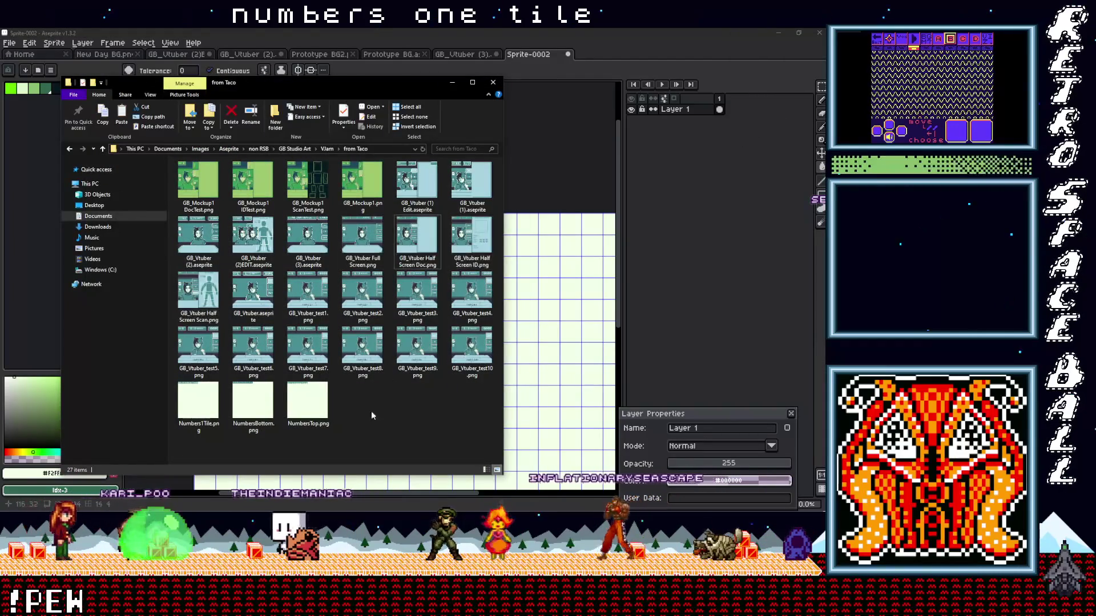
{"action": "left_click", "coordinate": [209, 402]}
{"action": "right_click", "coordinate": [206, 402]}
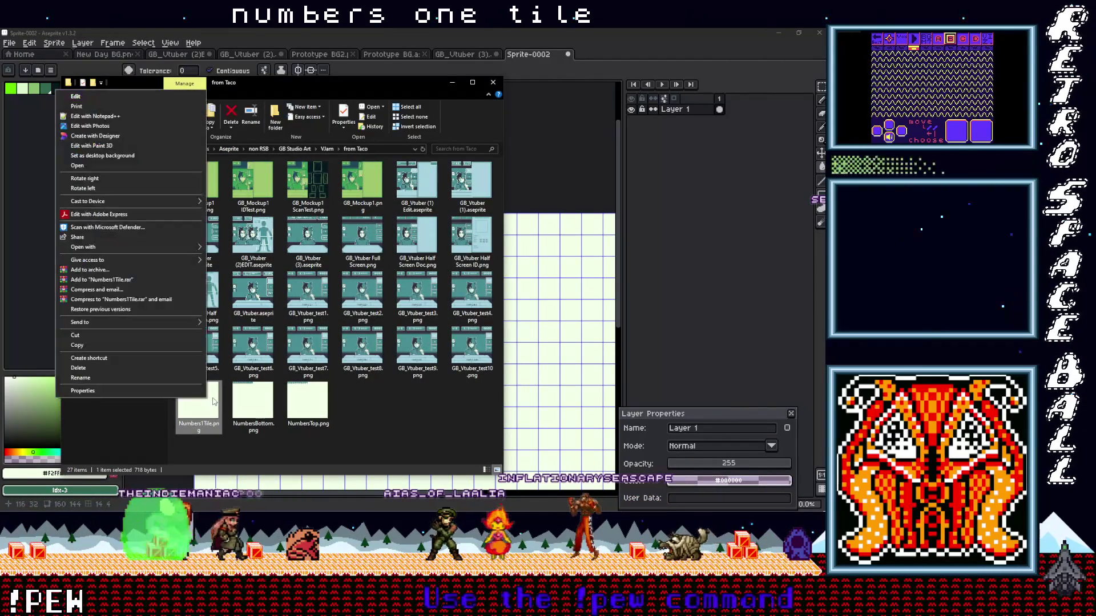
{"action": "left_click", "coordinate": [138, 342]}
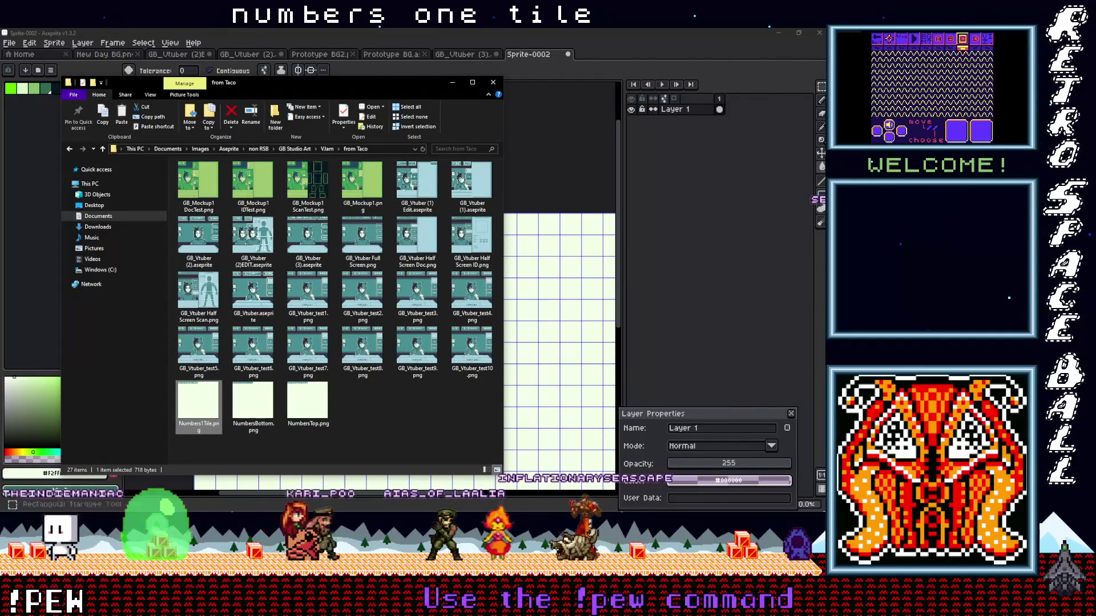
{"action": "left_click", "coordinate": [779, 340]}
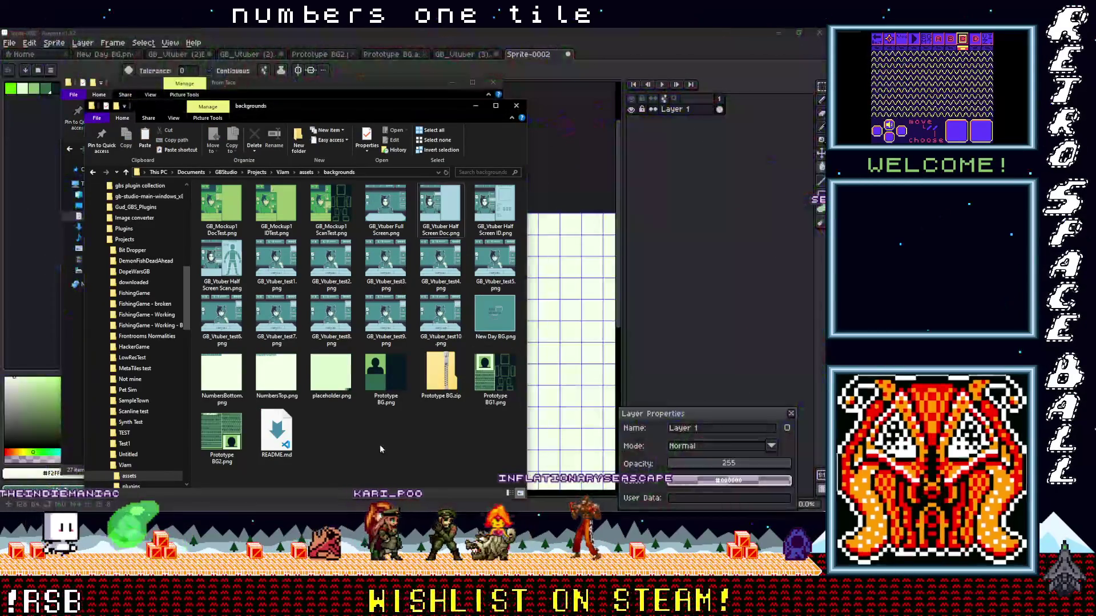
{"action": "right_click", "coordinate": [371, 434]}
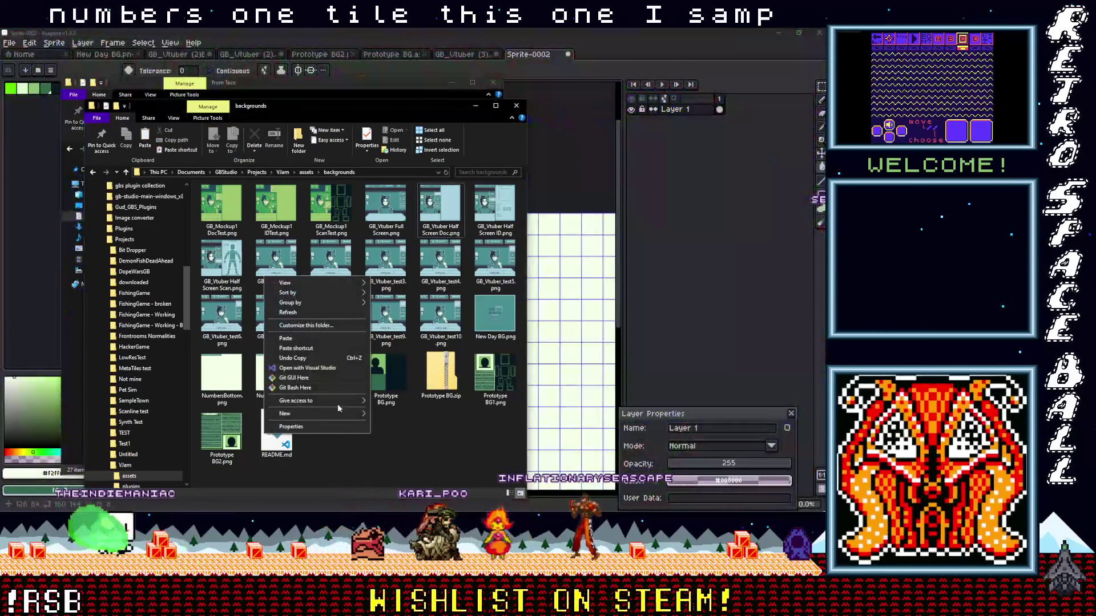
{"action": "left_click", "coordinate": [320, 342]}
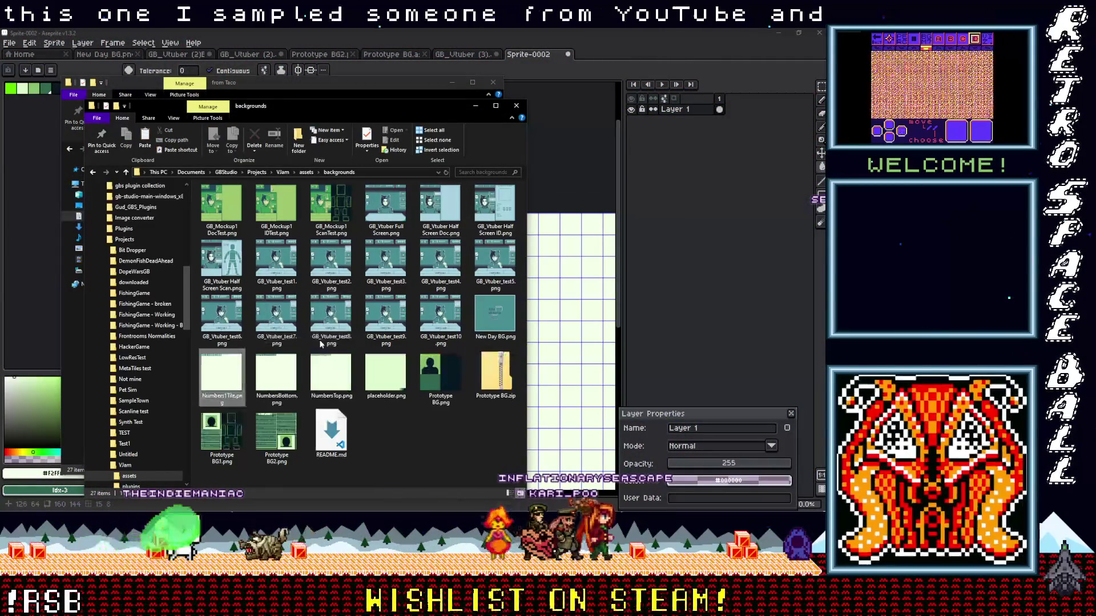
- Minimize the backgrounds window and close the from Taco window
{"action": "left_click", "coordinate": [427, 417]}
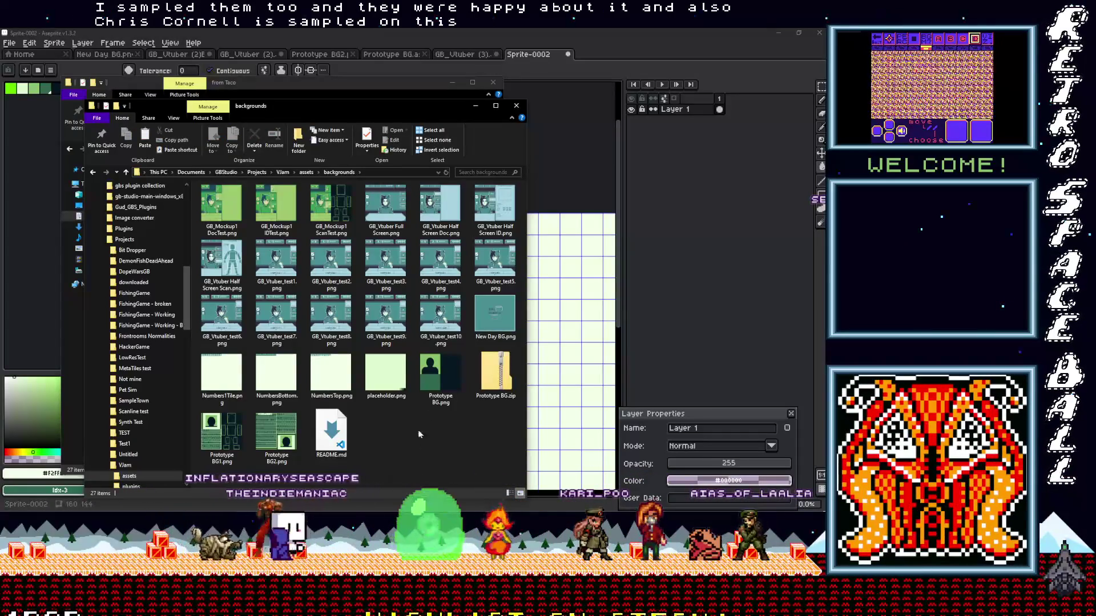
{"action": "mouse_move", "coordinate": [416, 106]}
{"action": "left_mouse_down"}
{"action": "mouse_move", "coordinate": [488, 97]}
{"action": "mouse_move", "coordinate": [464, 90]}
{"action": "mouse_move", "coordinate": [408, 118]}
{"action": "mouse_move", "coordinate": [434, 100]}
{"action": "left_mouse_up"}
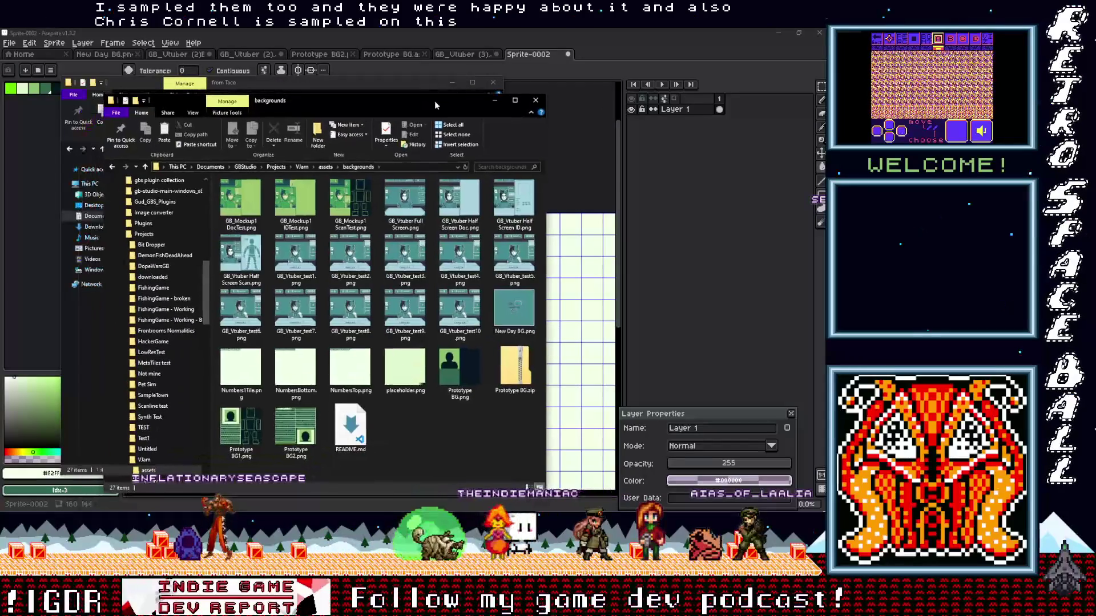
{"action": "left_click", "coordinate": [464, 100]}
{"action": "left_click", "coordinate": [497, 142]}
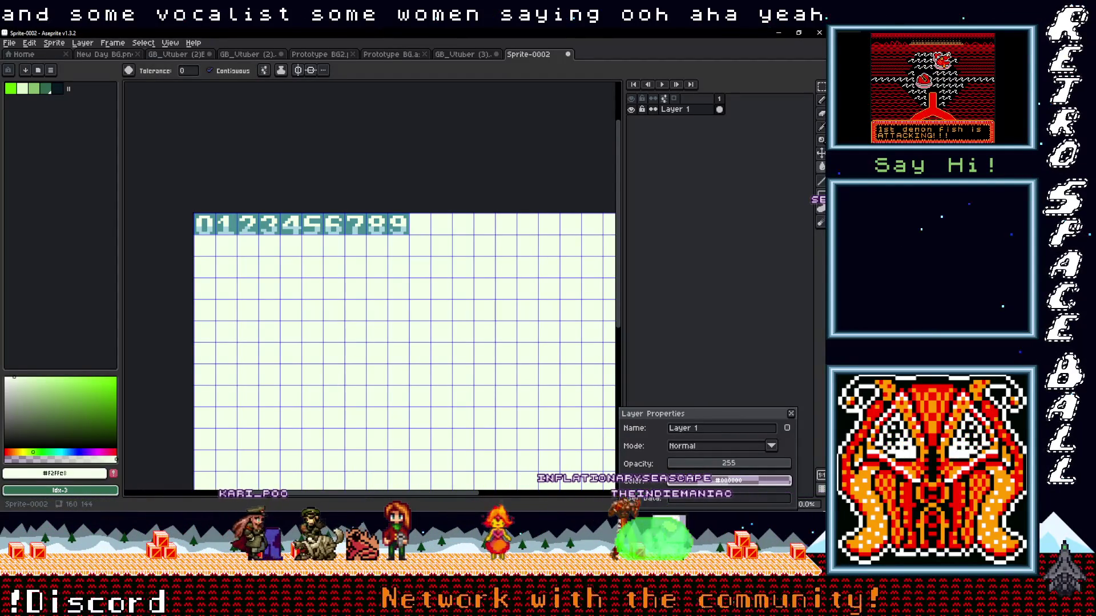
- Paste a copy of the Number Bottoms Swap scene and line it up beside the original
{"action": "left_click", "coordinate": [780, 33]}
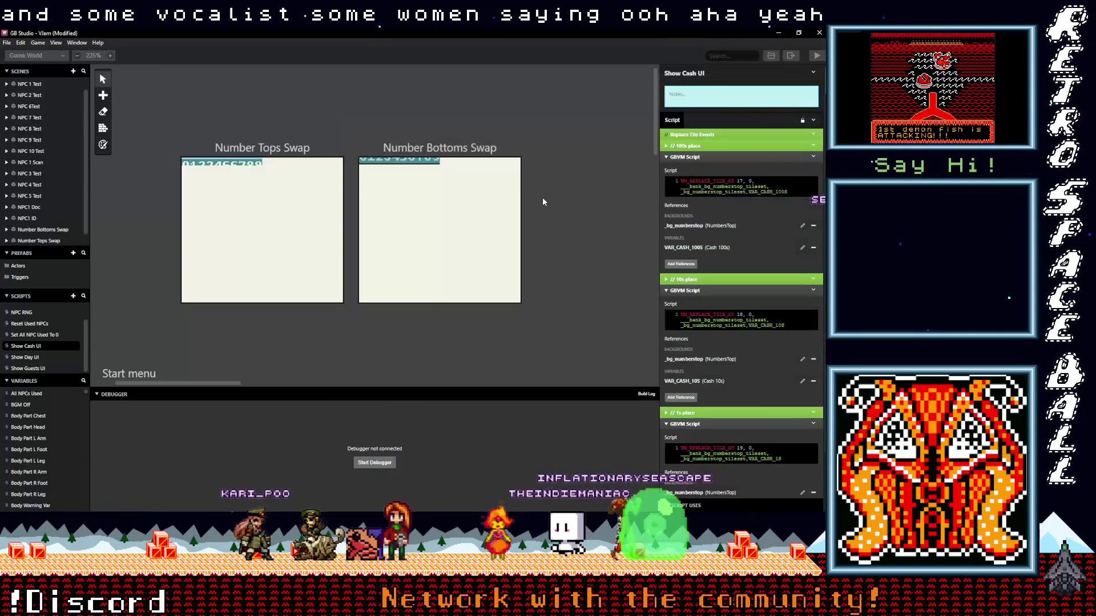
{"action": "left_click", "coordinate": [455, 150]}
{"action": "key", "text": "ctrl+v"}
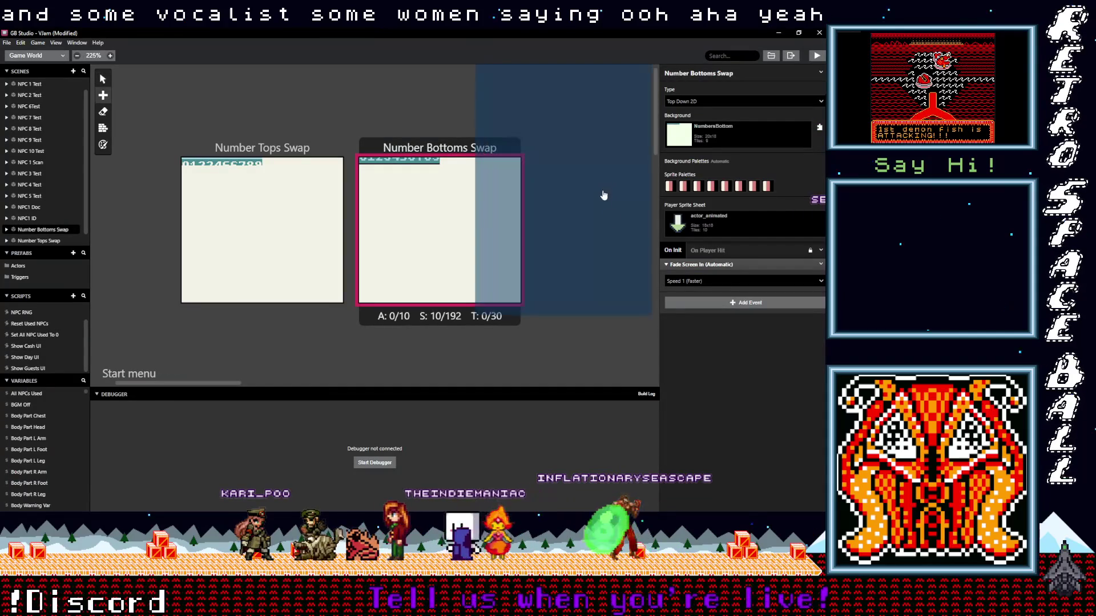
{"action": "left_click", "coordinate": [609, 223]}
{"action": "left_click_drag", "start_coordinate": [545, 111], "coordinate": [608, 155]}
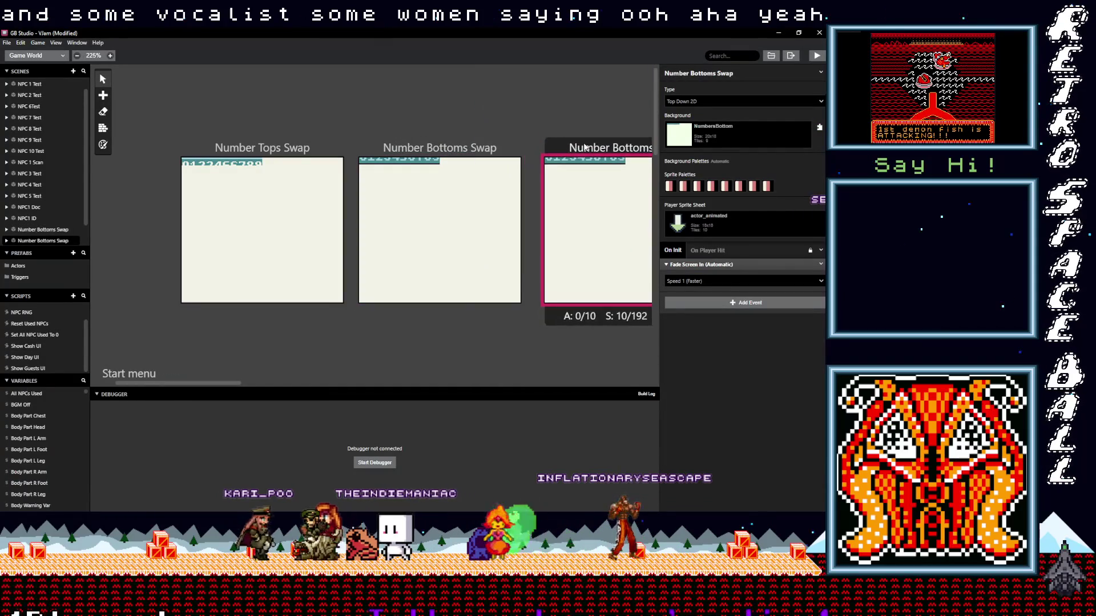
- Set the copied scene's background to Numbers1Tile
{"action": "left_click", "coordinate": [742, 135]}
{"action": "scroll", "coordinate": [756, 238], "scroll_direction": "down", "scroll_amount": 5}
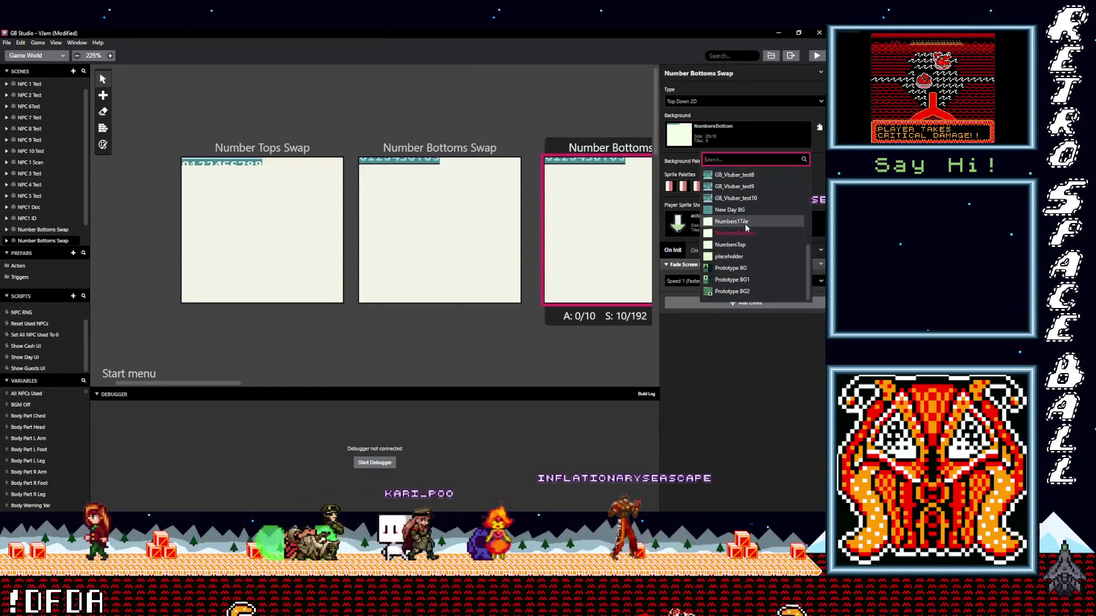
{"action": "left_click", "coordinate": [740, 221]}
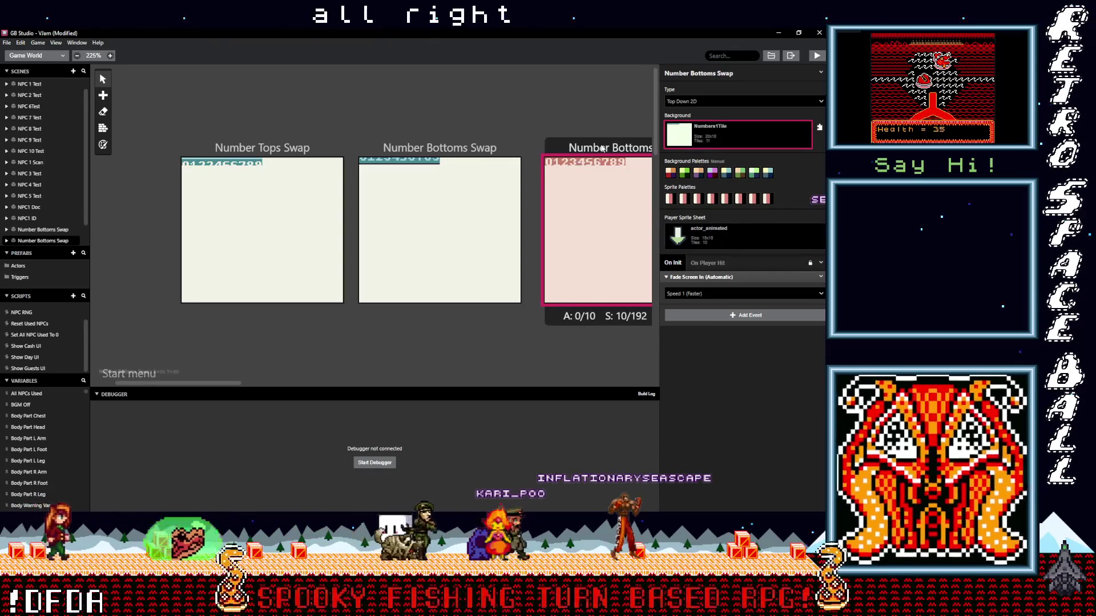
{"action": "left_click_drag", "start_coordinate": [605, 147], "coordinate": [589, 147]}
- Set the copied scene's Background Palettes to Automatic
{"action": "key", "text": "p"}
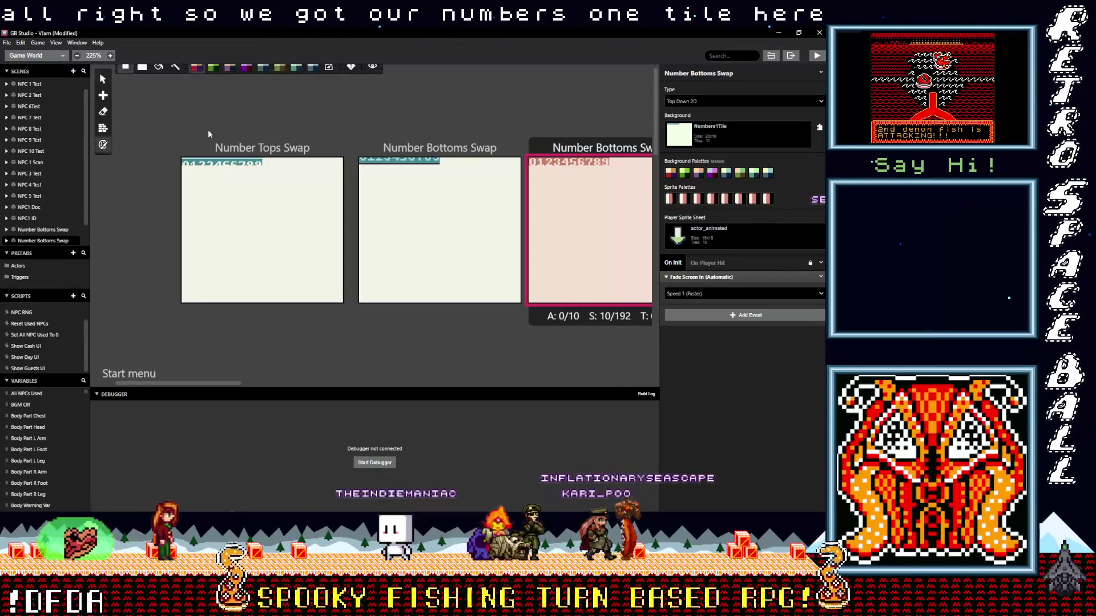
{"action": "left_click", "coordinate": [331, 79]}
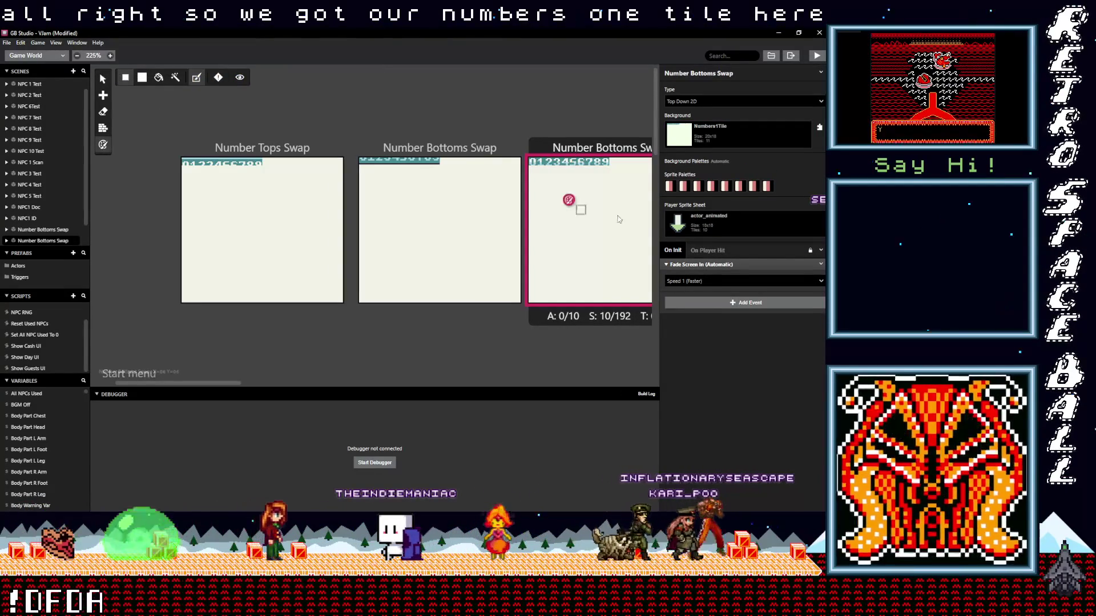
{"action": "scroll", "coordinate": [557, 220], "scroll_direction": "right", "scroll_amount": 1}
{"action": "scroll", "coordinate": [565, 237], "scroll_direction": "down", "scroll_amount": 3}
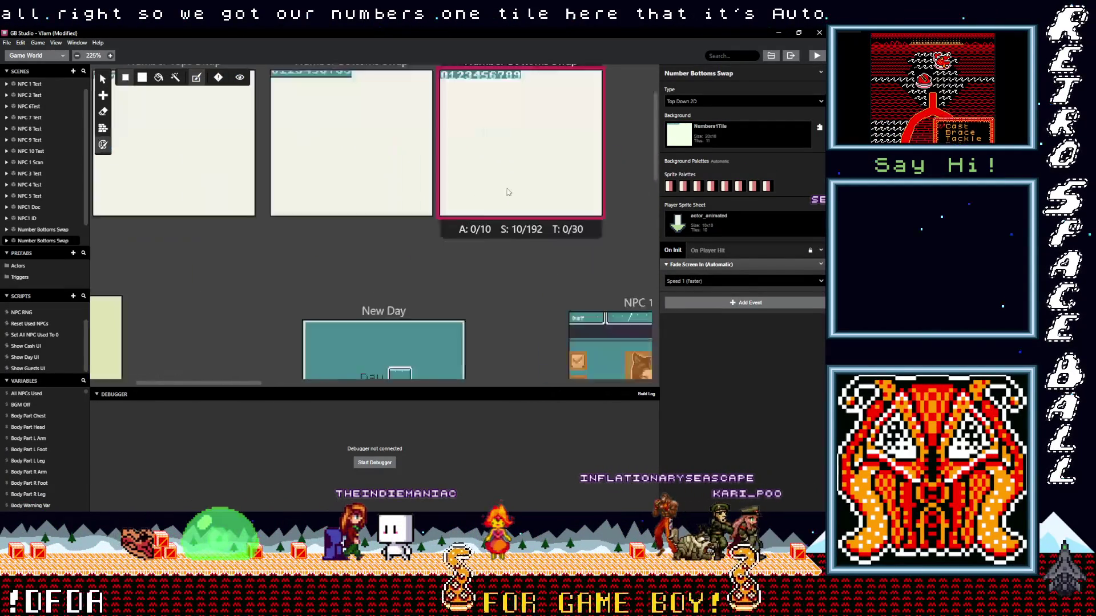
{"action": "scroll", "coordinate": [491, 217], "scroll_direction": "right", "scroll_amount": 4}
{"action": "scroll", "coordinate": [491, 217], "scroll_direction": "down", "scroll_amount": 1}
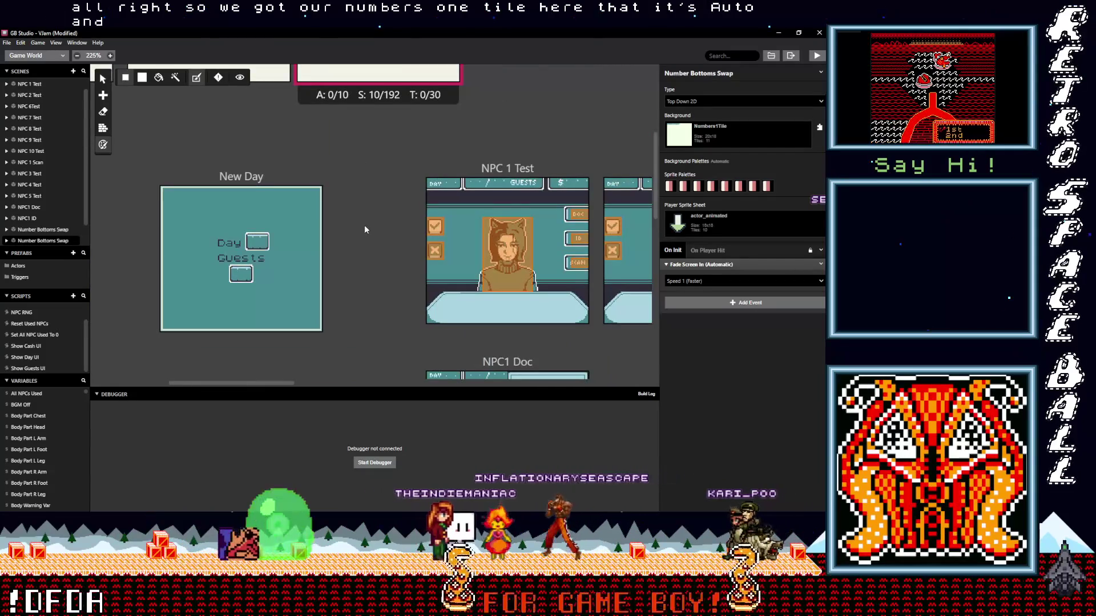
{"action": "scroll", "coordinate": [388, 221], "scroll_direction": "left", "scroll_amount": 6}
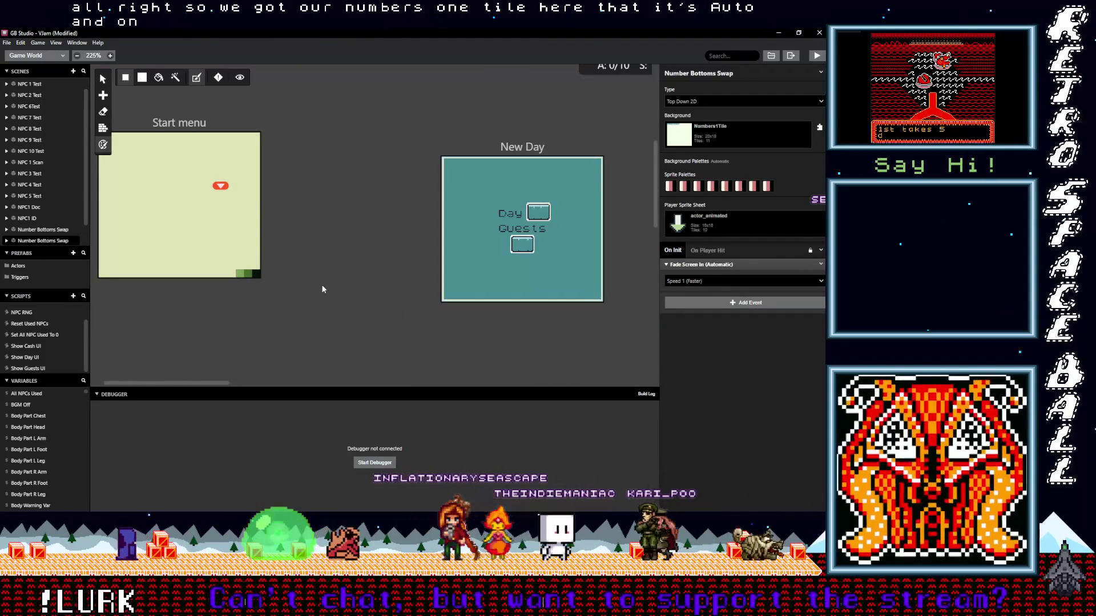
{"action": "scroll", "coordinate": [304, 343], "scroll_direction": "up", "scroll_amount": 2}
{"action": "scroll", "coordinate": [303, 342], "scroll_direction": "right", "scroll_amount": 1}
{"action": "scroll", "coordinate": [262, 325], "scroll_direction": "up", "scroll_amount": 2}
{"action": "scroll", "coordinate": [261, 326], "scroll_direction": "left", "scroll_amount": 2}
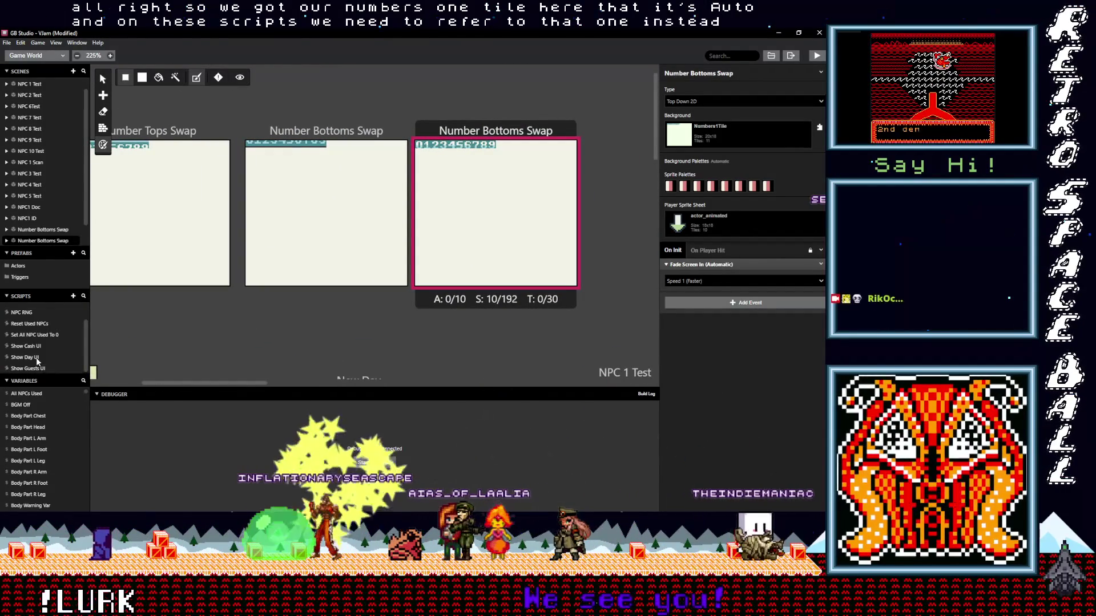
- In Show Cash UI, replace the 100s place's NumbersTop reference with Numbers1Tile
{"action": "left_click", "coordinate": [25, 346]}
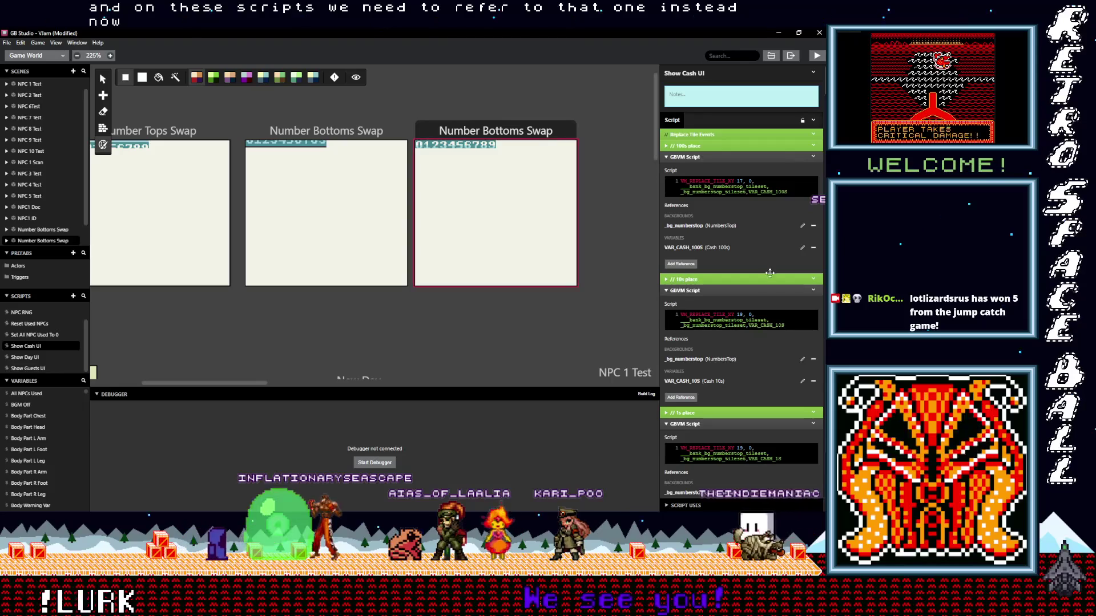
{"action": "left_click", "coordinate": [694, 228]}
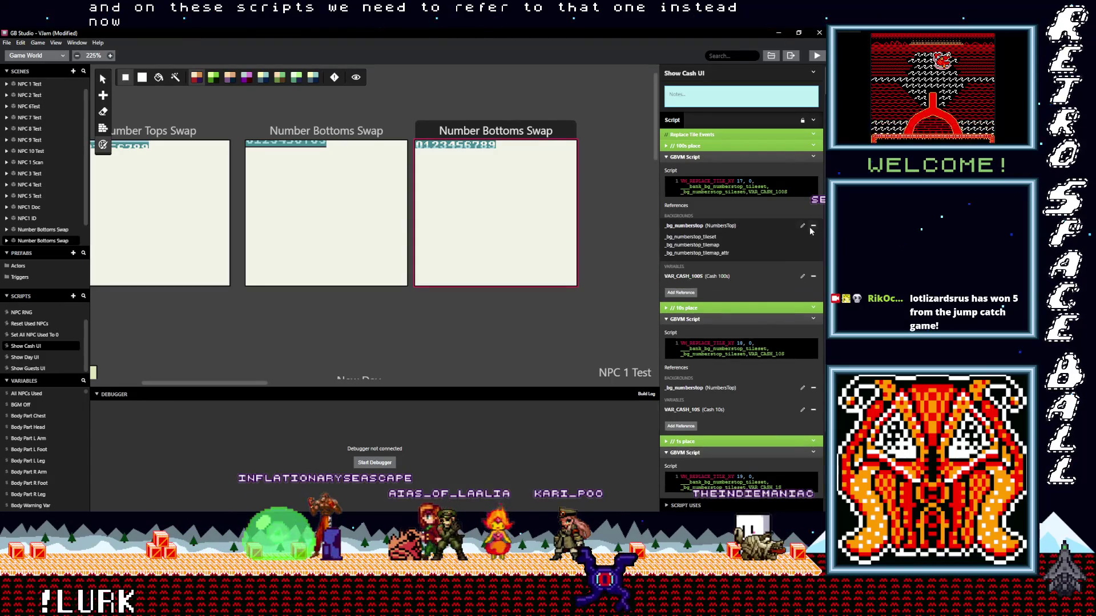
{"action": "left_click", "coordinate": [813, 226]}
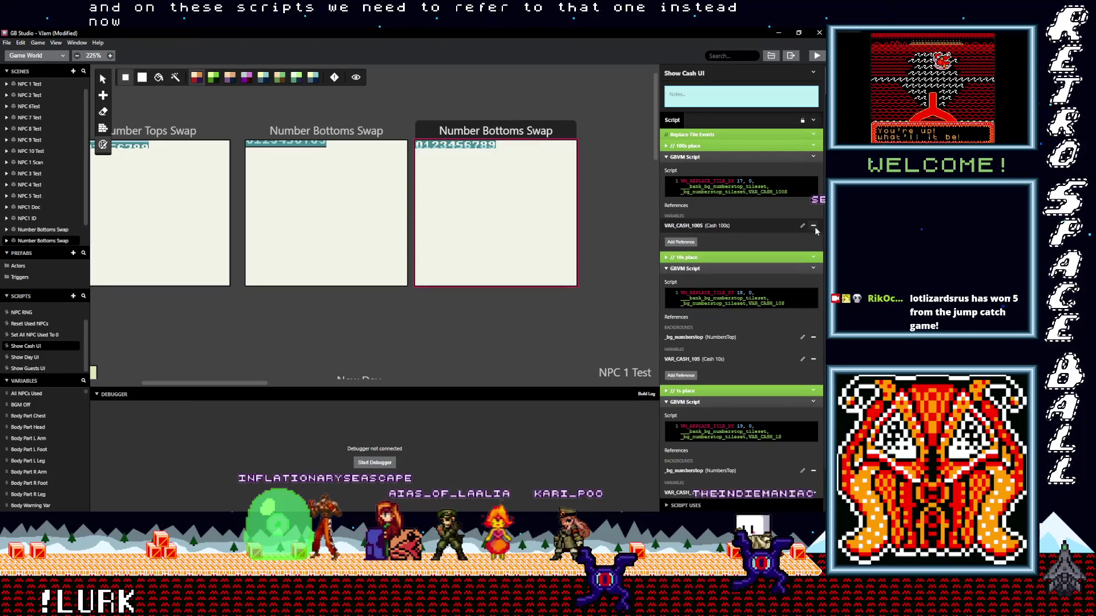
{"action": "left_click", "coordinate": [680, 242]}
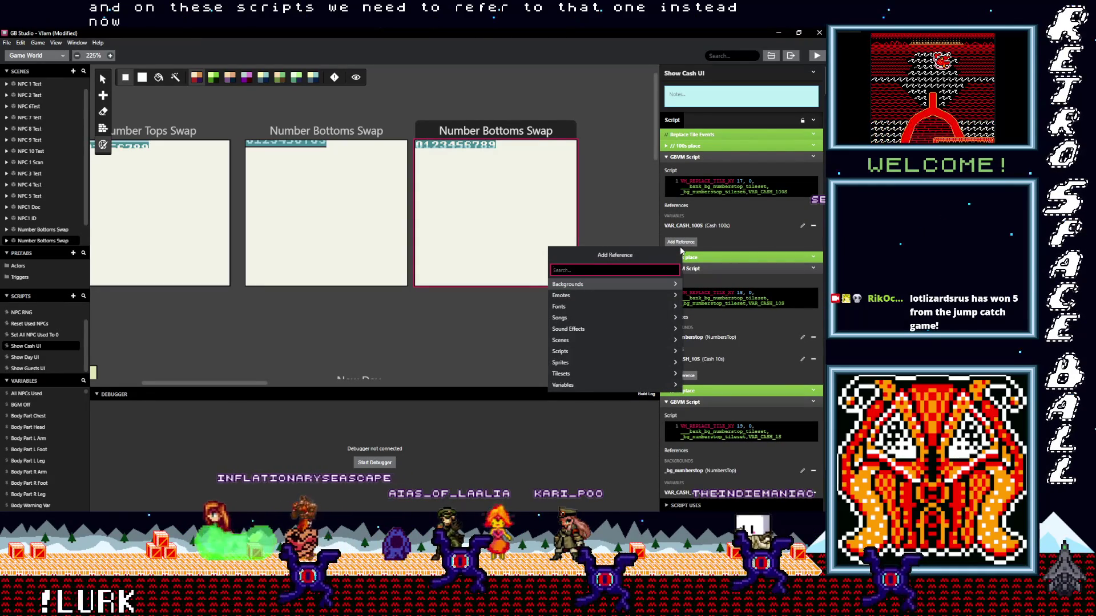
{"action": "type", "text": "til"}
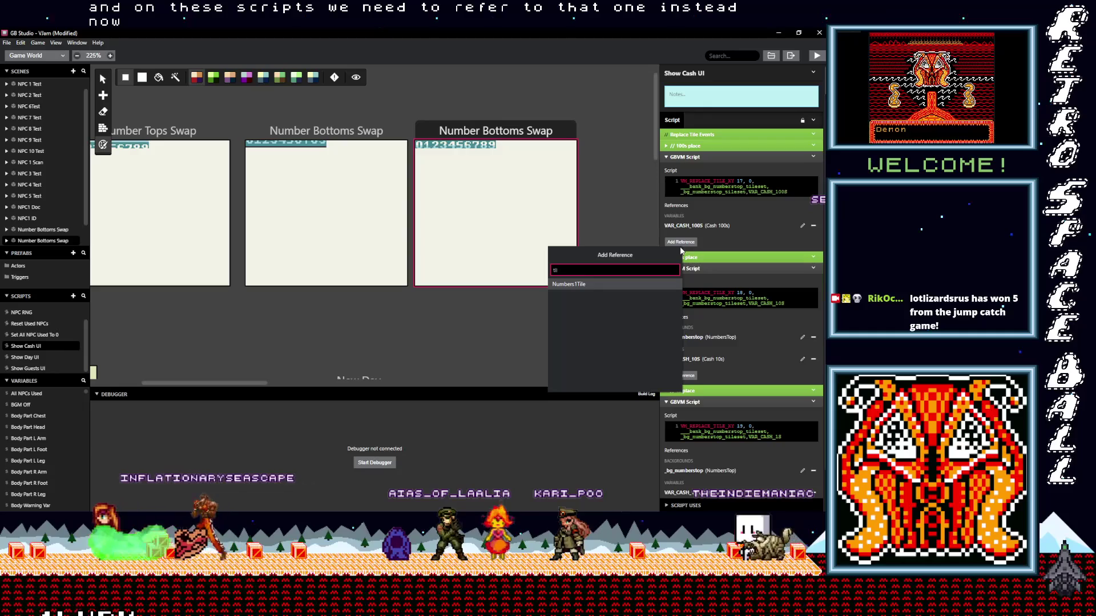
{"action": "left_click", "coordinate": [596, 285]}
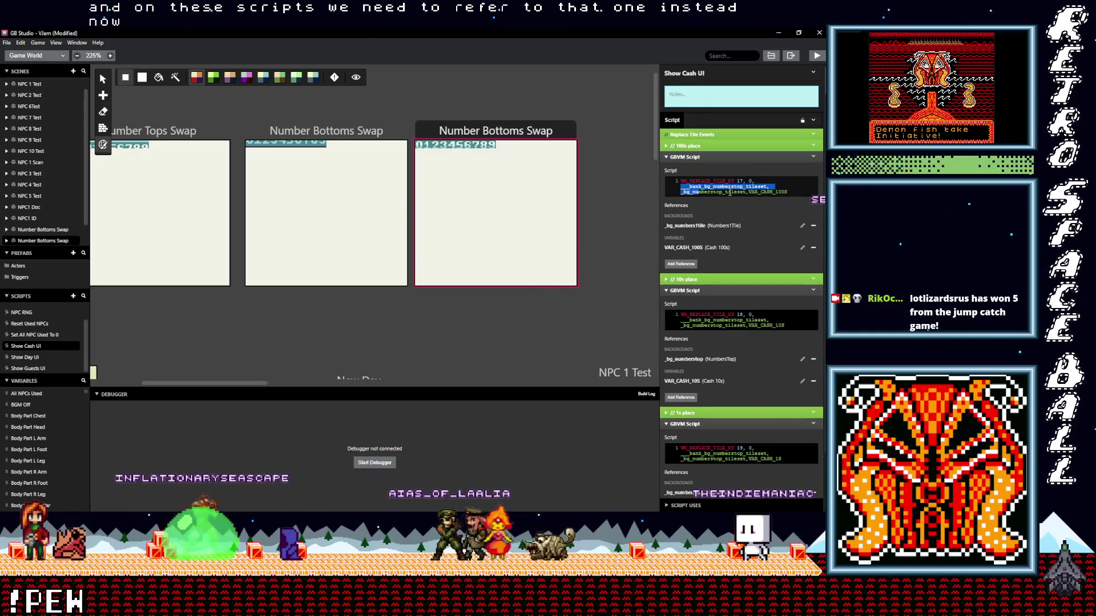
- Paste numbers1tile tileset names over numberstop in the 100s, 10s and 1s script code
{"action": "key", "text": "ctrl+v"}
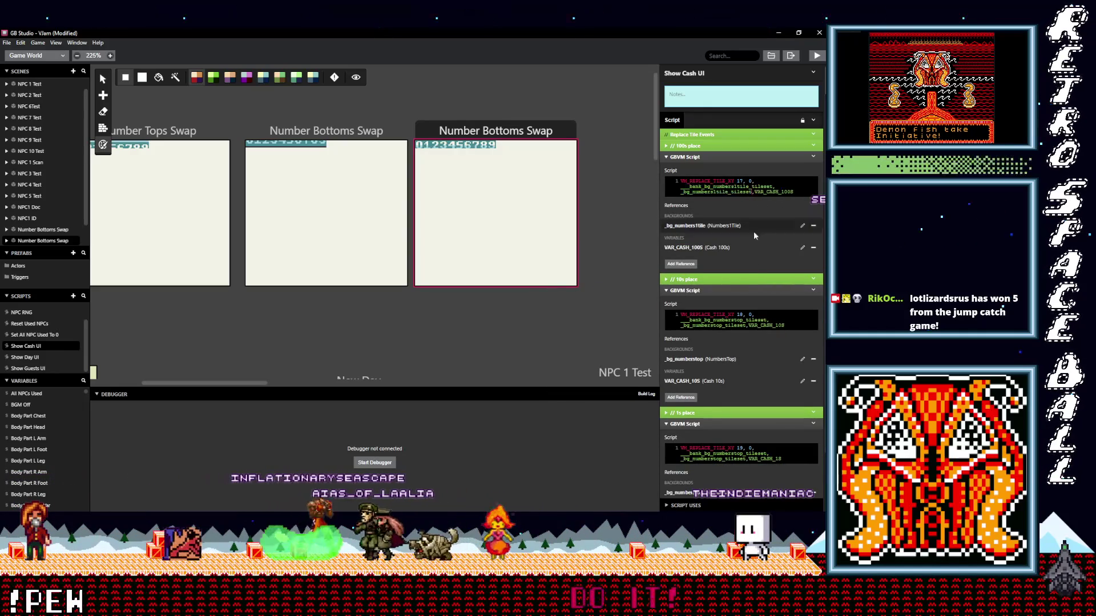
{"action": "left_click_drag", "start_coordinate": [678, 321], "coordinate": [743, 327]}
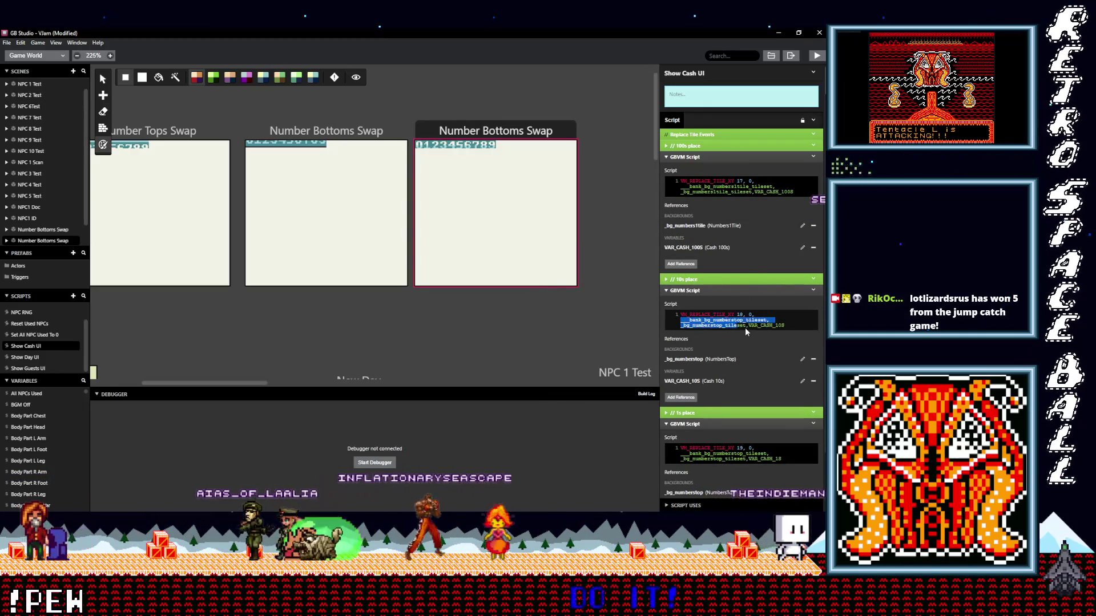
{"action": "key", "text": "ctrl+v"}
{"action": "scroll", "coordinate": [757, 341], "scroll_direction": "down", "scroll_amount": 1}
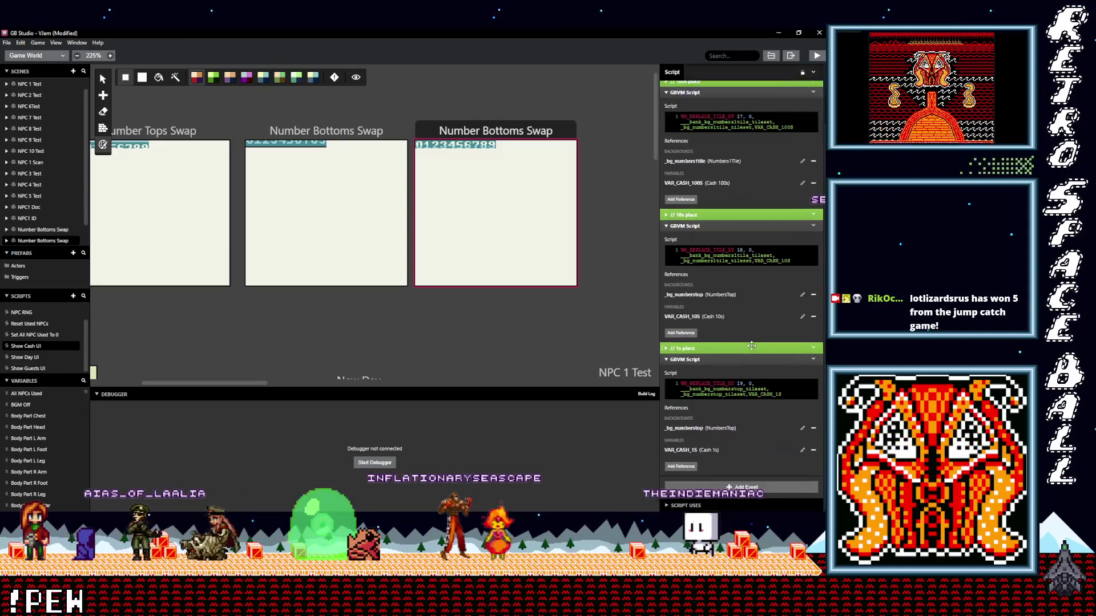
{"action": "left_click_drag", "start_coordinate": [680, 390], "coordinate": [727, 396]}
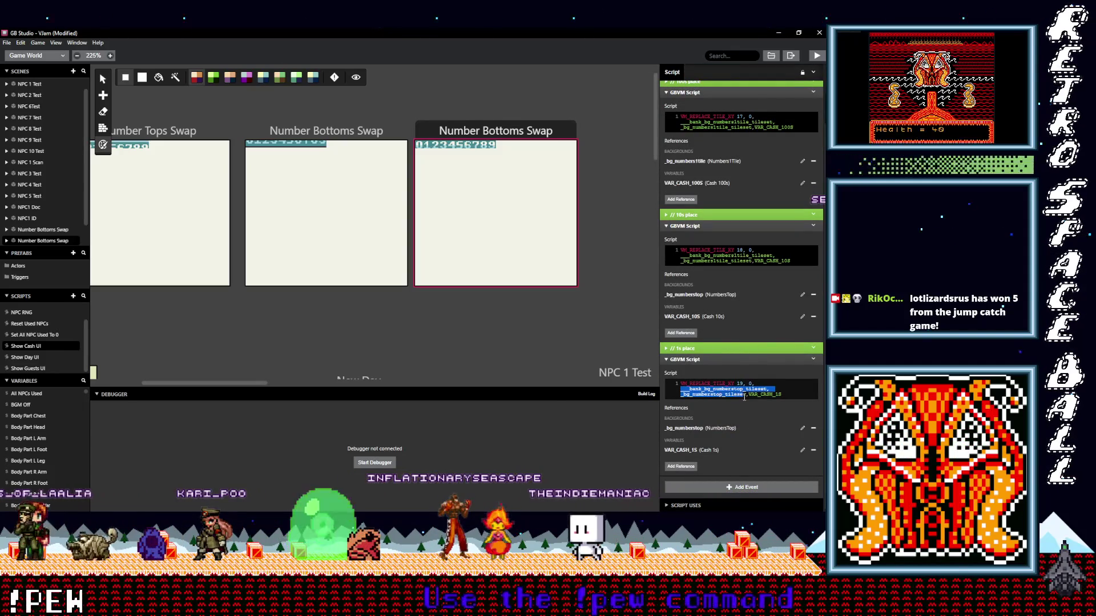
{"action": "key", "text": "ctrl+v"}
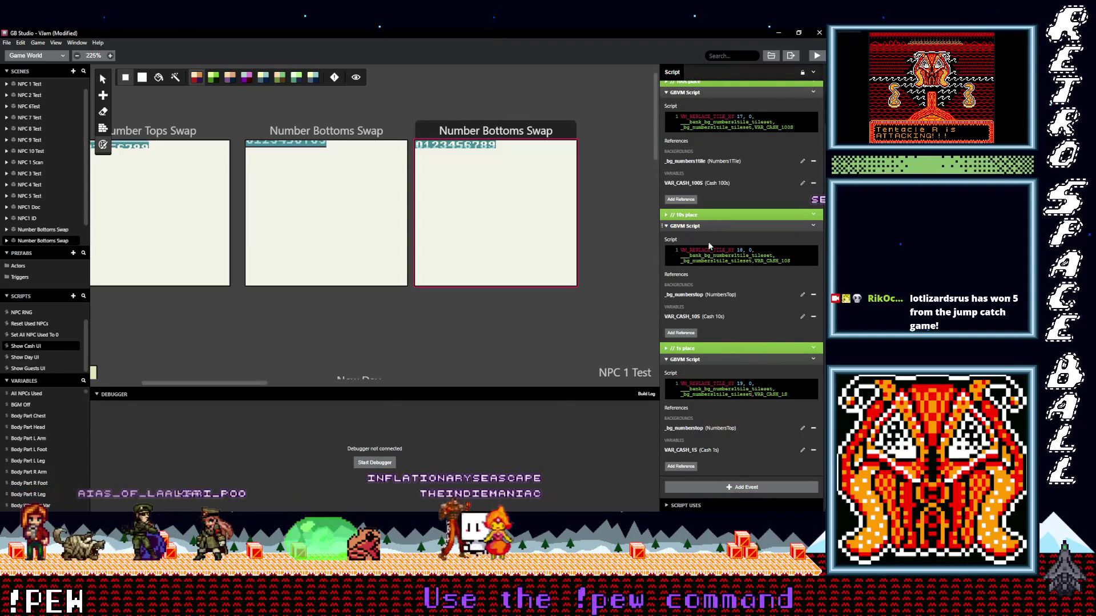
- Give the 10s and 1s scripts Numbers1Tile references, keeping the Cash 1s variable
{"action": "left_click", "coordinate": [813, 316]}
{"action": "left_click", "coordinate": [688, 333]}
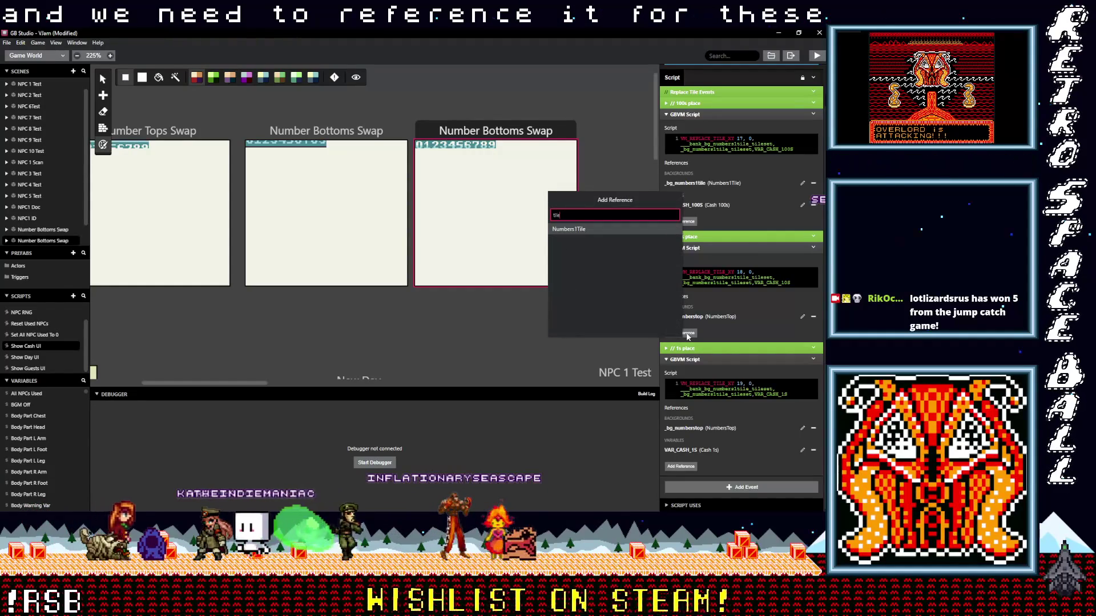
{"action": "left_click", "coordinate": [574, 231]}
{"action": "scroll", "coordinate": [737, 447], "scroll_direction": "down", "scroll_amount": 1}
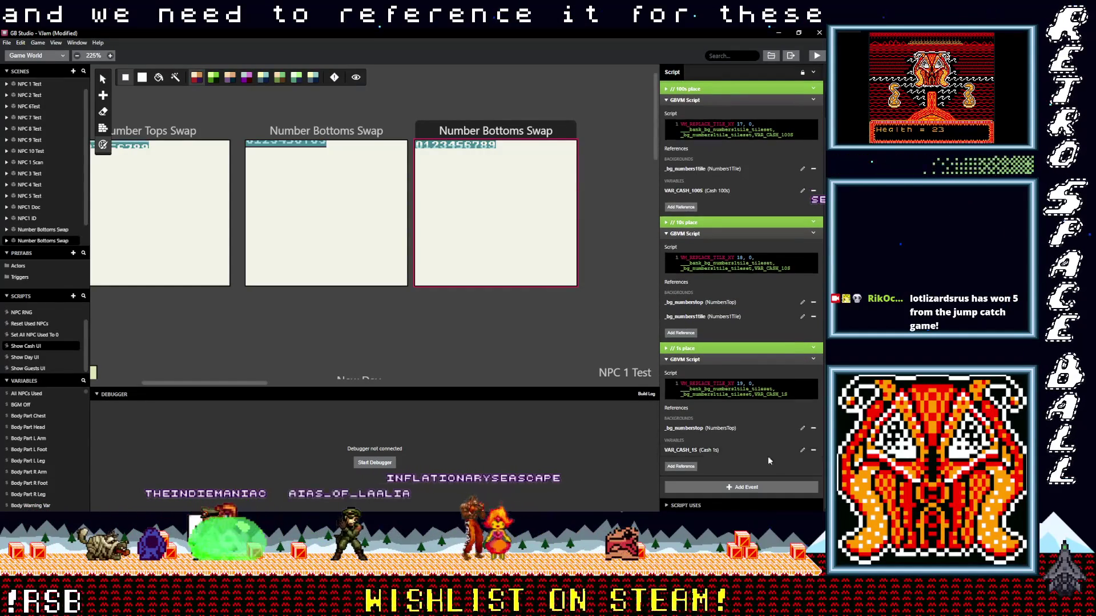
{"action": "left_click", "coordinate": [813, 450]}
{"action": "left_click", "coordinate": [686, 468]}
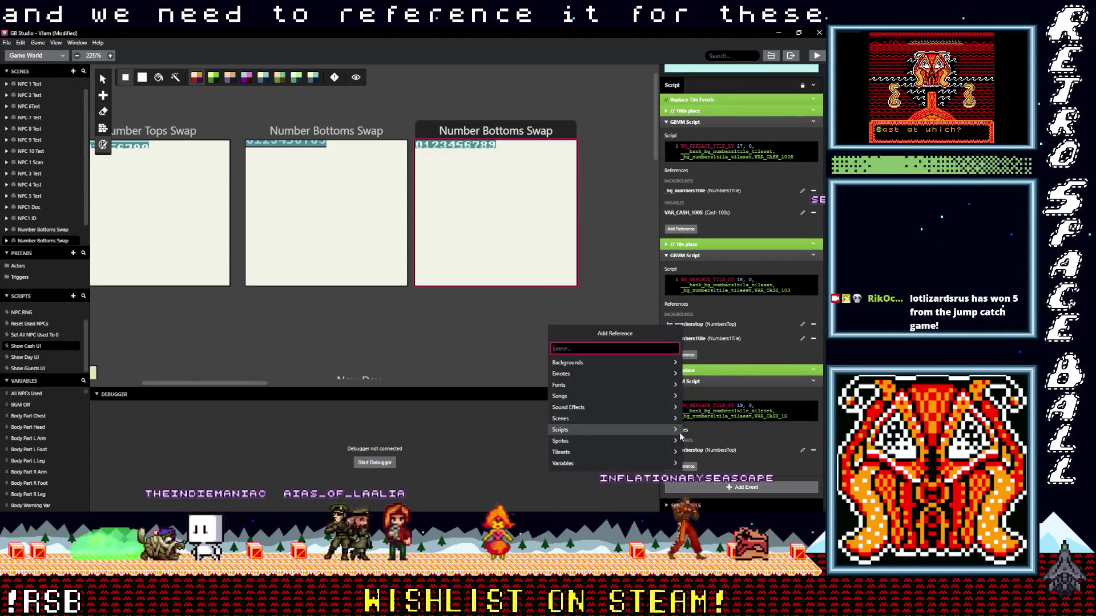
{"action": "left_click", "coordinate": [820, 449]}
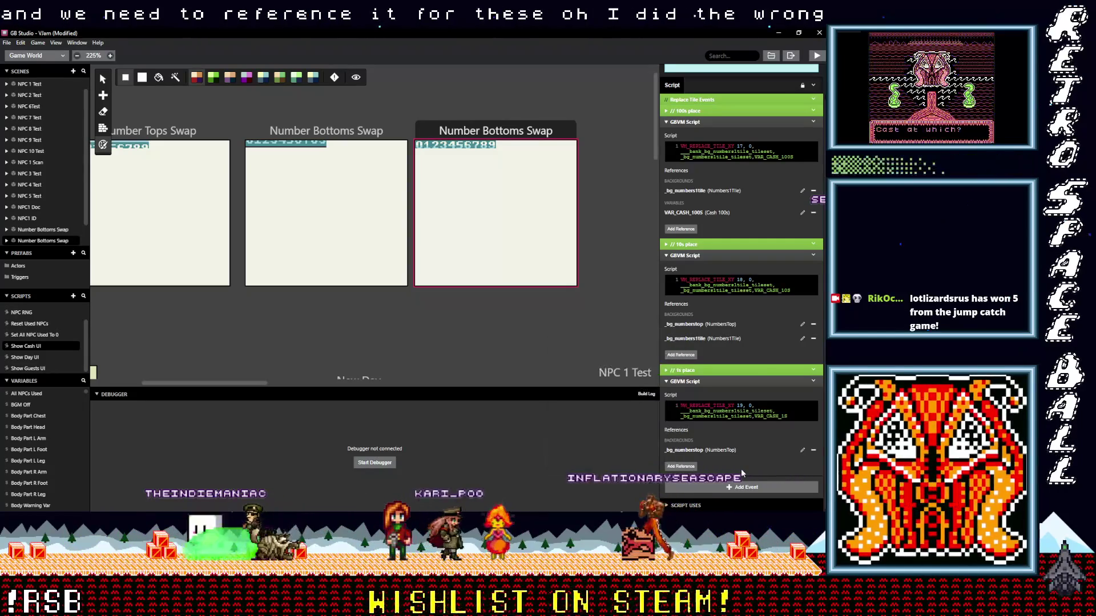
{"action": "left_click", "coordinate": [813, 449]}
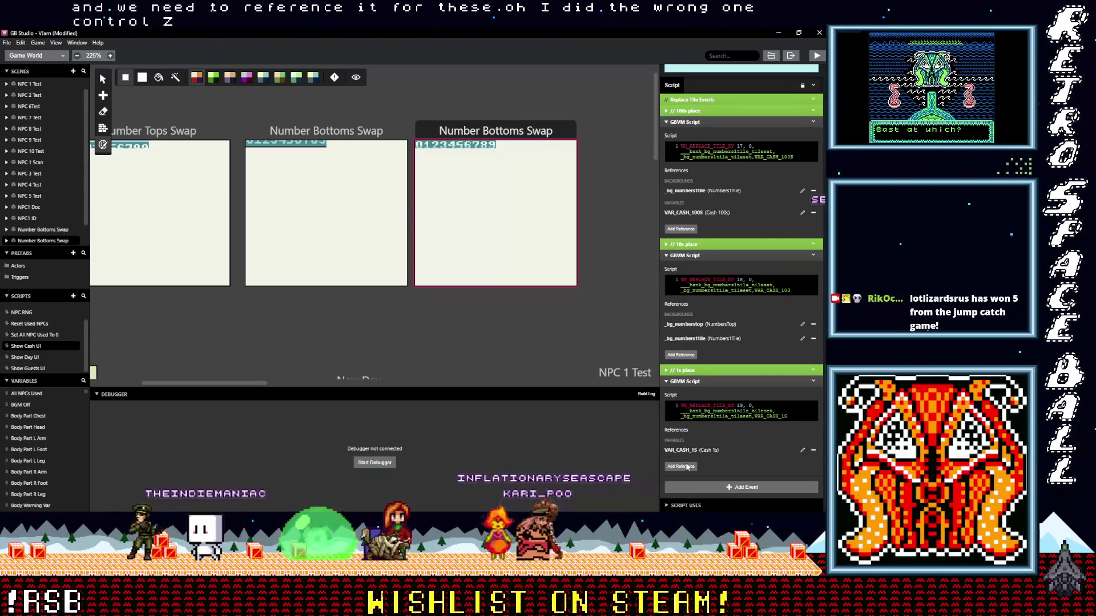
{"action": "left_click", "coordinate": [687, 467]}
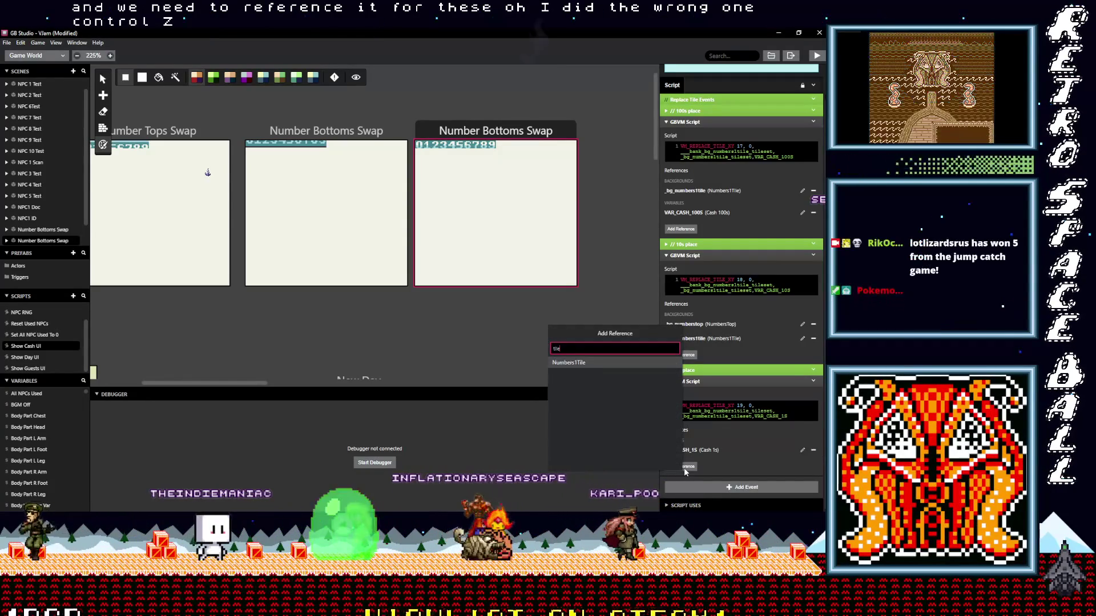
{"action": "left_click", "coordinate": [594, 362]}
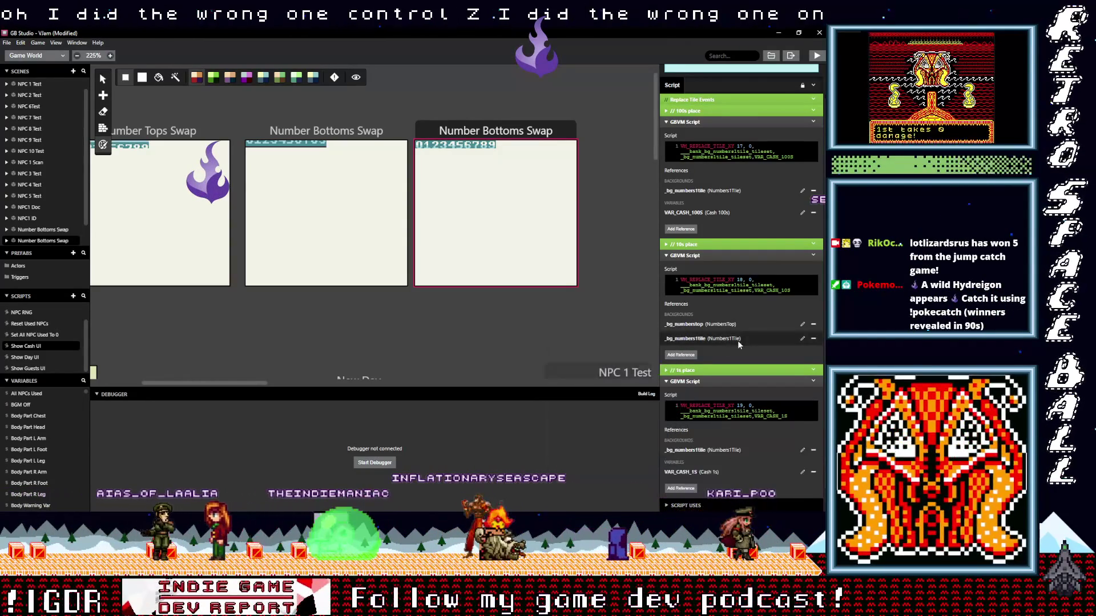
- Drop NumbersTop from the 10s script, re-add the Cash 10s variable, and save
{"action": "left_click", "coordinate": [813, 339]}
{"action": "key", "text": "ctrl+z"}
{"action": "left_click", "coordinate": [813, 324]}
{"action": "left_click", "coordinate": [681, 340]}
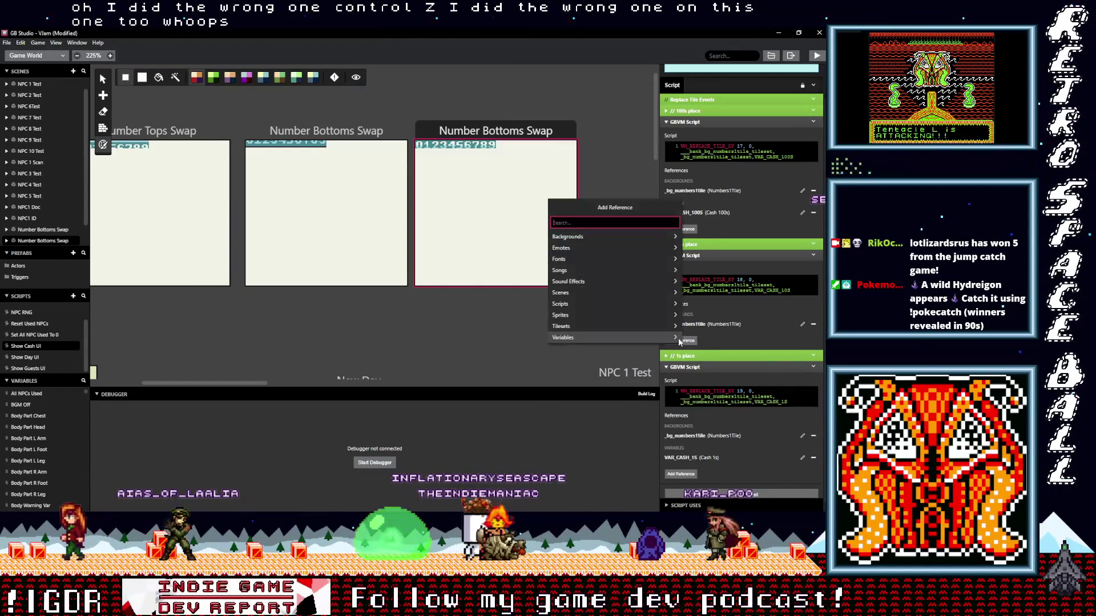
{"action": "type", "text": "cash"}
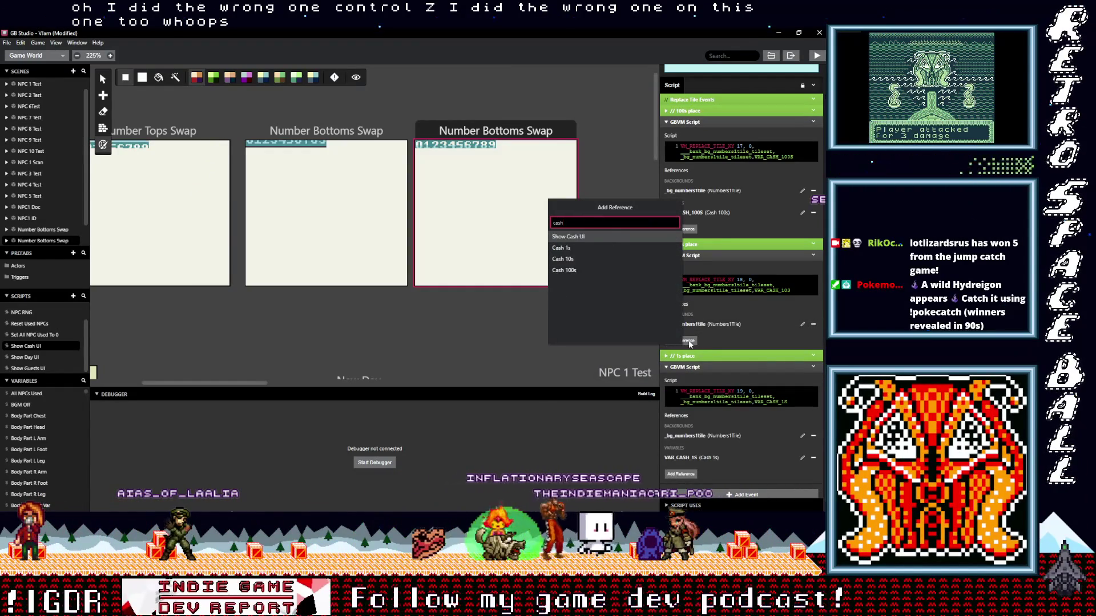
{"action": "left_click", "coordinate": [571, 259]}
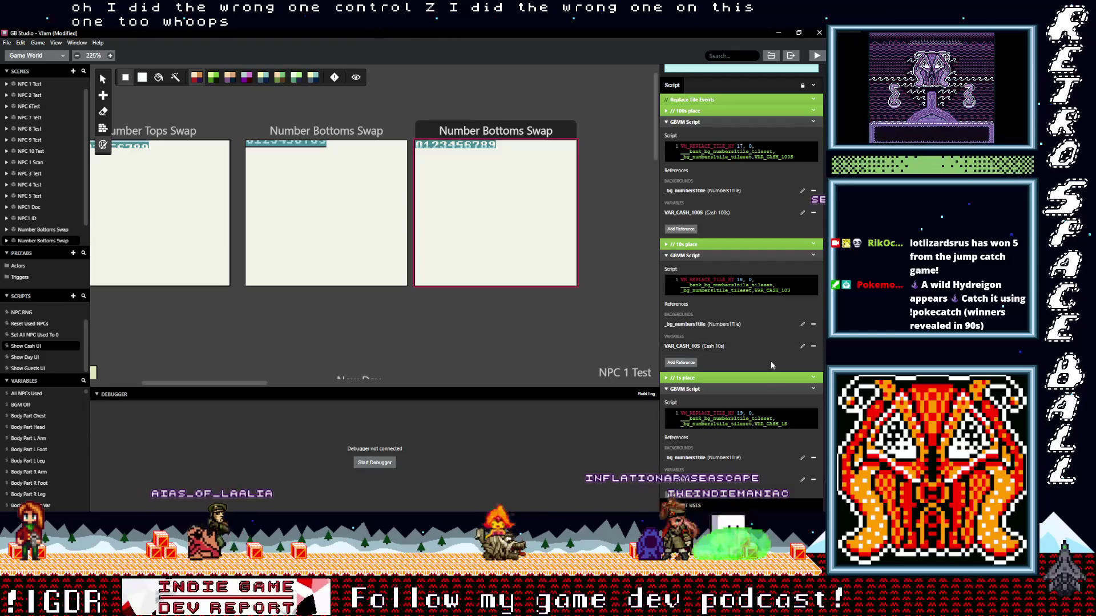
{"action": "key", "text": "ctrl+s"}
{"action": "scroll", "coordinate": [775, 375], "scroll_direction": "up", "scroll_amount": 1}
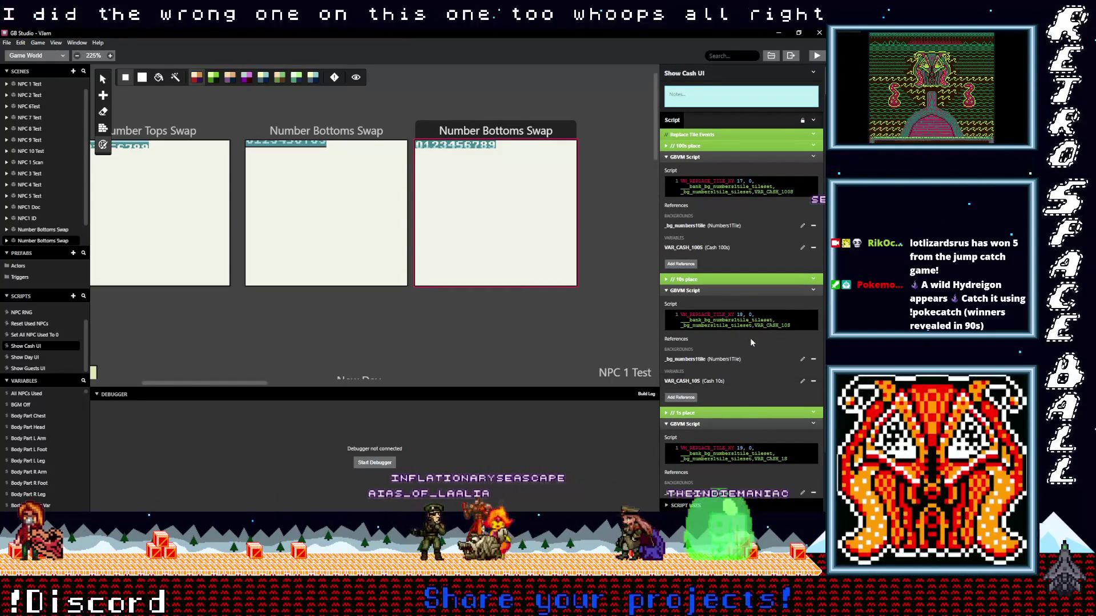
{"action": "scroll", "coordinate": [508, 325], "scroll_direction": "down", "scroll_amount": 3}
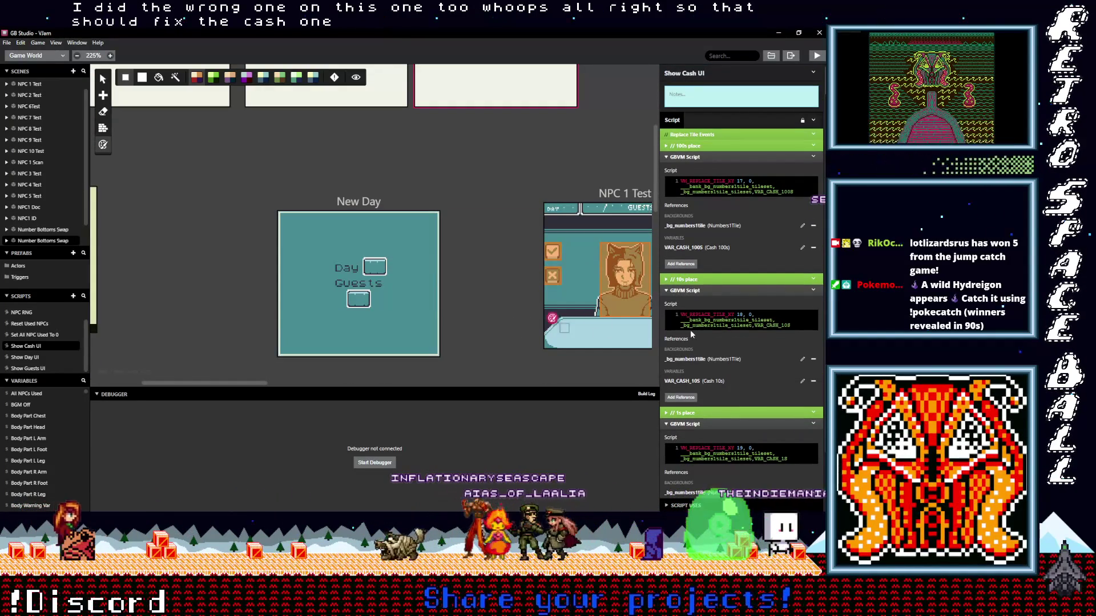
{"action": "scroll", "coordinate": [481, 299], "scroll_direction": "right", "scroll_amount": 2}
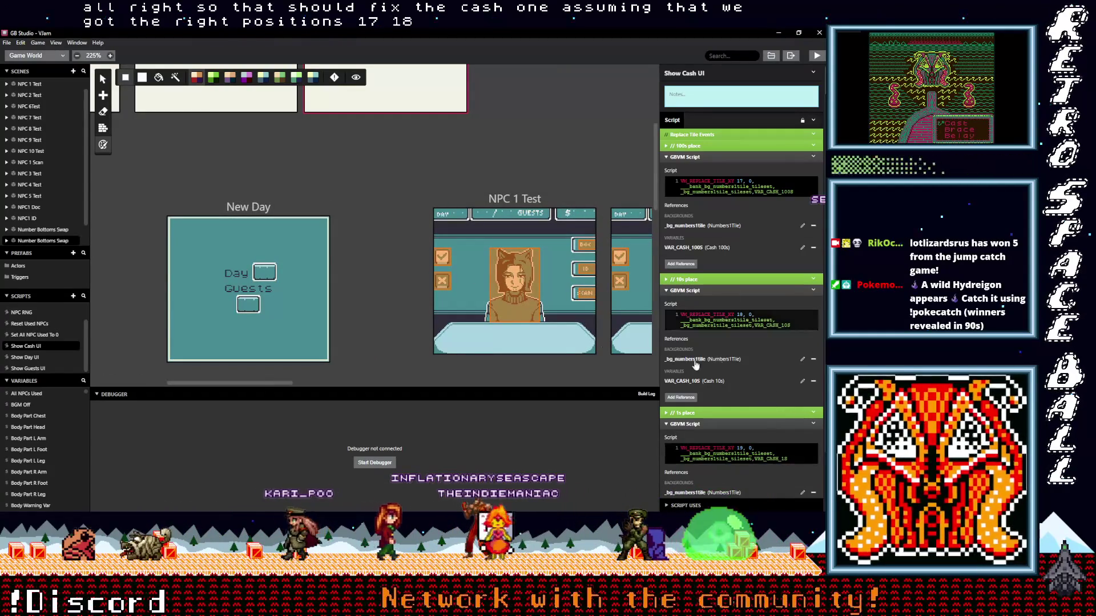
{"action": "scroll", "coordinate": [241, 252], "scroll_direction": "left", "scroll_amount": 4}
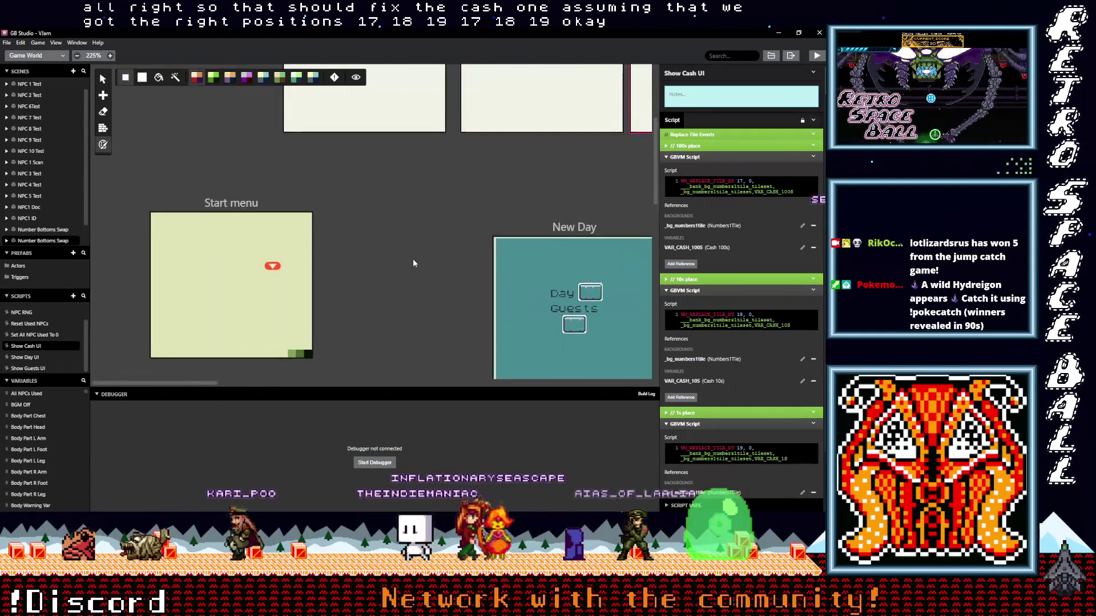
{"action": "scroll", "coordinate": [124, 236], "scroll_direction": "right", "scroll_amount": 2}
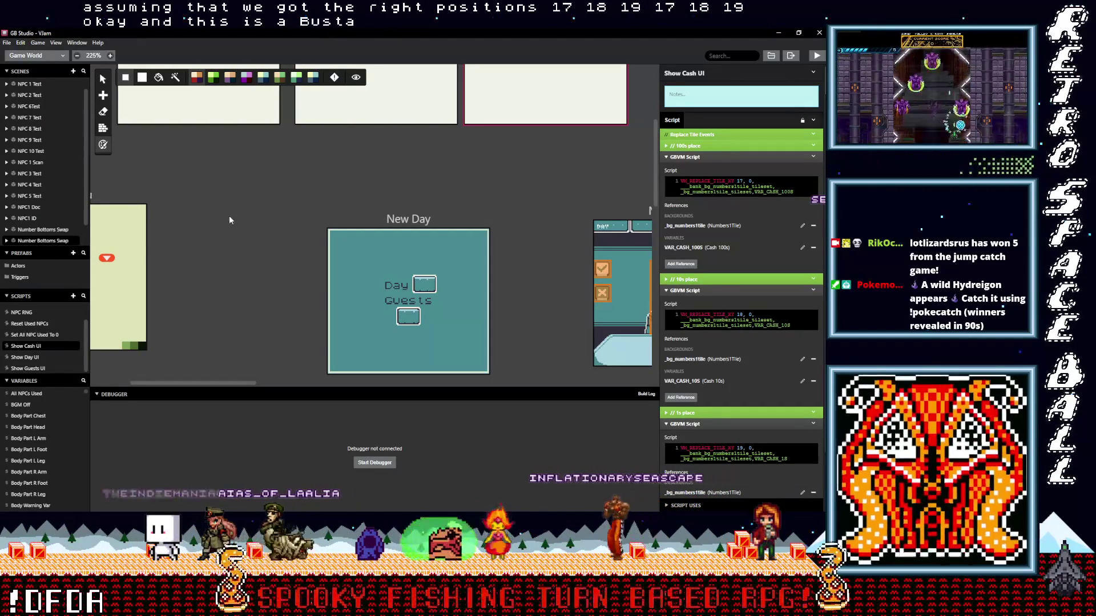
{"action": "scroll", "coordinate": [231, 211], "scroll_direction": "up", "scroll_amount": 4}
{"action": "scroll", "coordinate": [237, 213], "scroll_direction": "down", "scroll_amount": 5}
{"action": "scroll", "coordinate": [350, 189], "scroll_direction": "left", "scroll_amount": 5}
{"action": "scroll", "coordinate": [357, 194], "scroll_direction": "right", "scroll_amount": 4}
{"action": "scroll", "coordinate": [314, 165], "scroll_direction": "right", "scroll_amount": 6}
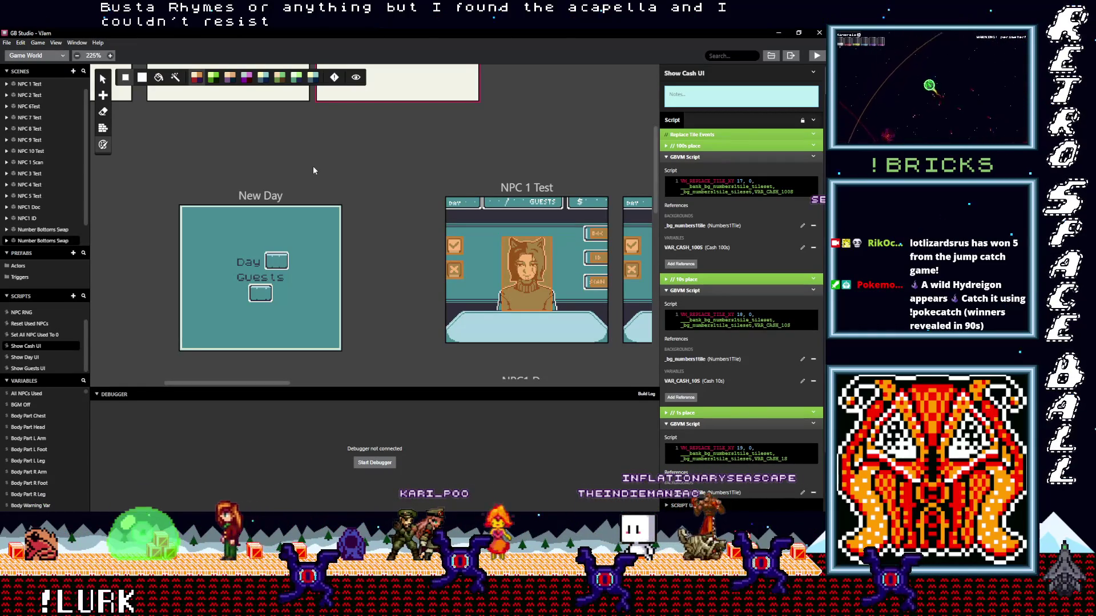
{"action": "left_click", "coordinate": [61, 358]}
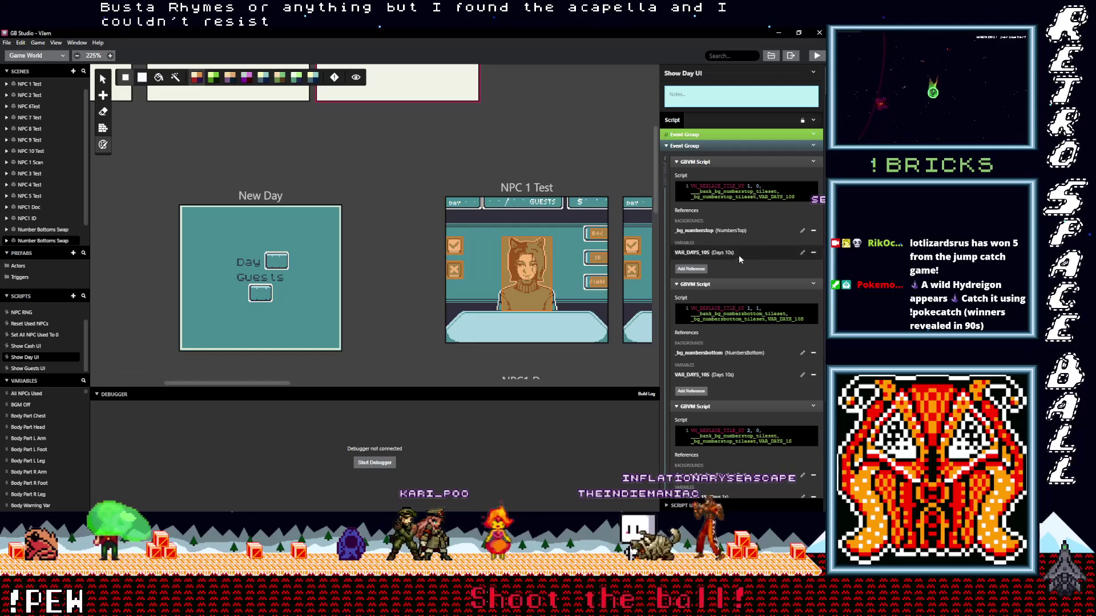
- Replace the first Show Day UI script's NumbersTop reference with Numbers1Tile
{"action": "left_click", "coordinate": [813, 231]}
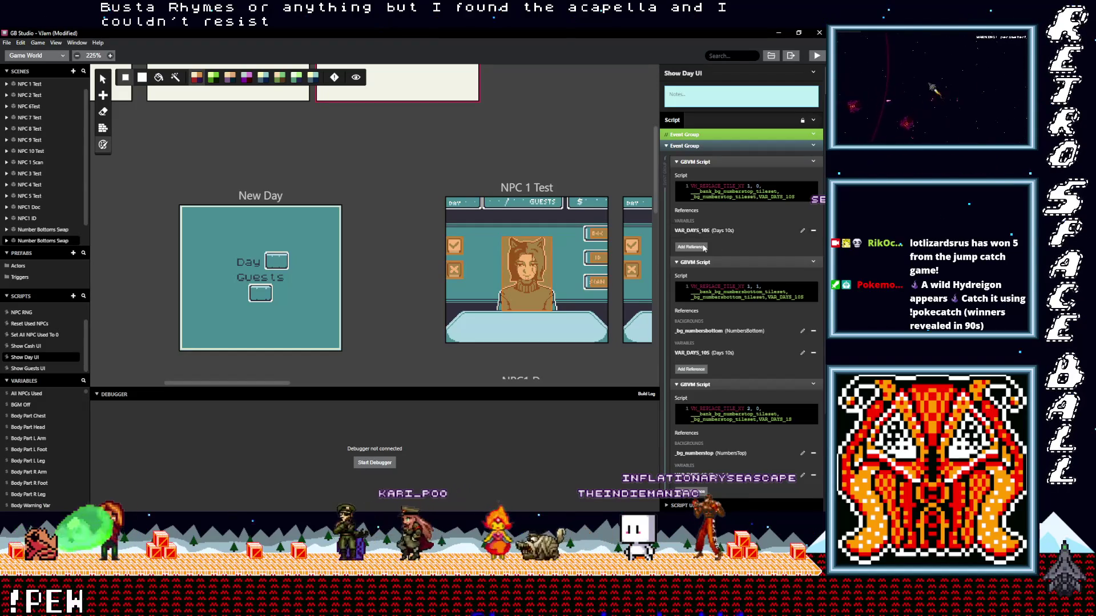
{"action": "left_click", "coordinate": [691, 247]}
{"action": "type", "text": "tile"}
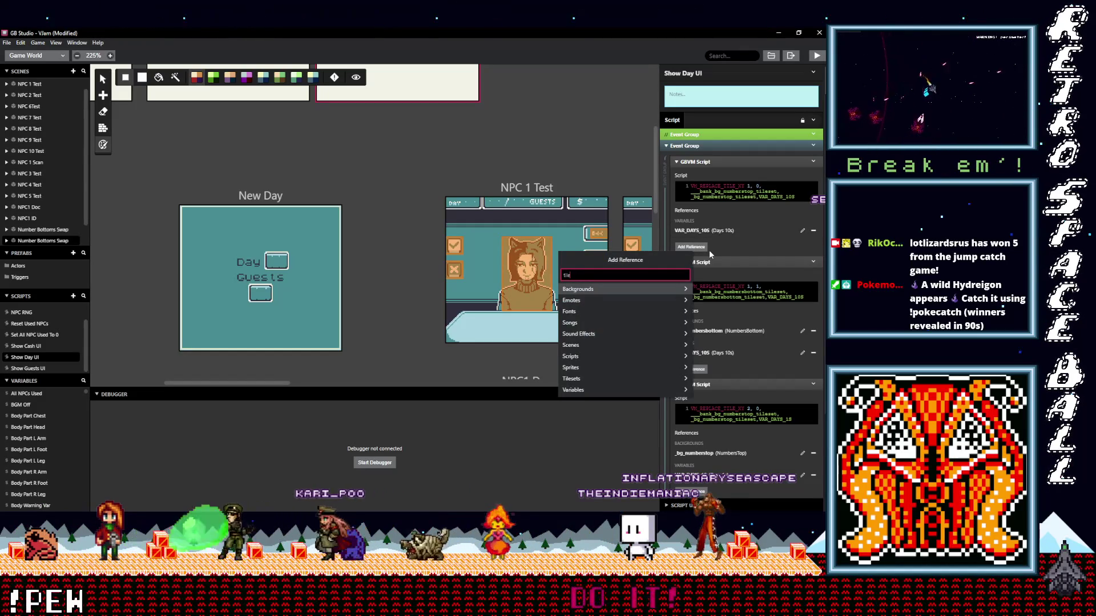
{"action": "left_click", "coordinate": [609, 288]}
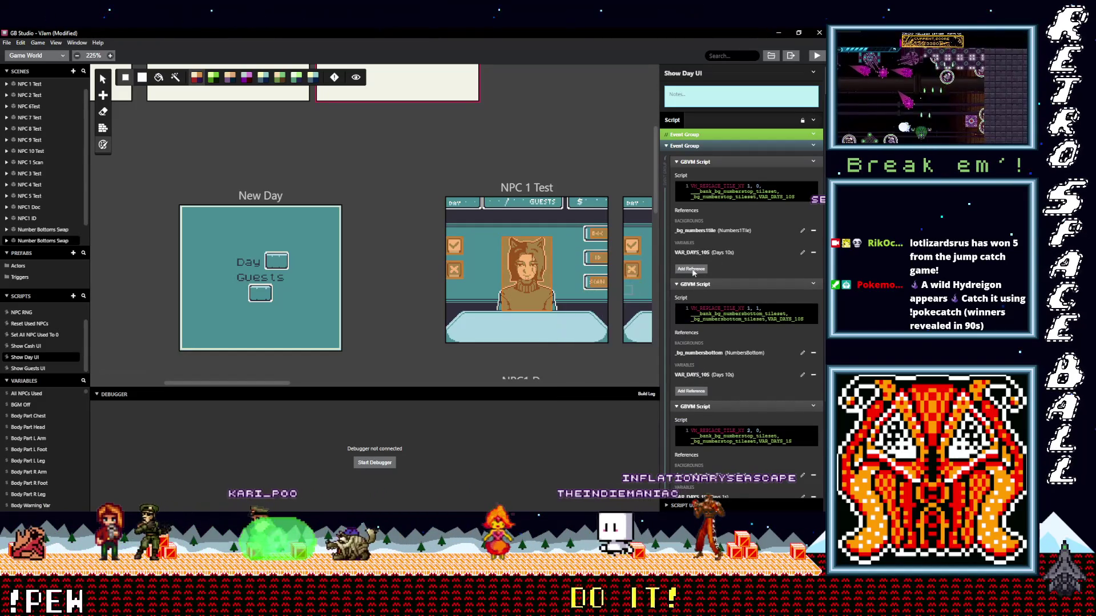
{"action": "left_click", "coordinate": [736, 231]}
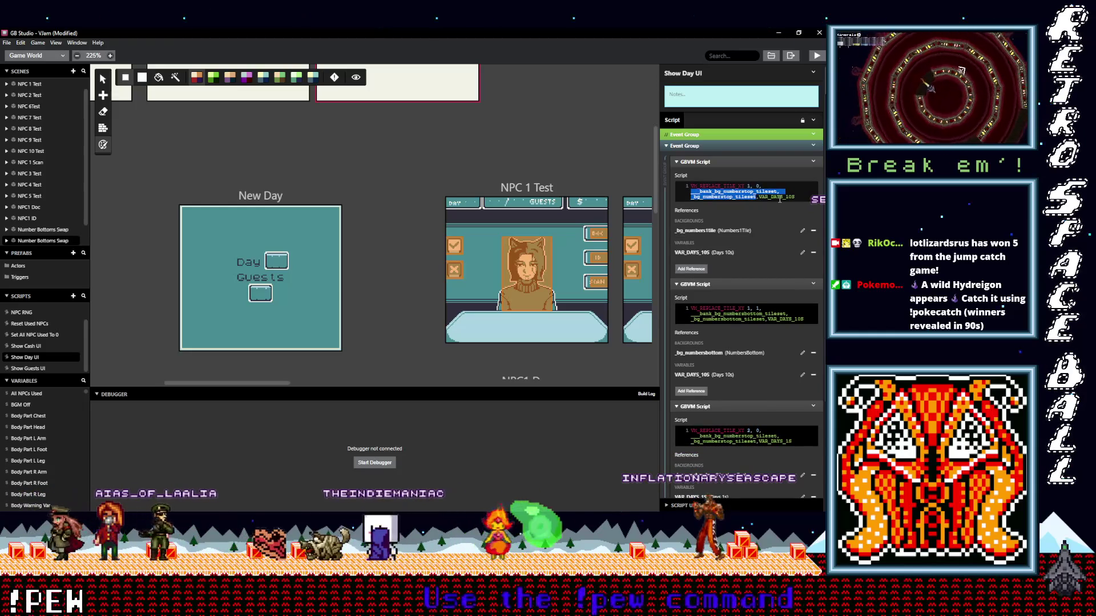
{"action": "left_click_drag", "start_coordinate": [691, 313], "coordinate": [766, 320]}
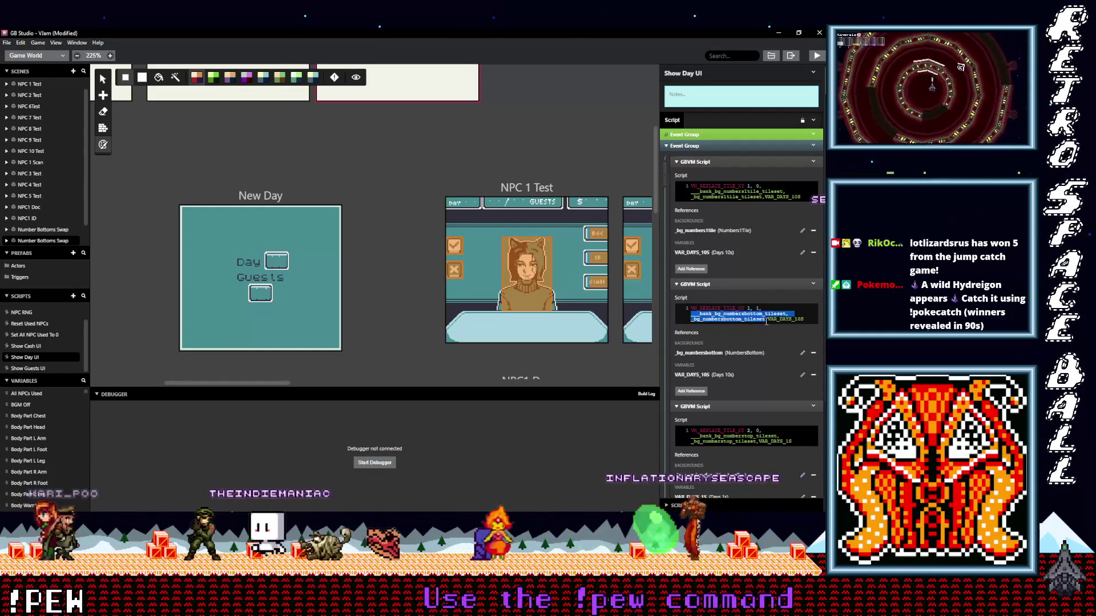
{"action": "left_click", "coordinate": [785, 321]}
- Delete the second GBVM Script, the NumbersBottom event for the 10s digit
{"action": "scroll", "coordinate": [770, 328], "scroll_direction": "down", "scroll_amount": 3}
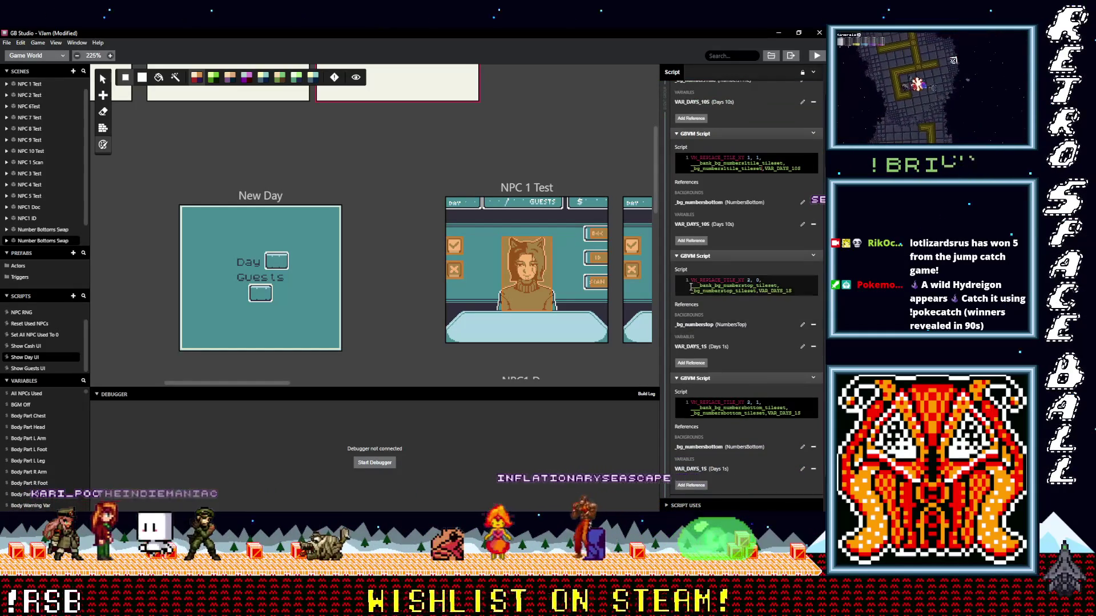
{"action": "scroll", "coordinate": [744, 303], "scroll_direction": "up", "scroll_amount": 3}
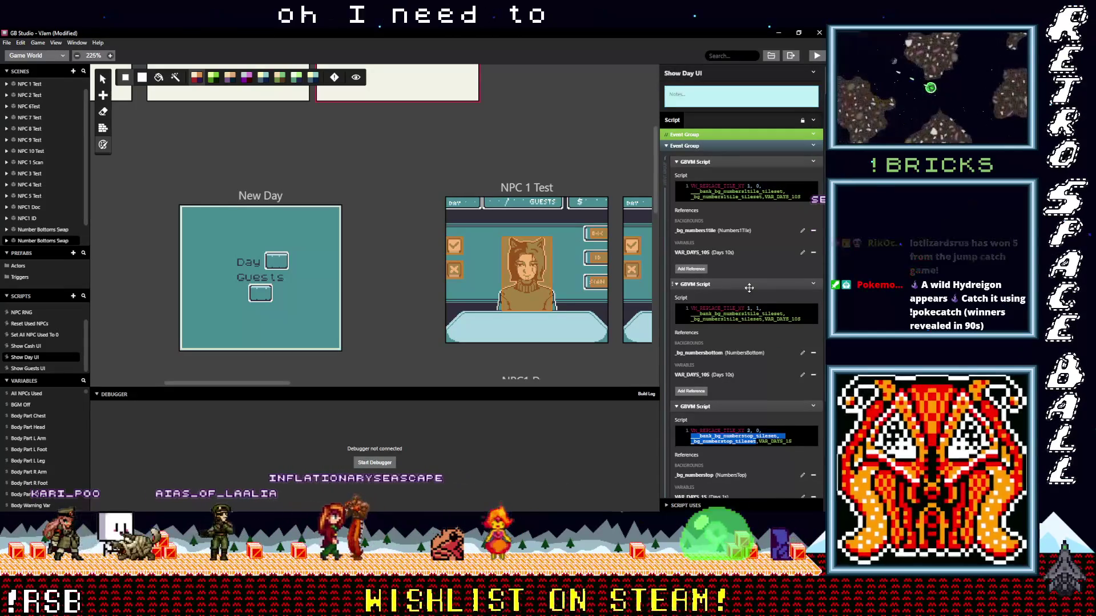
{"action": "left_click", "coordinate": [816, 284]}
{"action": "left_click", "coordinate": [816, 283]}
{"action": "left_click", "coordinate": [796, 362]}
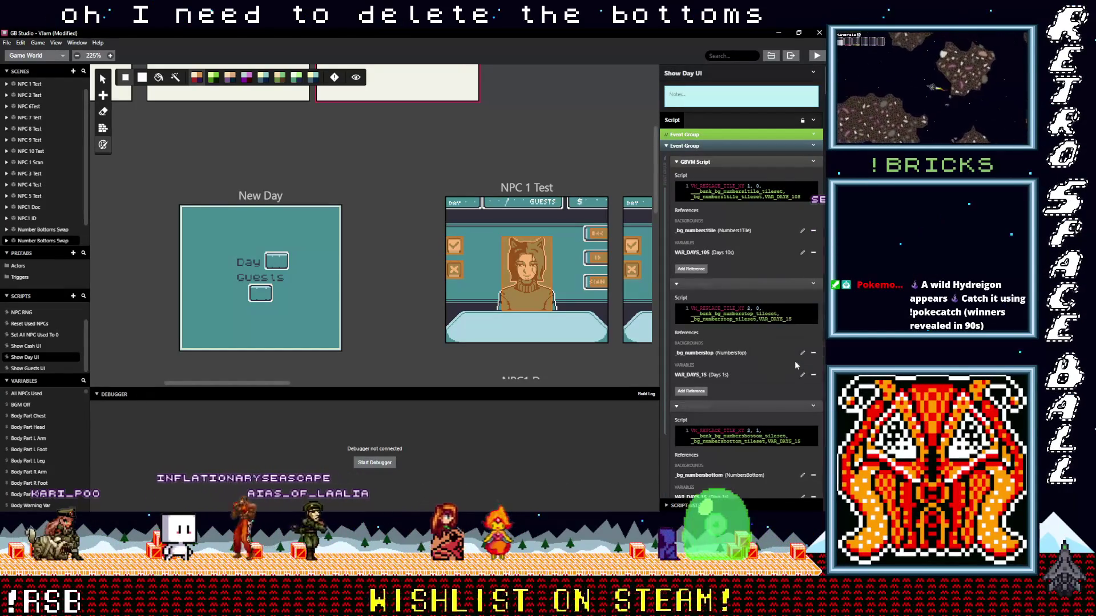
{"action": "scroll", "coordinate": [753, 331], "scroll_direction": "down", "scroll_amount": 1}
{"action": "scroll", "coordinate": [754, 335], "scroll_direction": "down", "scroll_amount": 1}
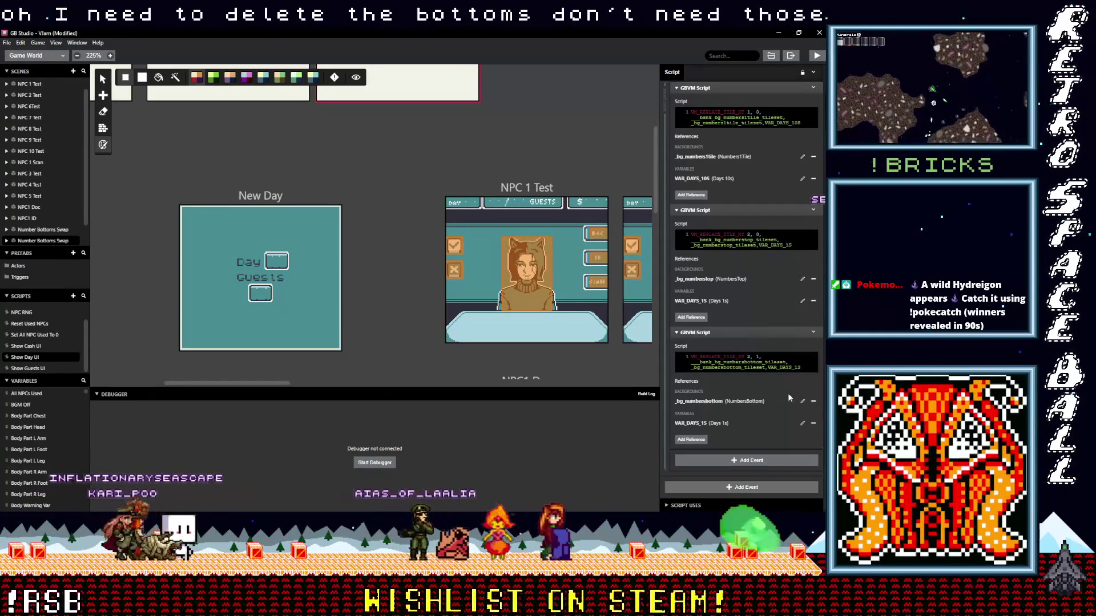
- Delete the 1s digit's NumbersBottom event and switch its script to Numbers1Tile
{"action": "left_click", "coordinate": [814, 332]}
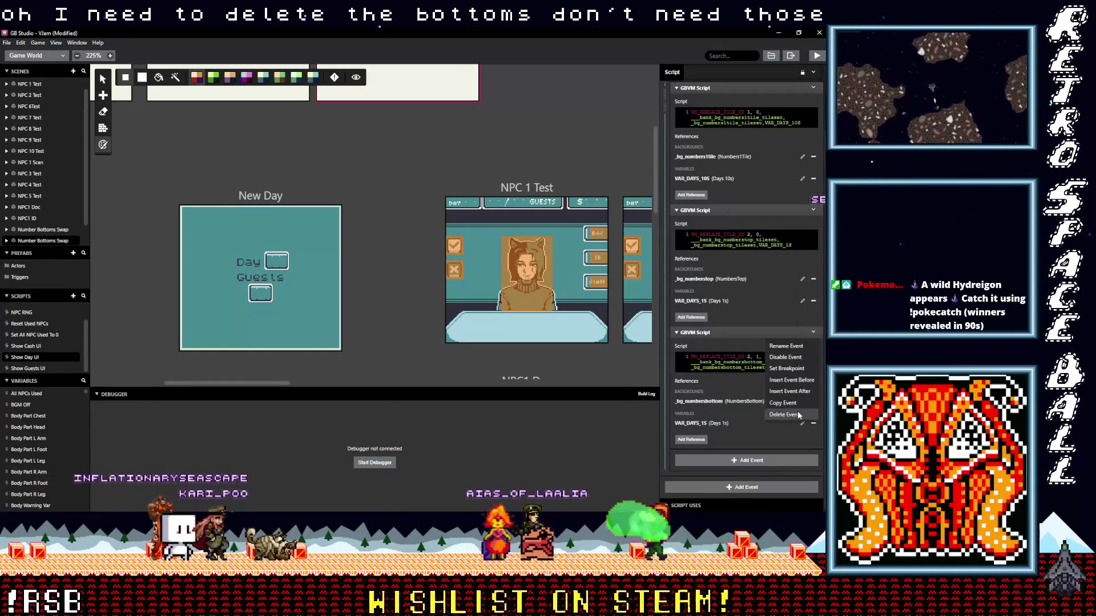
{"action": "left_click", "coordinate": [796, 411]}
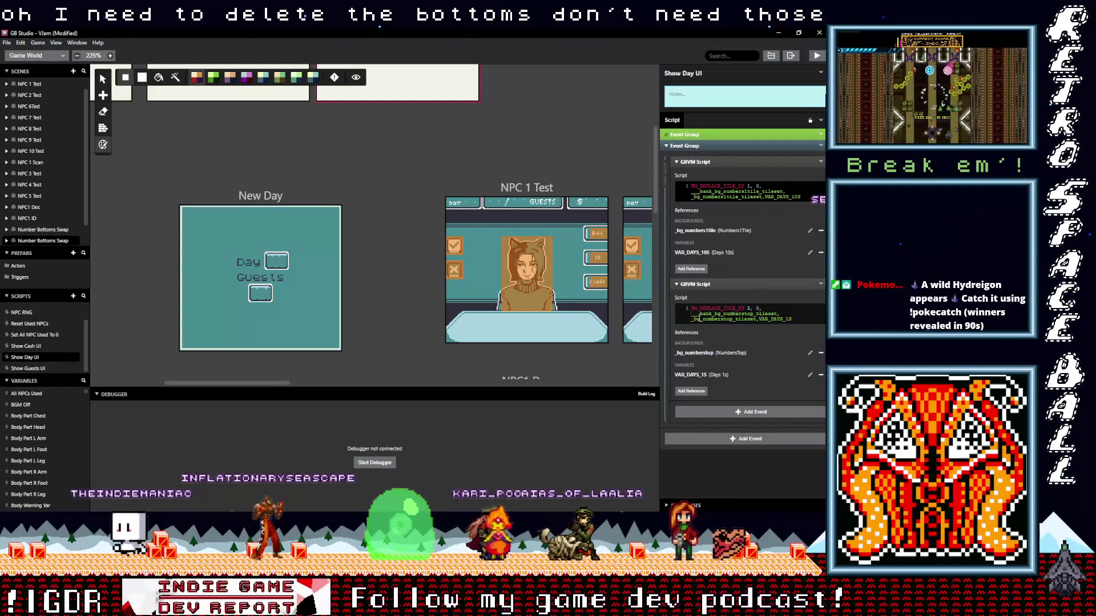
{"action": "key", "text": "ctrl+v"}
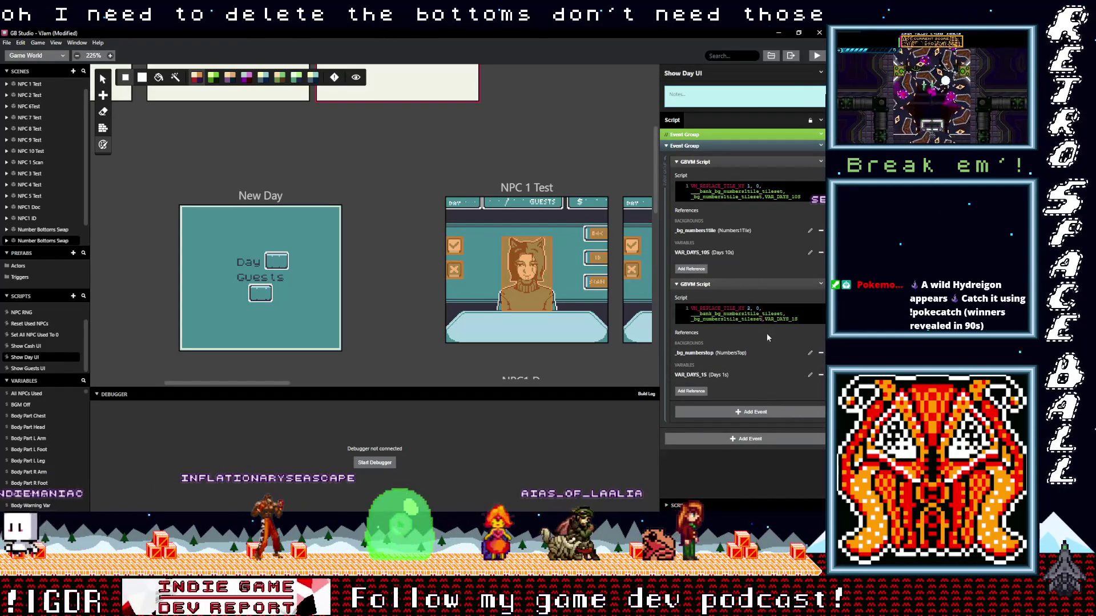
{"action": "left_click", "coordinate": [806, 353]}
{"action": "left_click", "coordinate": [820, 354]}
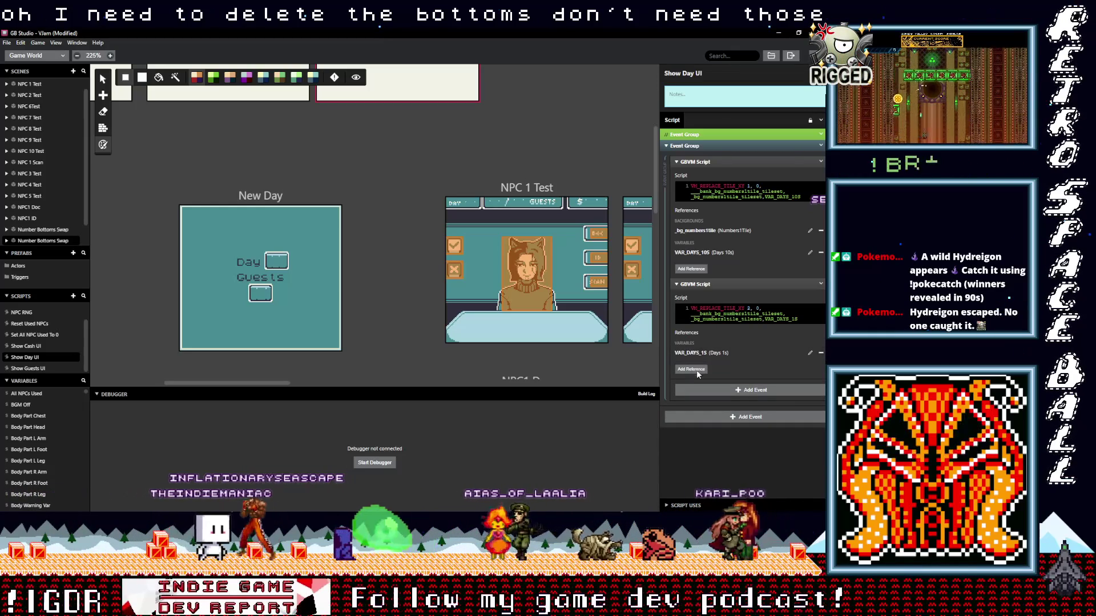
{"action": "left_click", "coordinate": [693, 370]}
{"action": "type", "text": "tile"}
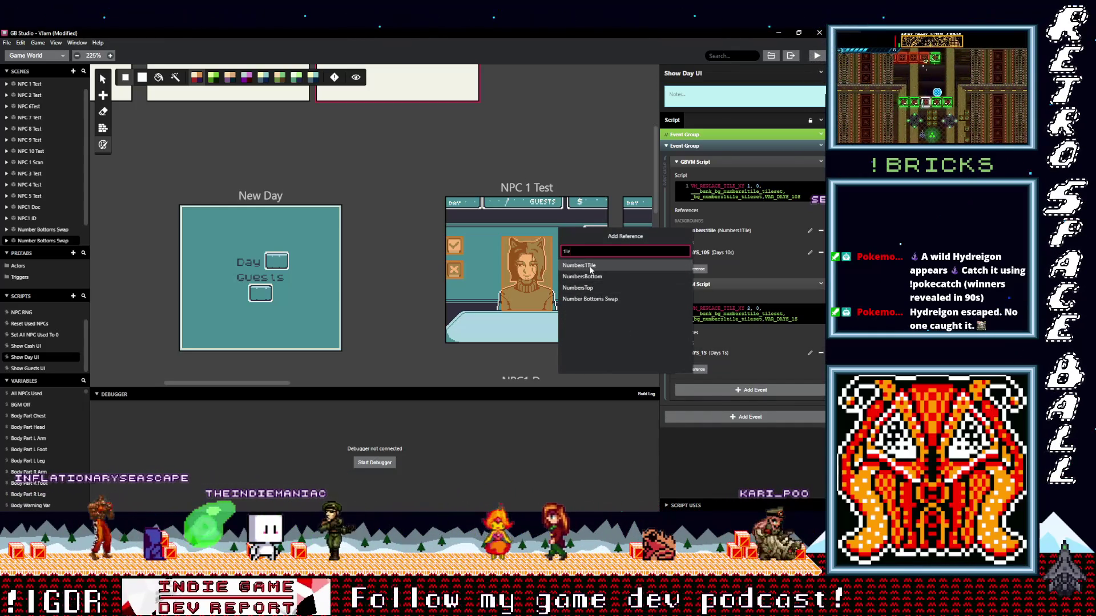
{"action": "key", "text": "Return"}
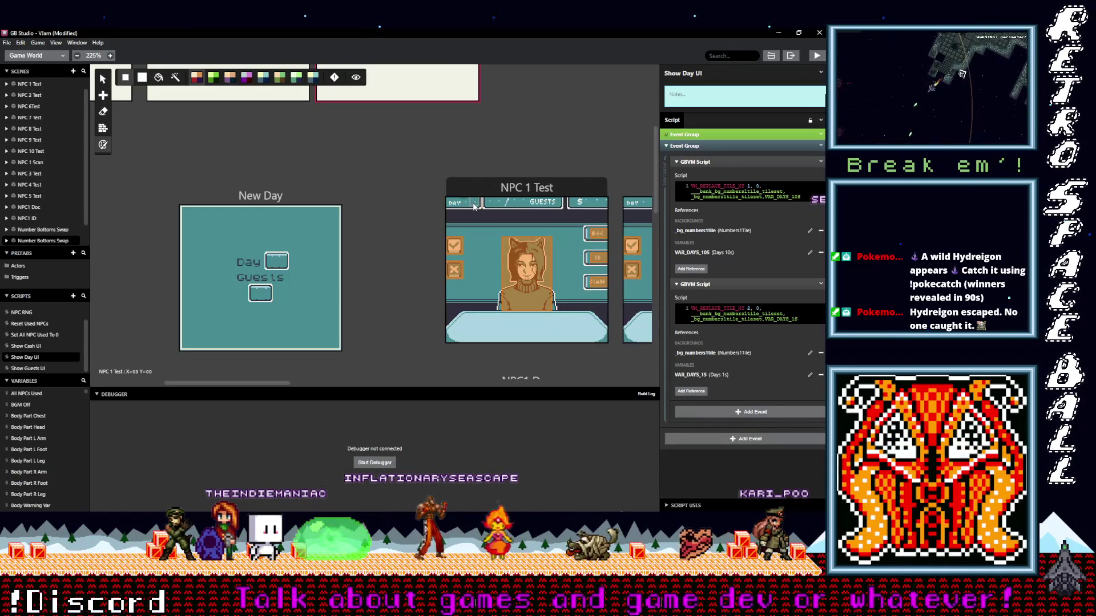
- Set the tile x positions in the two scripts to 2 and 3
{"action": "double_click", "coordinate": [748, 186]}
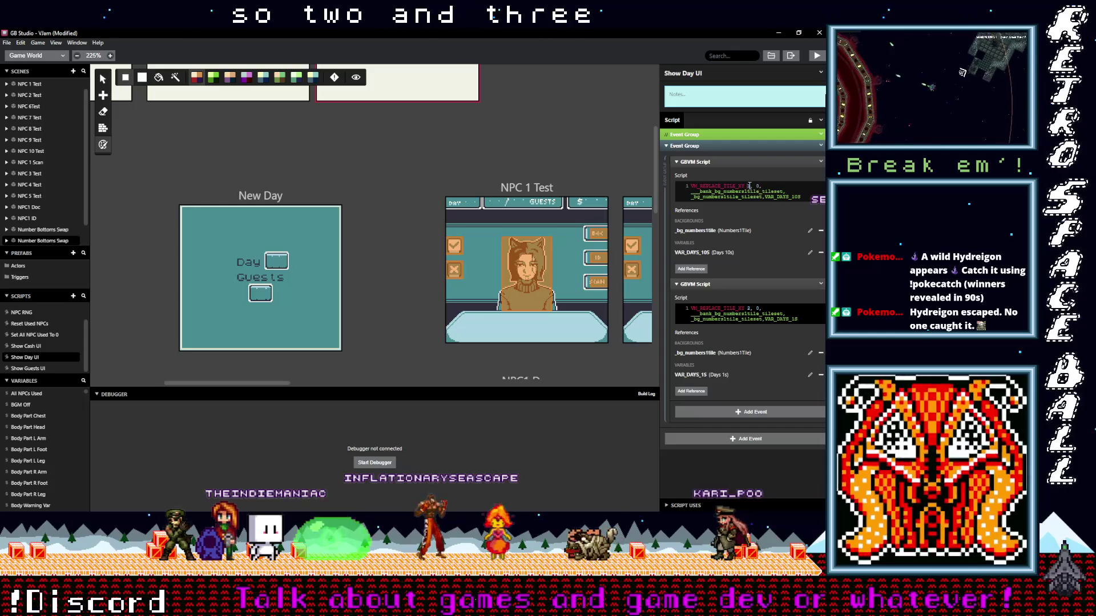
{"action": "type", "text": "2"}
{"action": "double_click", "coordinate": [749, 308]}
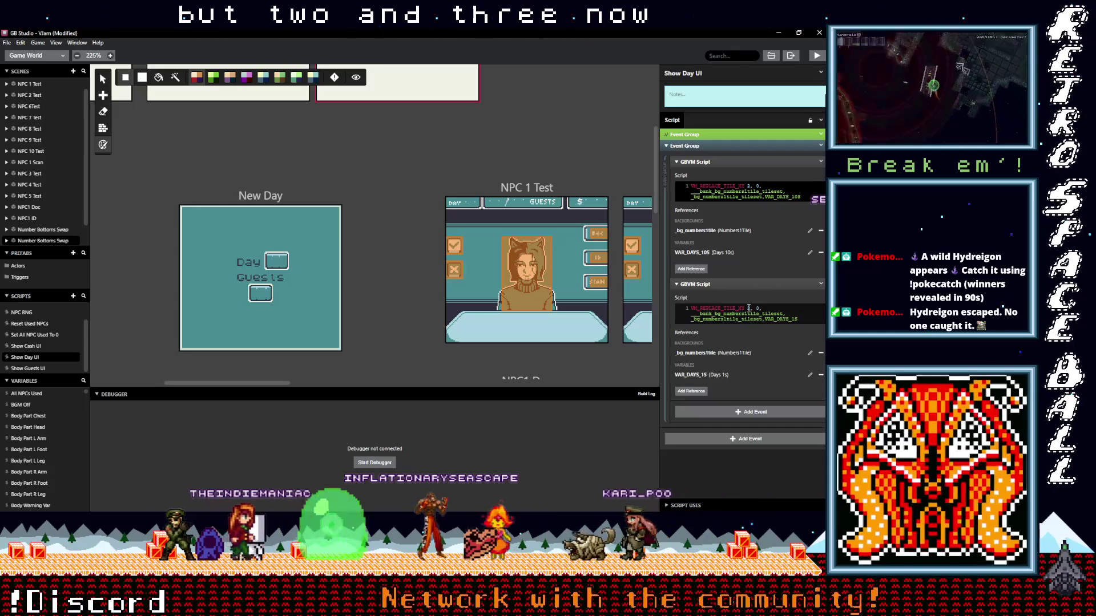
{"action": "type", "text": "3"}
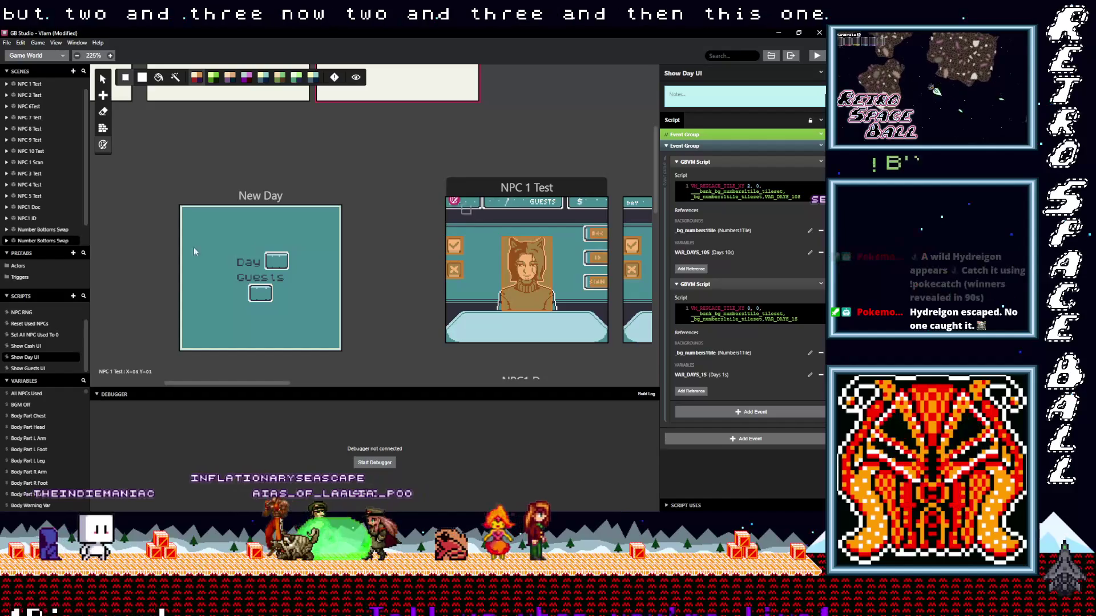
- Open Show Guests UI and delete its first two NumbersBottom events
{"action": "left_click", "coordinate": [42, 370]}
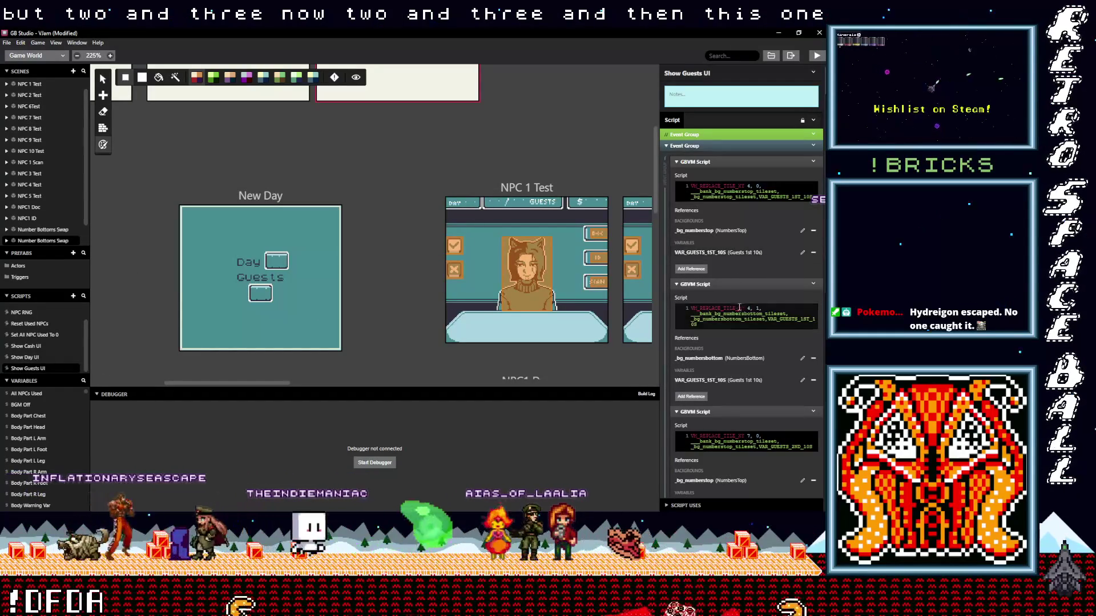
{"action": "left_click", "coordinate": [813, 285]}
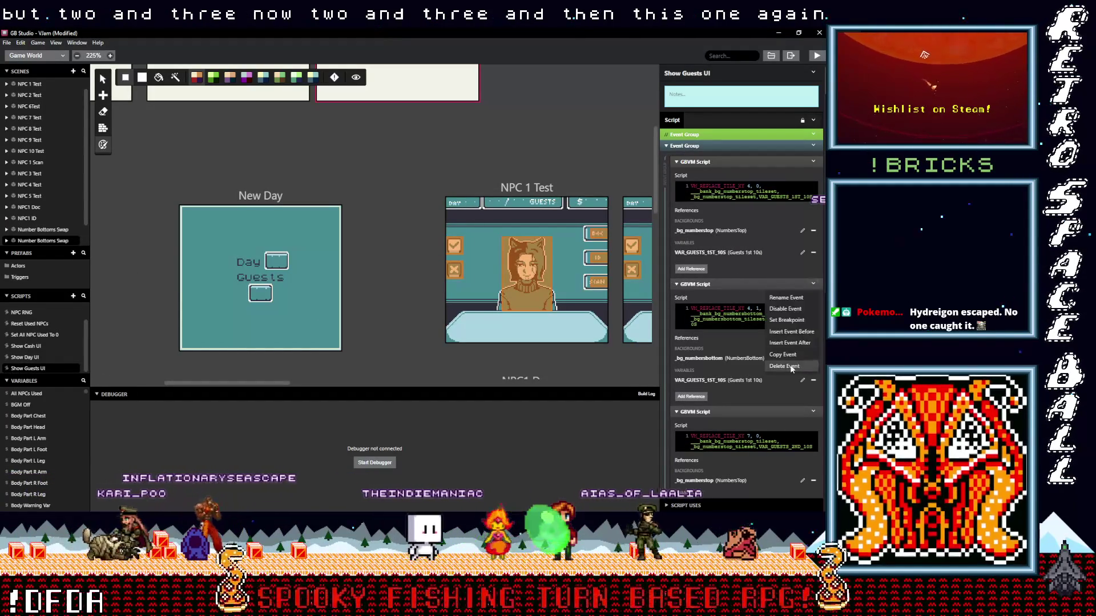
{"action": "left_click", "coordinate": [783, 365]}
{"action": "scroll", "coordinate": [748, 354], "scroll_direction": "down", "scroll_amount": 2}
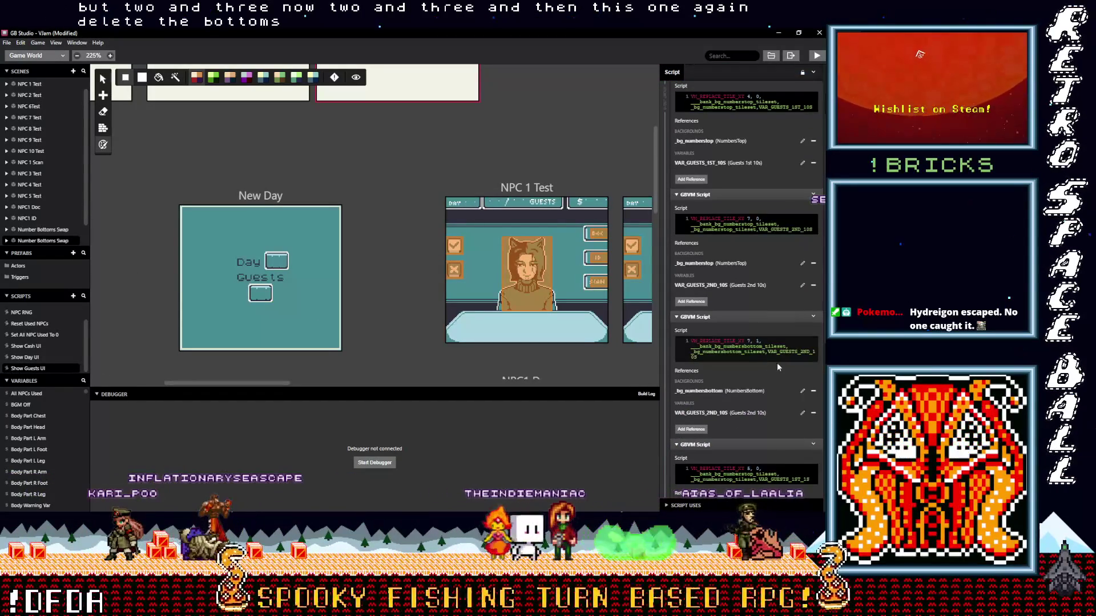
{"action": "left_click", "coordinate": [813, 317]}
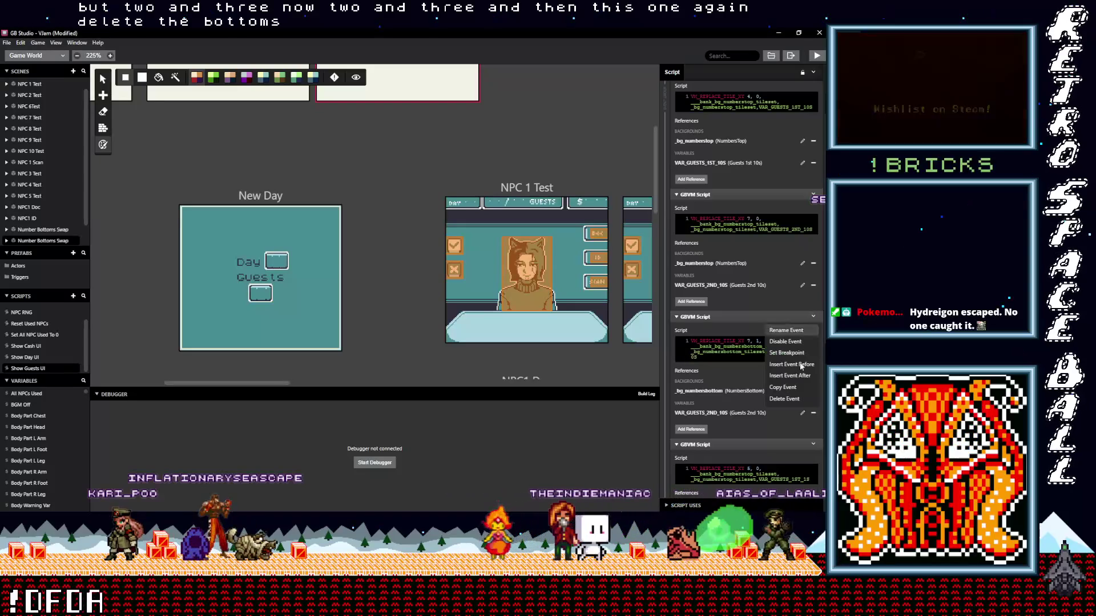
{"action": "left_click", "coordinate": [784, 399]}
{"action": "scroll", "coordinate": [749, 381], "scroll_direction": "down", "scroll_amount": 3}
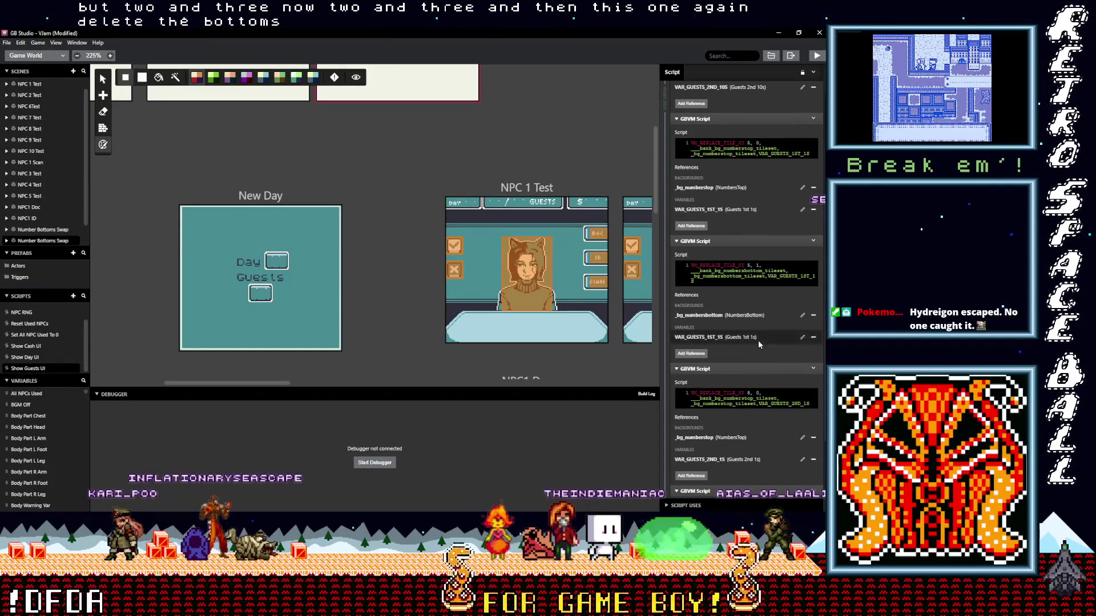
- Delete the remaining two NumbersBottom events
{"action": "left_click", "coordinate": [812, 241]}
{"action": "left_click", "coordinate": [785, 323]}
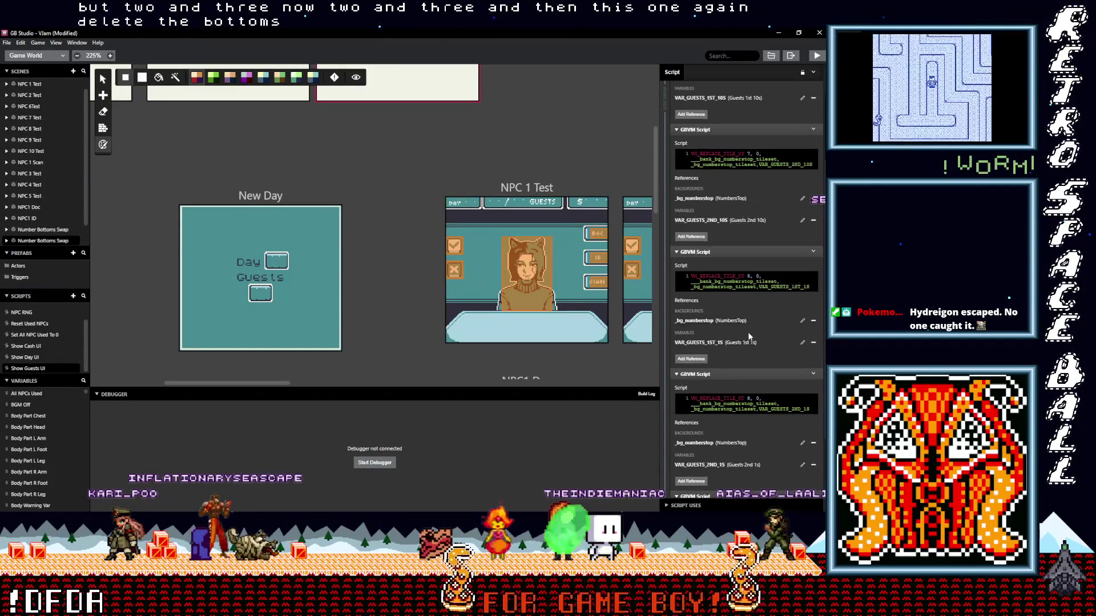
{"action": "scroll", "coordinate": [748, 351], "scroll_direction": "down", "scroll_amount": 2}
{"action": "scroll", "coordinate": [747, 356], "scroll_direction": "down", "scroll_amount": 1}
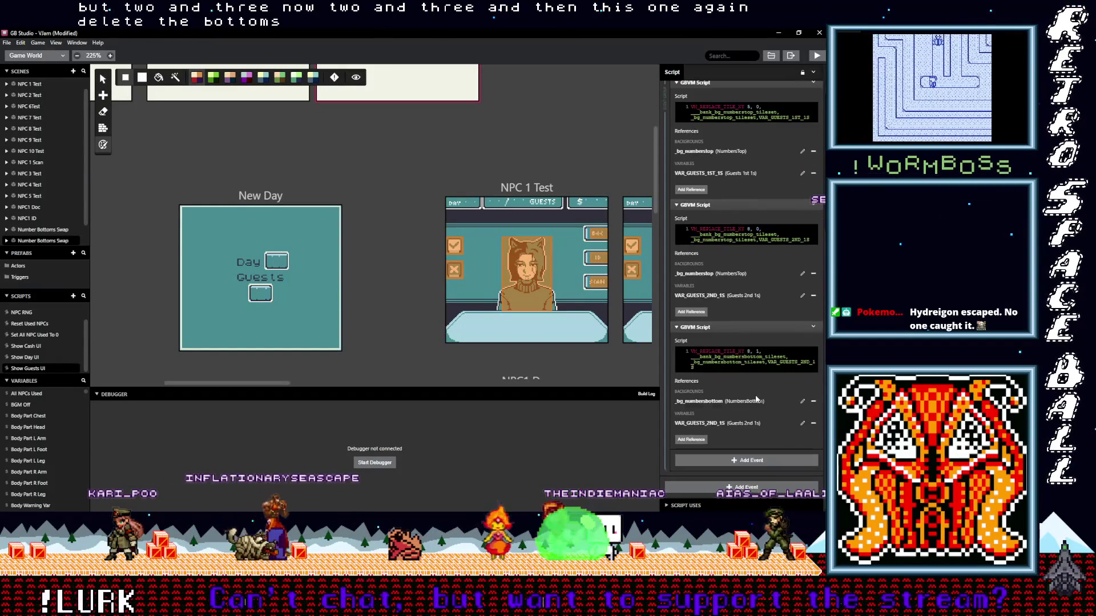
{"action": "left_click", "coordinate": [812, 327]}
{"action": "left_click", "coordinate": [784, 409]}
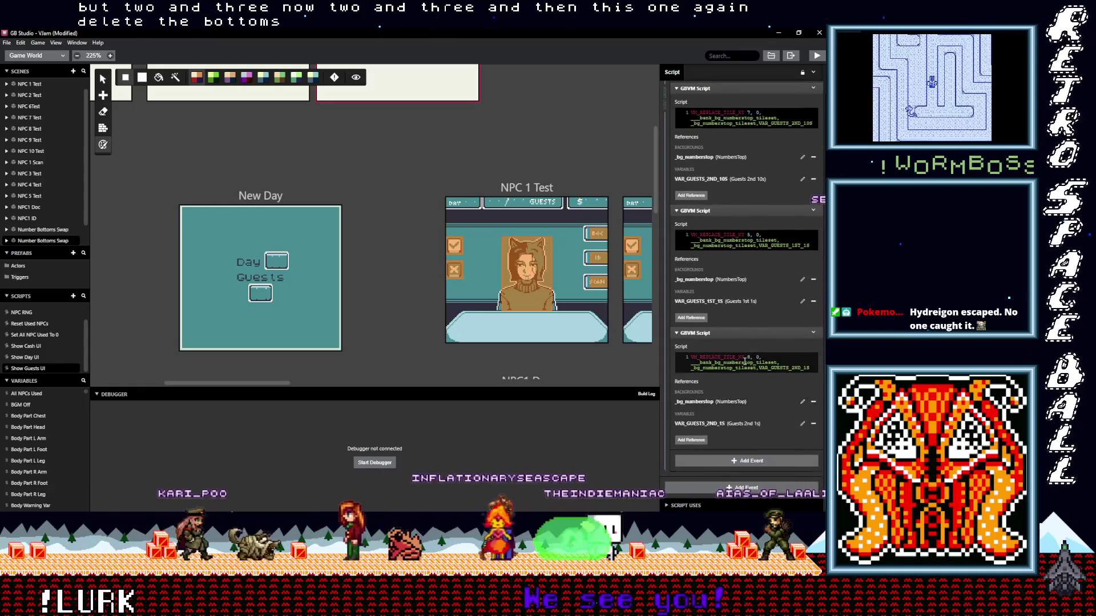
{"action": "scroll", "coordinate": [747, 371], "scroll_direction": "up", "scroll_amount": 5}
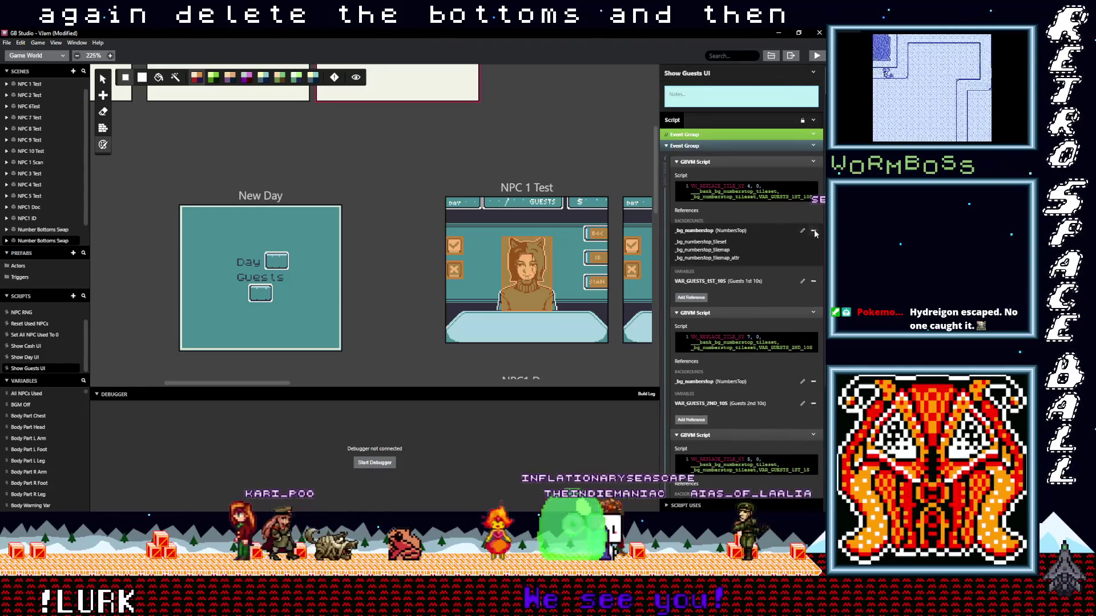
- Swap NumbersTop for Numbers1Tile as the reference in the first two scripts
{"action": "left_click", "coordinate": [813, 230]}
{"action": "left_click", "coordinate": [691, 247]}
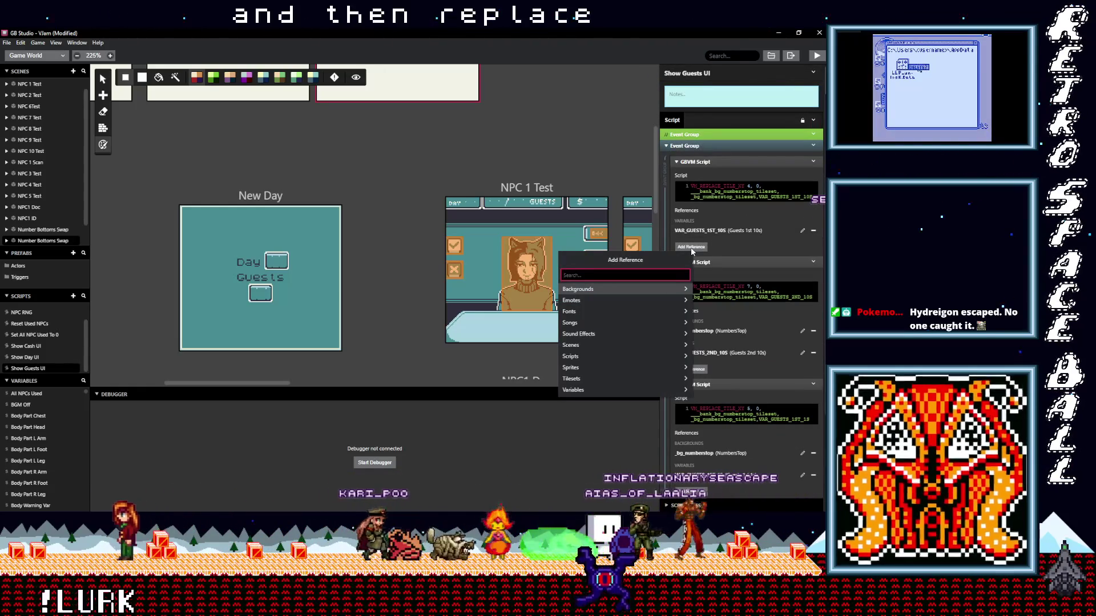
{"action": "type", "text": "til"}
{"action": "left_click", "coordinate": [634, 290]}
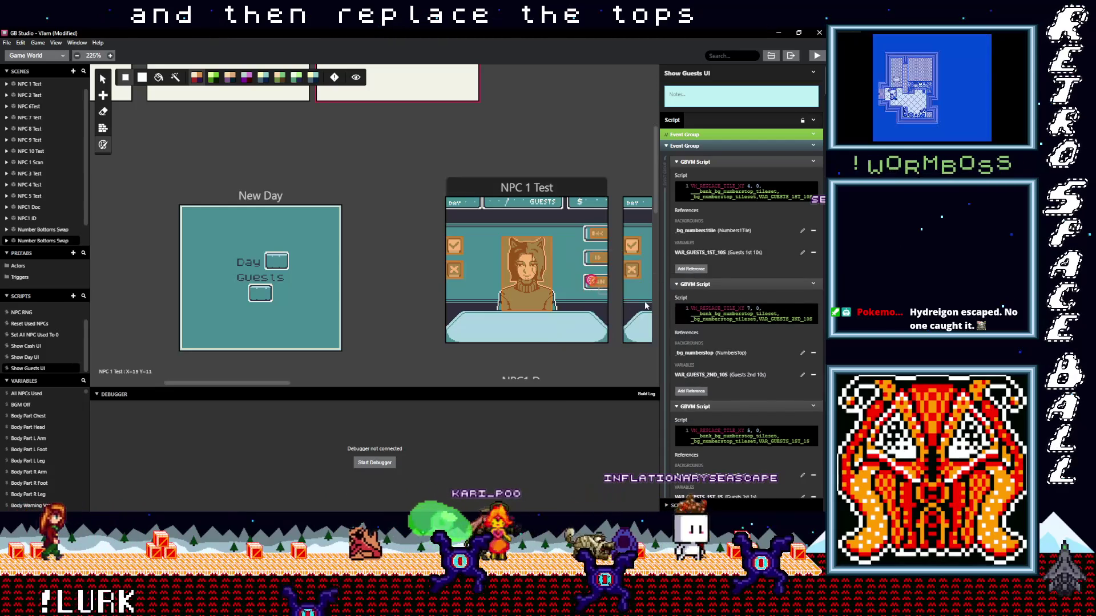
{"action": "left_click", "coordinate": [815, 353]}
{"action": "left_click", "coordinate": [699, 370]}
{"action": "type", "text": "tile"}
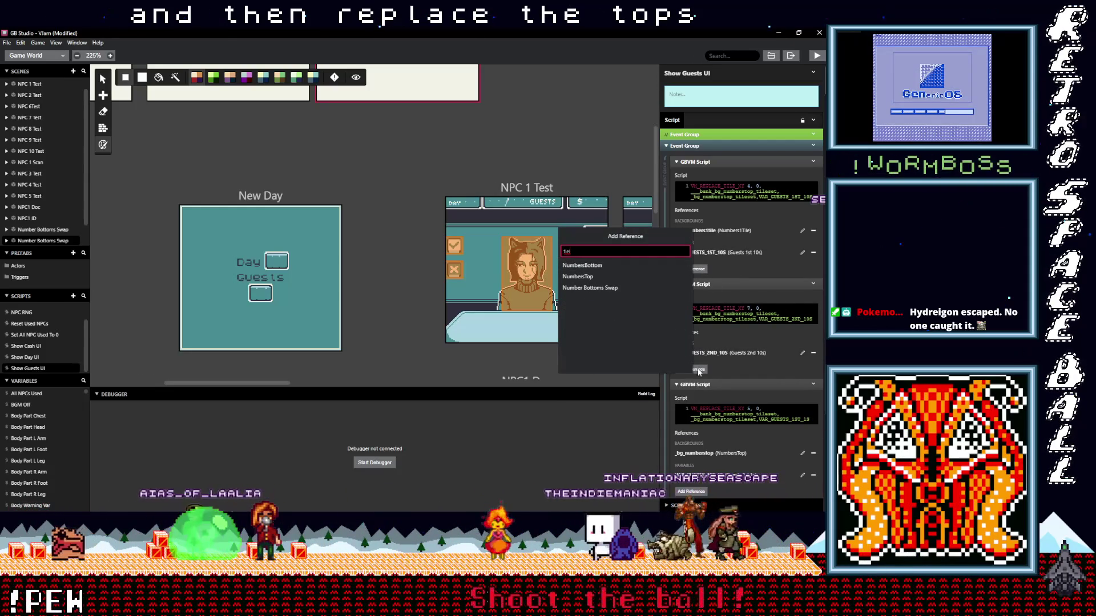
{"action": "key", "text": "BackSpace"}
{"action": "key", "text": "BackSpace"}
{"action": "type", "text": "le"}
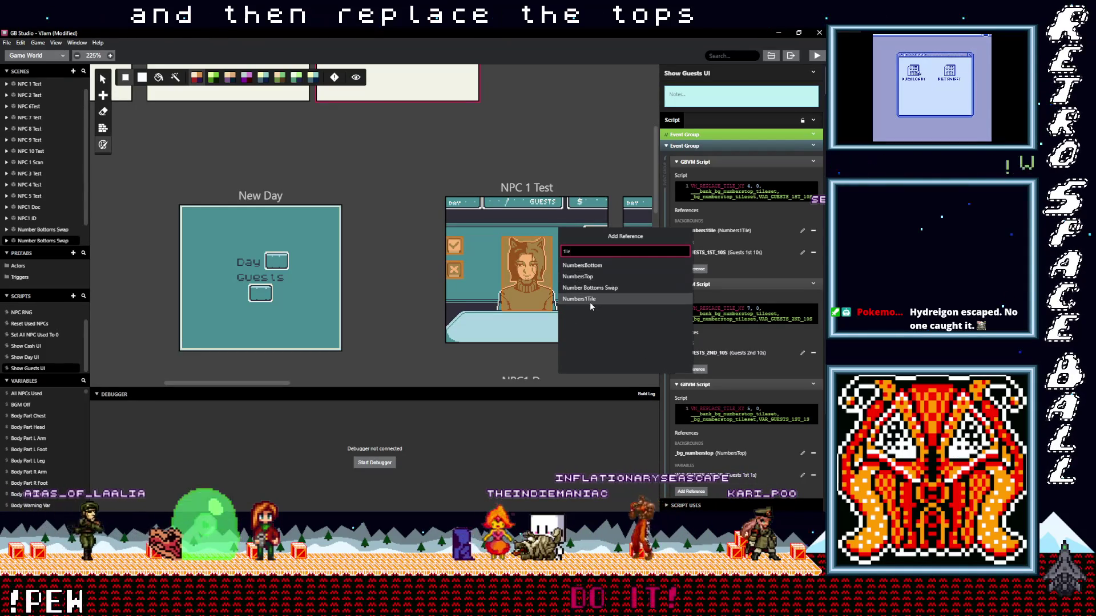
{"action": "left_click", "coordinate": [617, 308]}
- Swap NumbersTop for Numbers1Tile as the reference in the third and fourth scripts
{"action": "scroll", "coordinate": [714, 388], "scroll_direction": "down", "scroll_amount": 2}
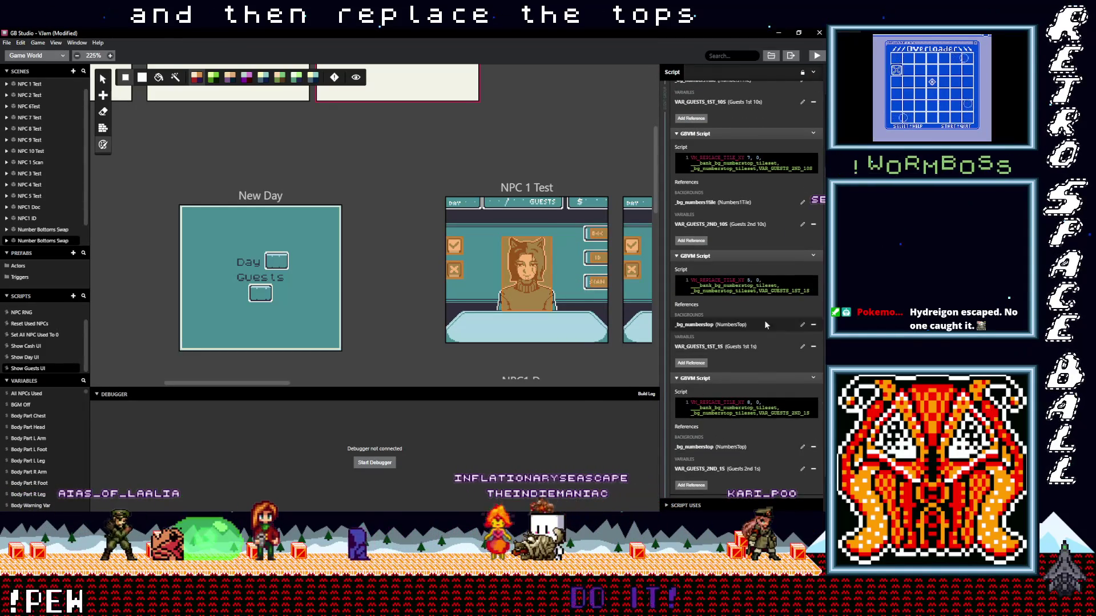
{"action": "left_click", "coordinate": [813, 325]}
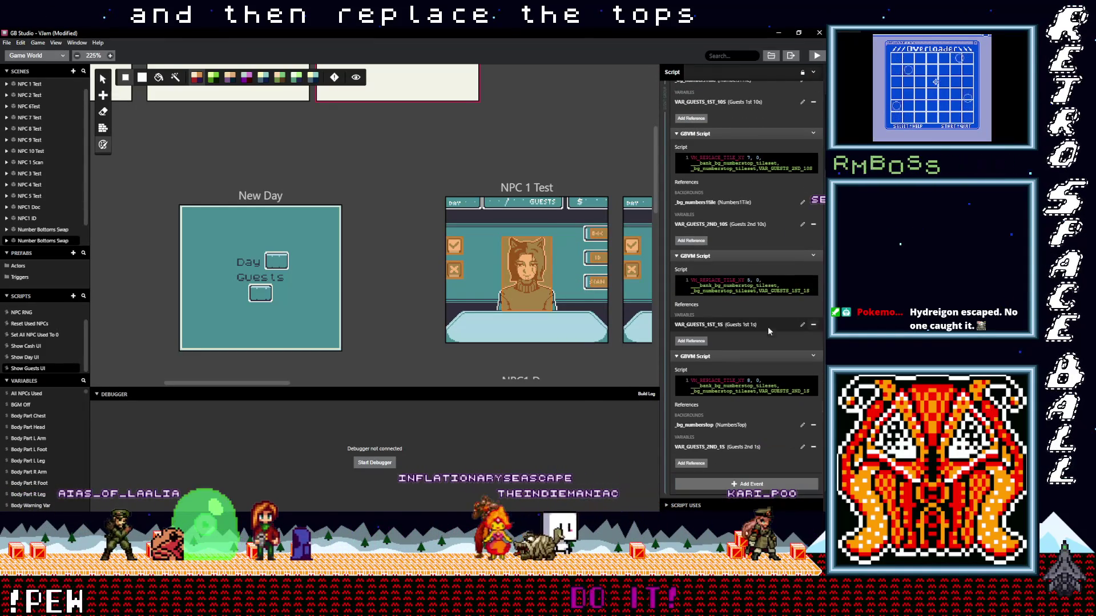
{"action": "left_click", "coordinate": [691, 341]}
{"action": "type", "text": "tile"}
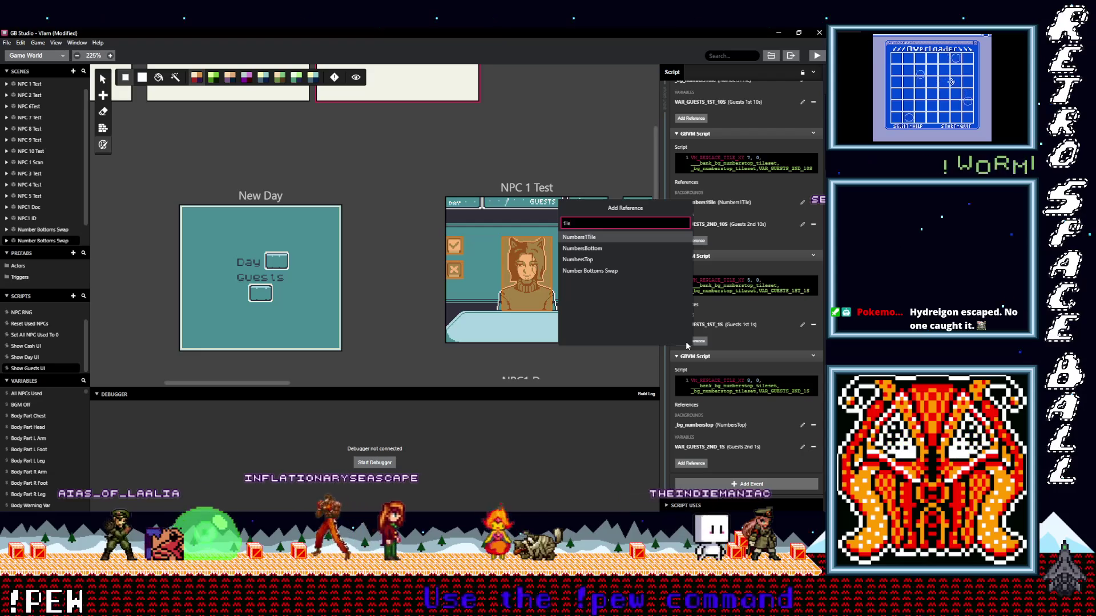
{"action": "left_click", "coordinate": [605, 239]}
{"action": "scroll", "coordinate": [743, 387], "scroll_direction": "down", "scroll_amount": 2}
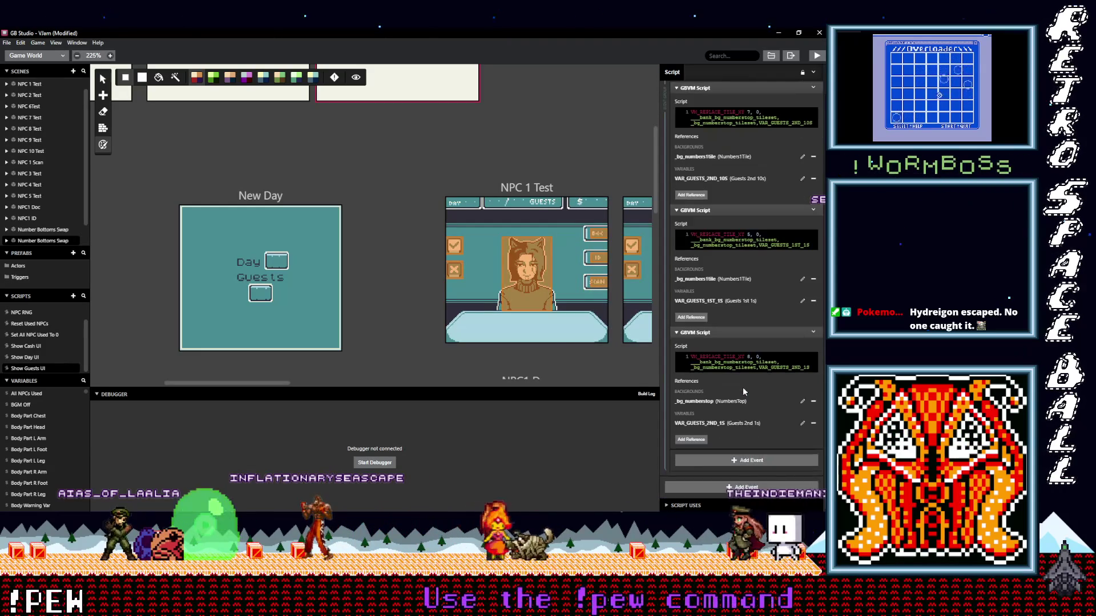
{"action": "left_click", "coordinate": [813, 401]}
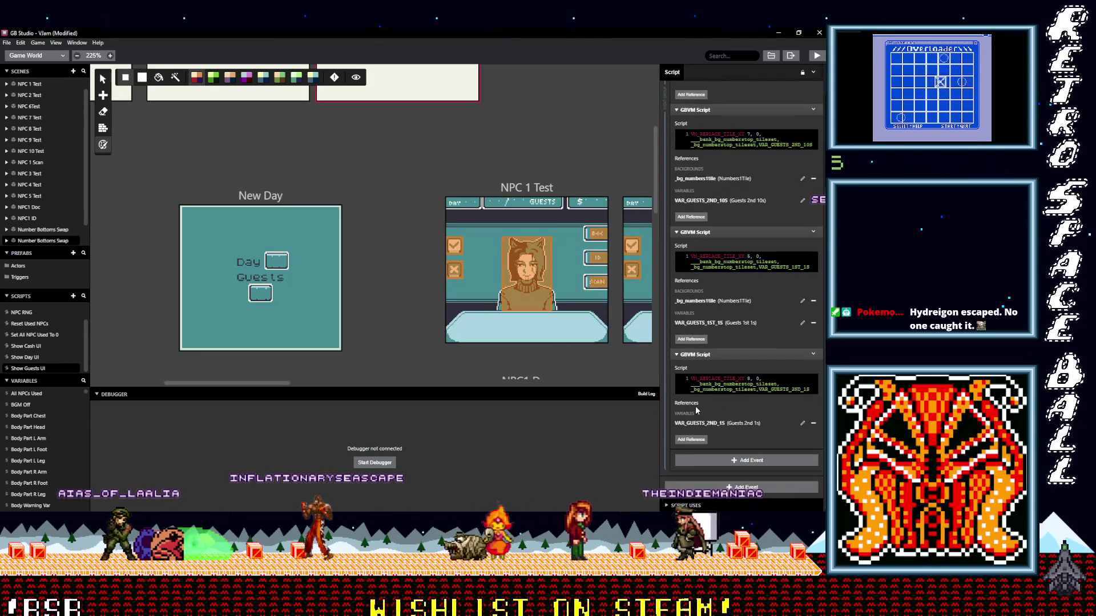
{"action": "left_click", "coordinate": [691, 440]}
{"action": "type", "text": "tile"}
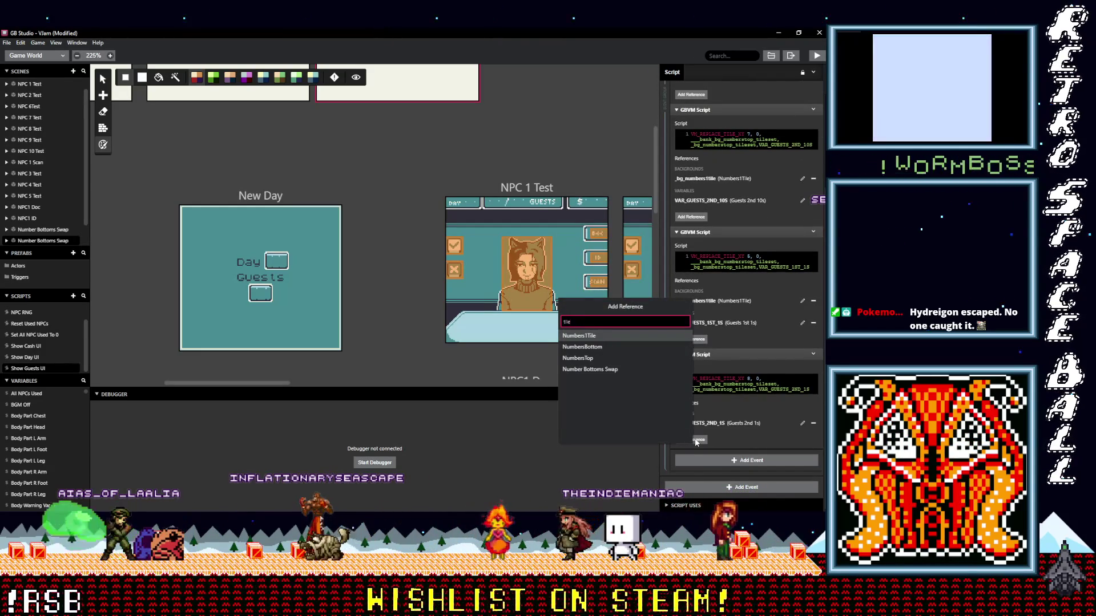
{"action": "left_click", "coordinate": [588, 335]}
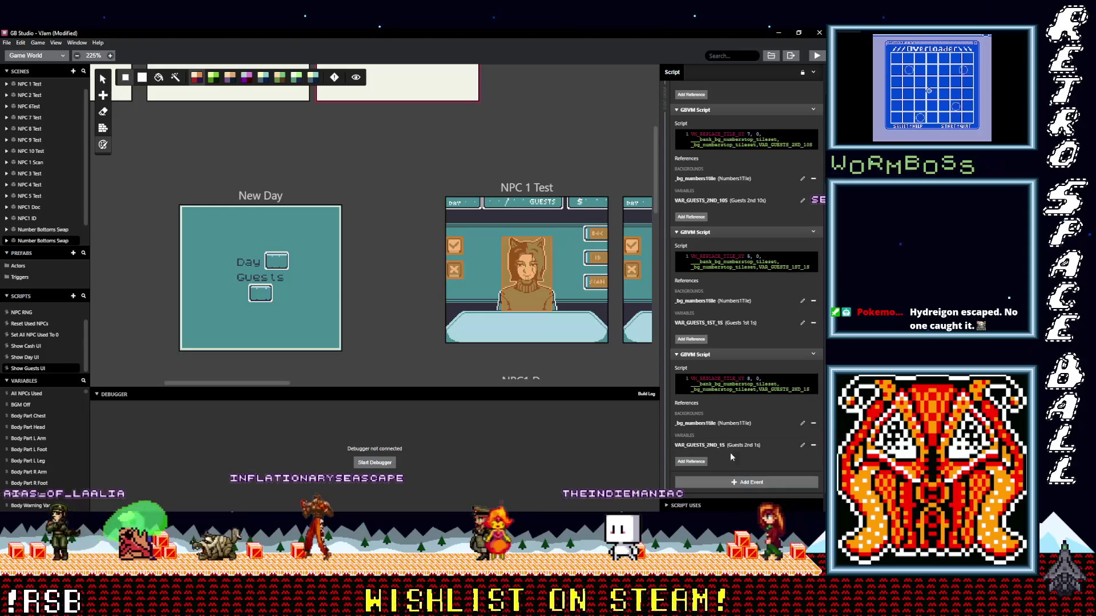
- Paste numbers1tile tileset names over the numberstop names in the scripts' code
{"action": "left_click", "coordinate": [707, 426]}
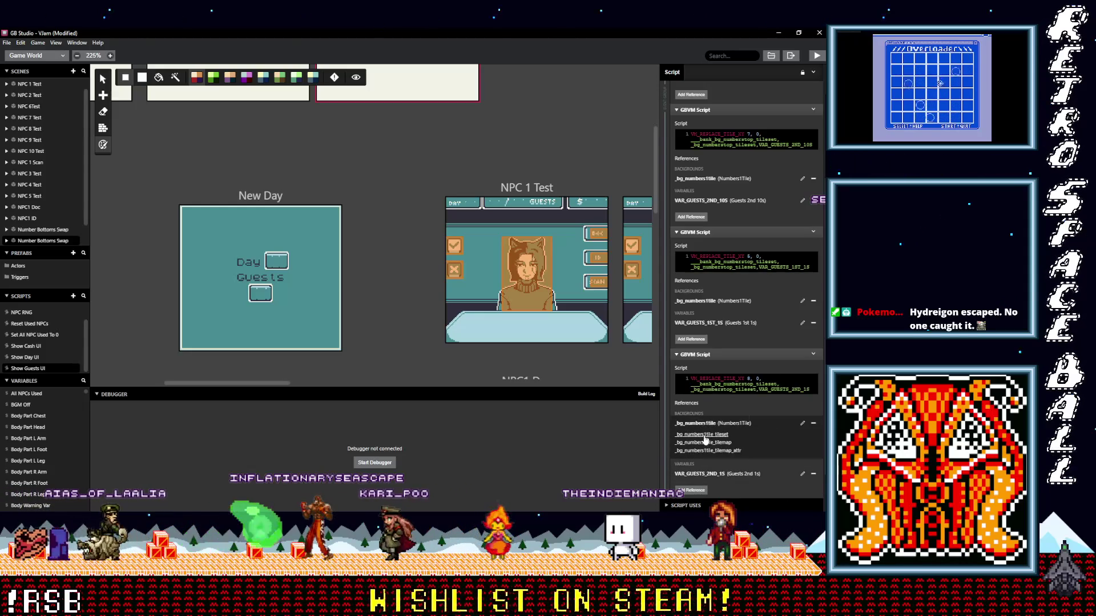
{"action": "left_click", "coordinate": [705, 436]}
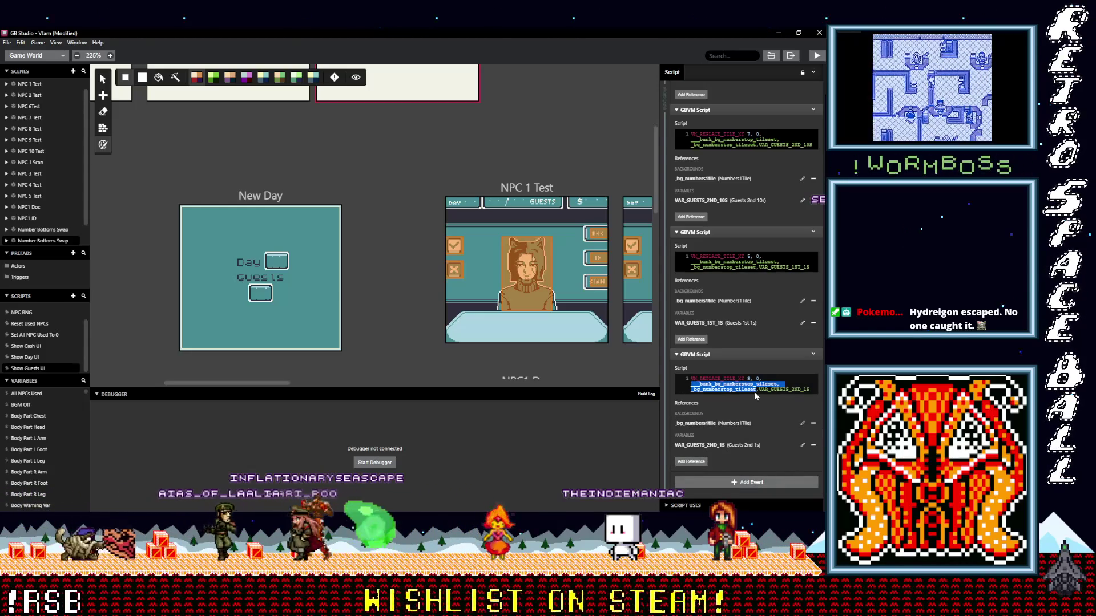
{"action": "key", "text": "ctrl+v"}
{"action": "left_click_drag", "start_coordinate": [691, 261], "coordinate": [746, 269]}
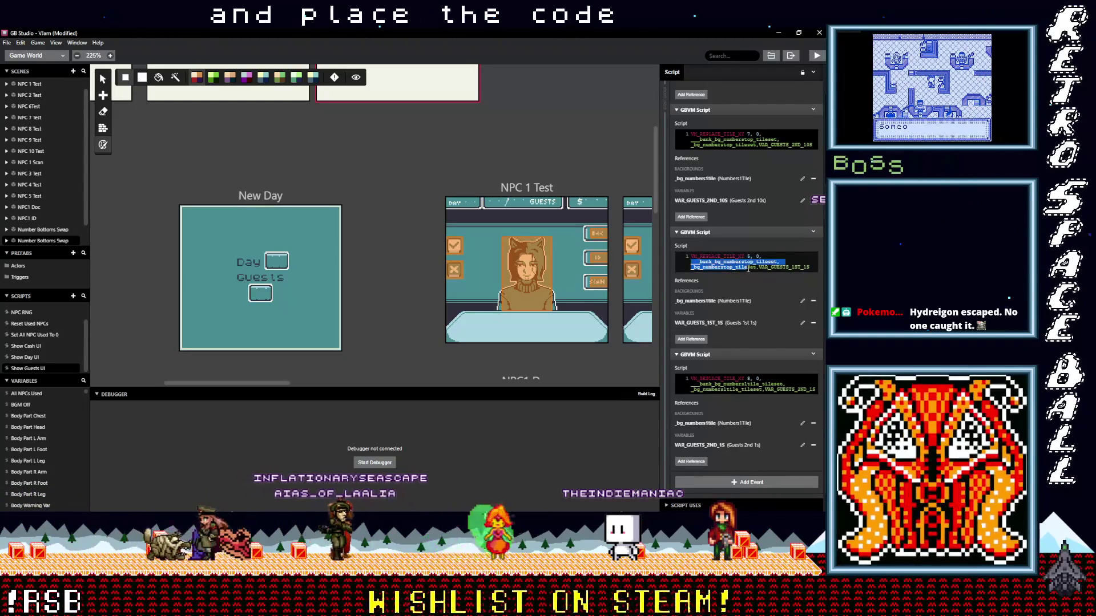
{"action": "scroll", "coordinate": [774, 334], "scroll_direction": "up", "scroll_amount": 3}
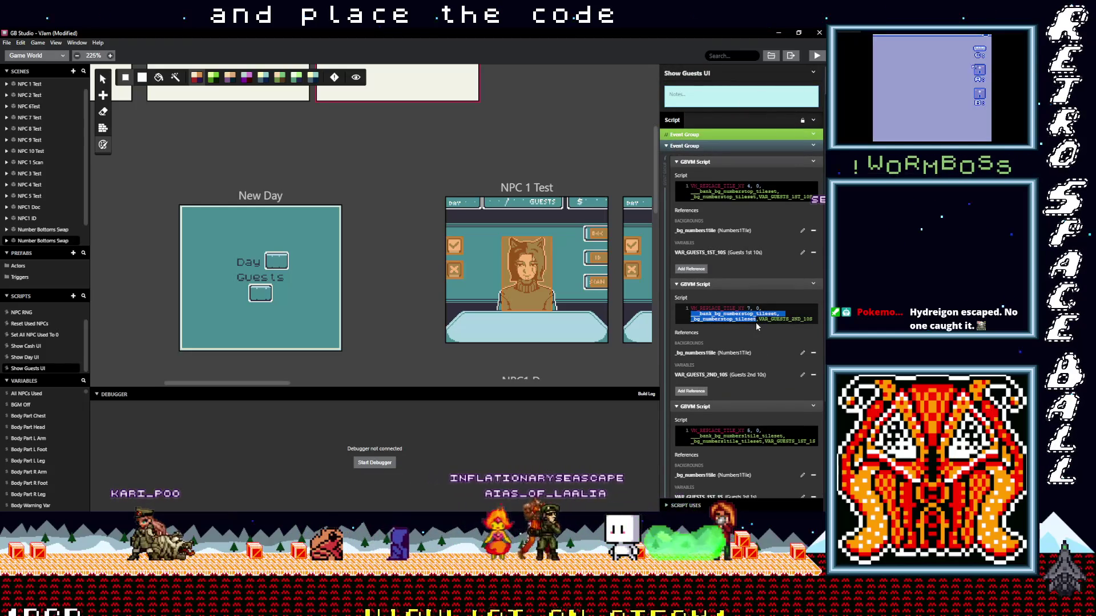
{"action": "key", "text": "ctrl+v"}
{"action": "left_click_drag", "start_coordinate": [692, 191], "coordinate": [756, 198]}
{"action": "key", "text": "ctrl+v"}
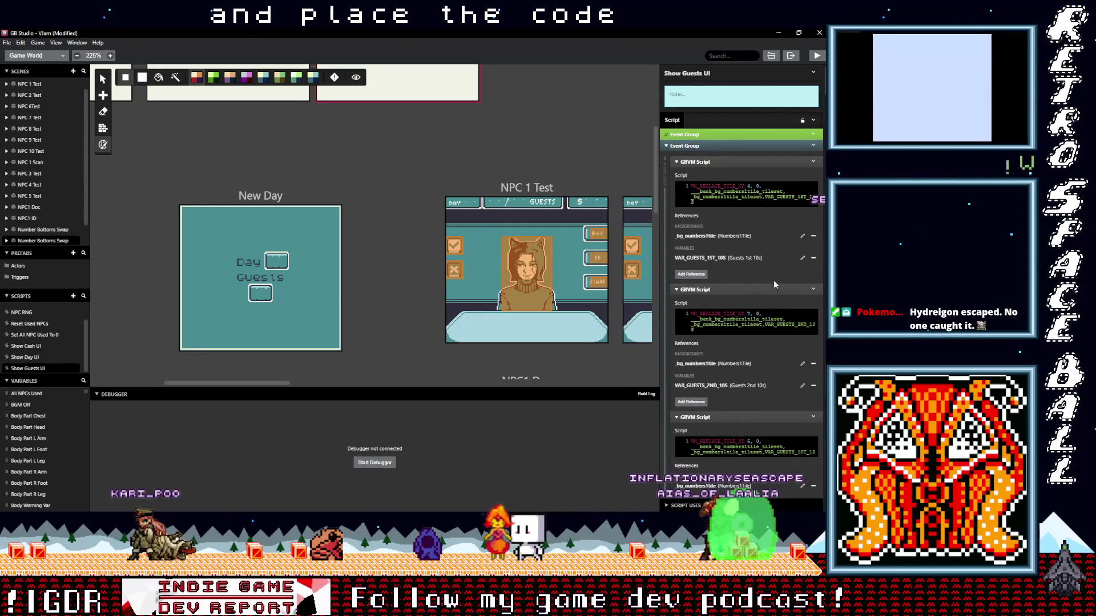
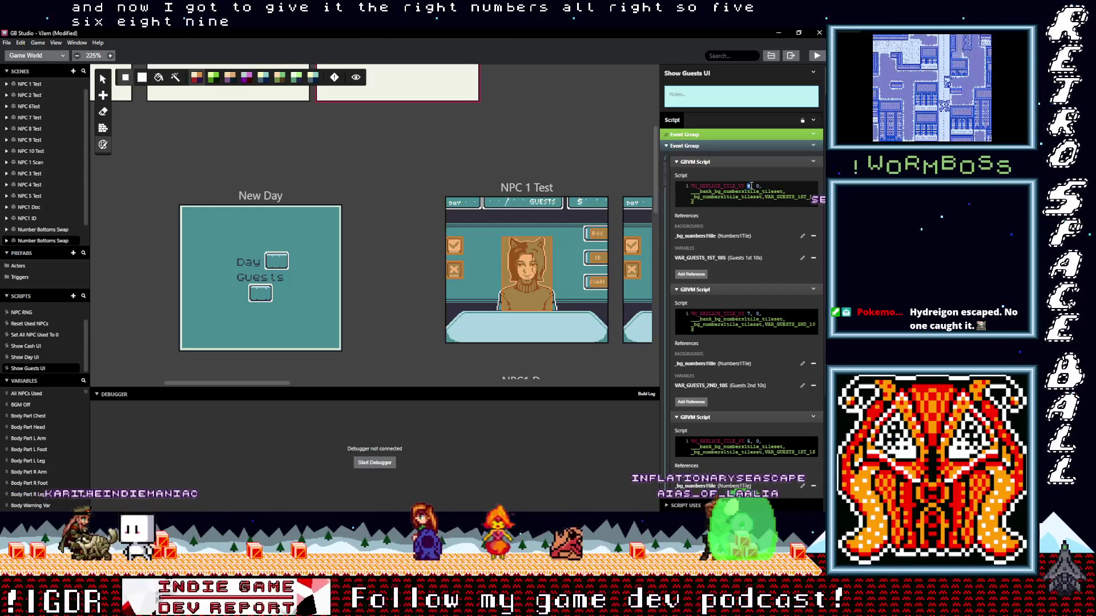
- Change the VM_REPLACE_TILE_XY tile arguments in the three Show Guests UI scripts to 5, 6 and 9
{"action": "key", "text": "BackSpace"}
{"action": "type", "text": "5"}
{"action": "left_click", "coordinate": [751, 313]}
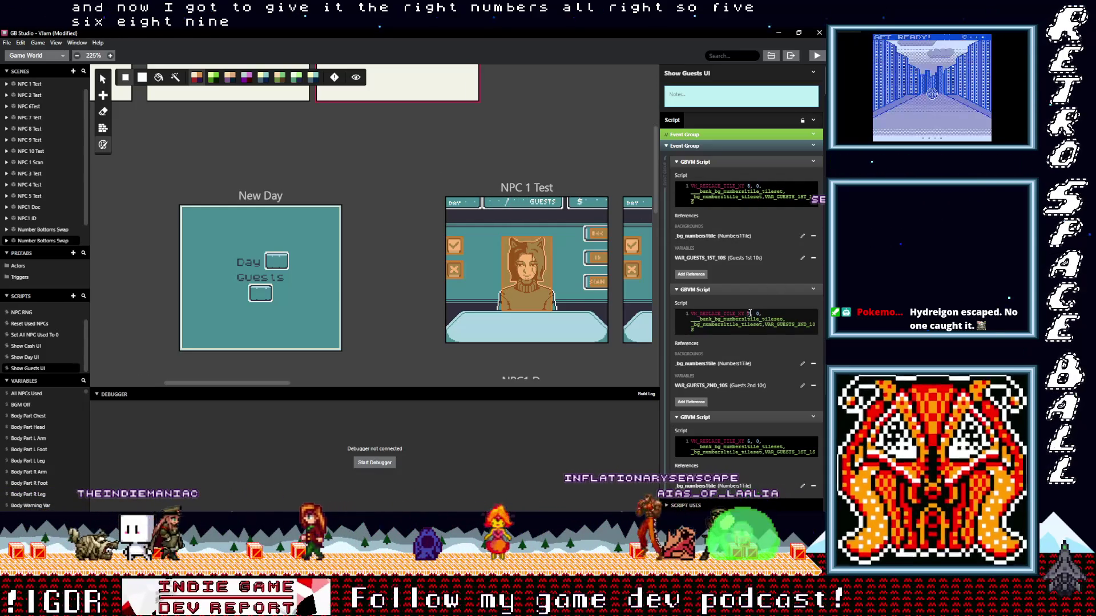
{"action": "key", "text": "BackSpace"}
{"action": "type", "text": "6"}
{"action": "double_click", "coordinate": [749, 441]}
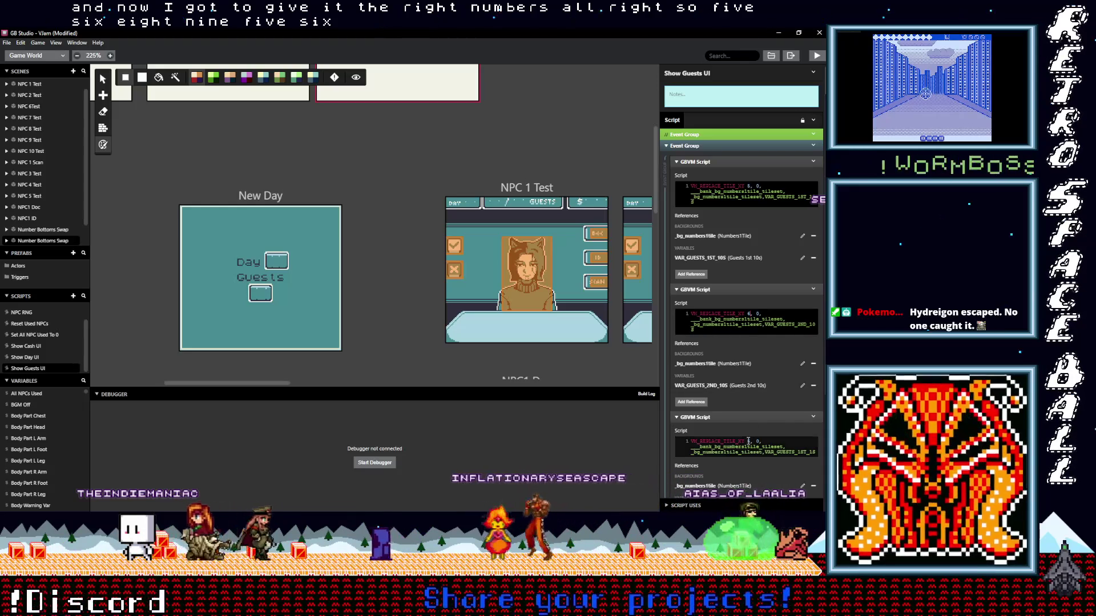
{"action": "scroll", "coordinate": [764, 440], "scroll_direction": "down", "scroll_amount": 4}
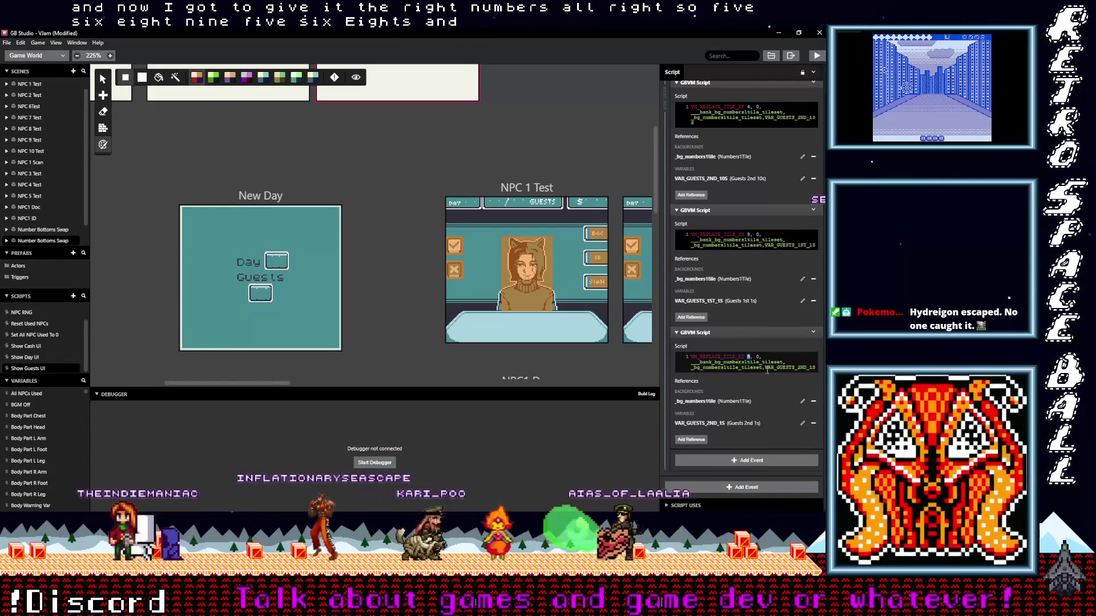
{"action": "type", "text": "9"}
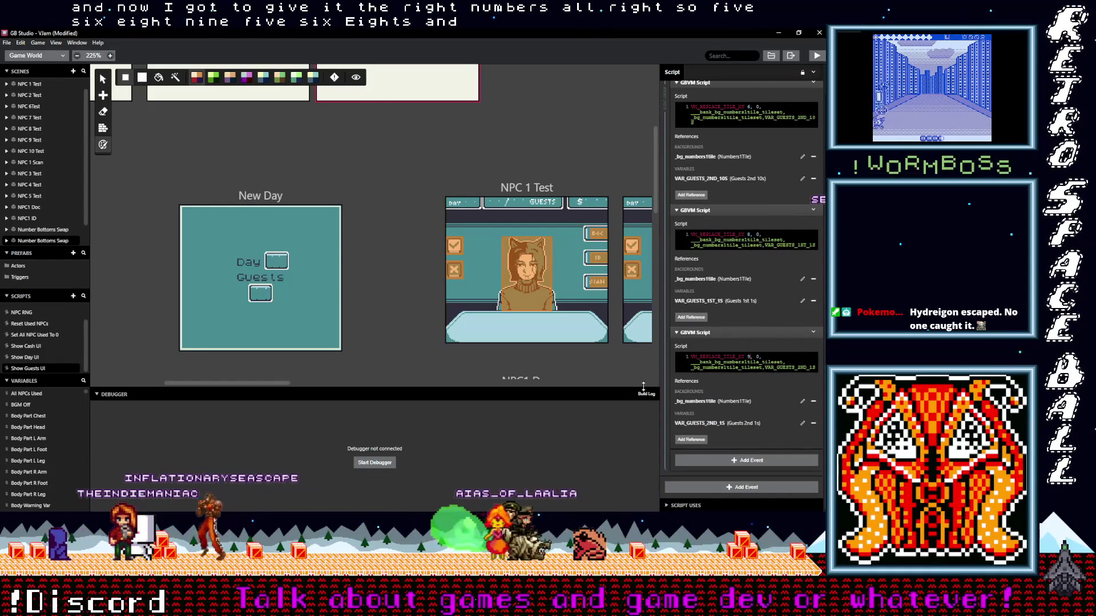
{"action": "scroll", "coordinate": [391, 282], "scroll_direction": "up", "scroll_amount": 3}
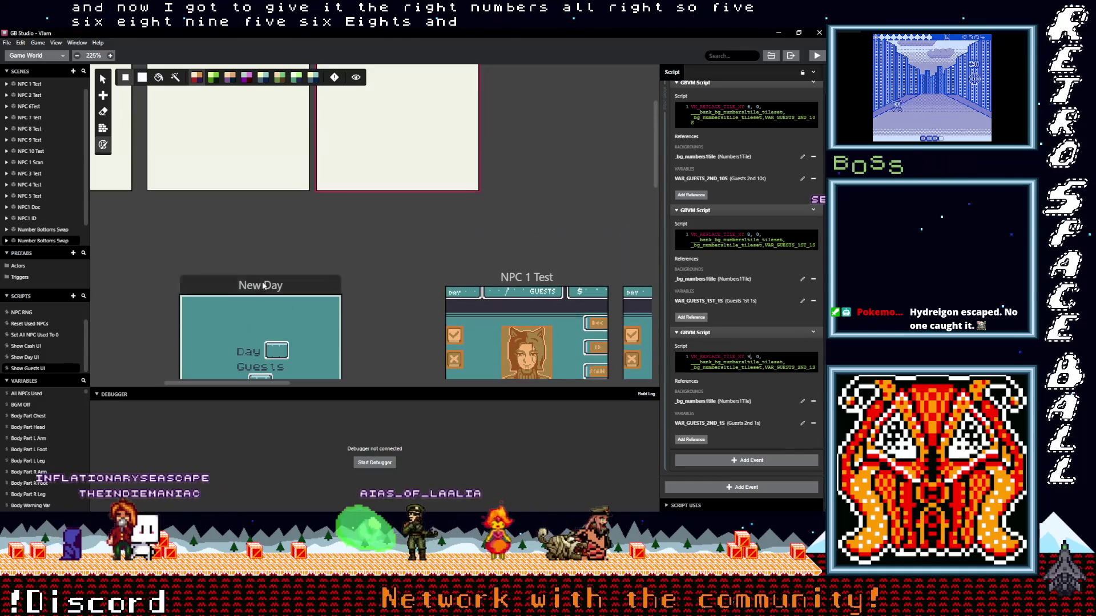
{"action": "scroll", "coordinate": [342, 281], "scroll_direction": "down", "scroll_amount": 2}
{"action": "scroll", "coordinate": [342, 281], "scroll_direction": "left", "scroll_amount": 1}
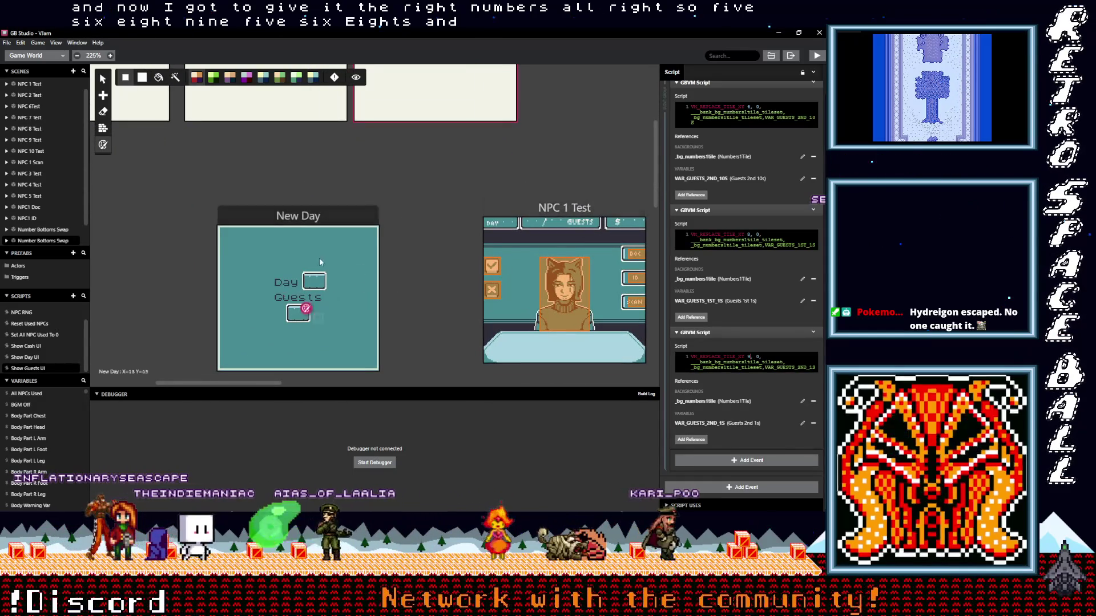
- In Aseprite, open New Day BG.png and marquee-select the top strip of the Day box
{"action": "key", "text": "alt+Tab"}
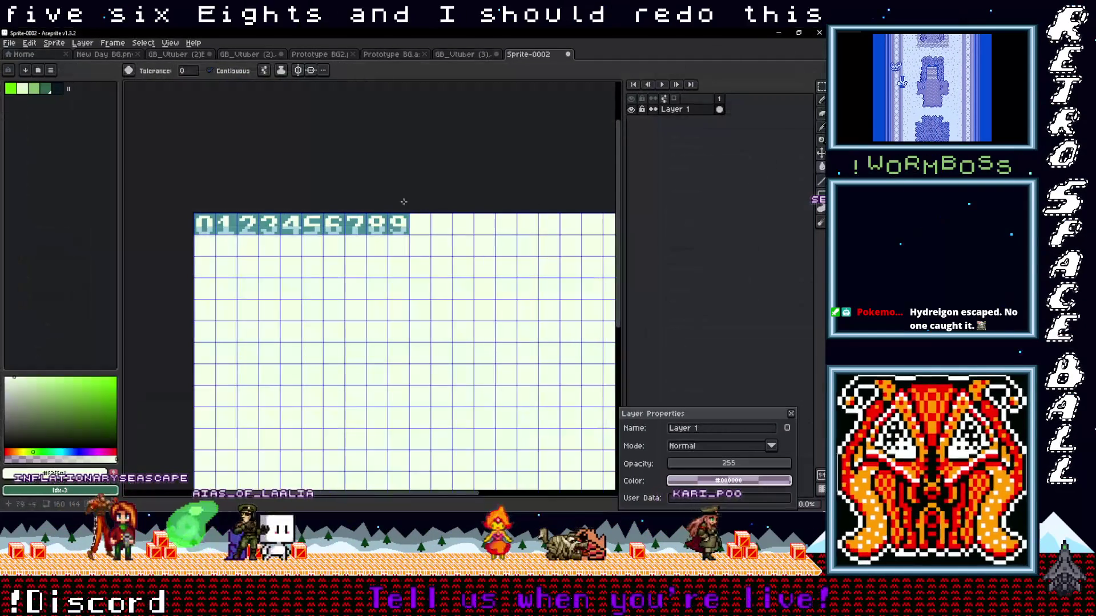
{"action": "left_click", "coordinate": [129, 57]}
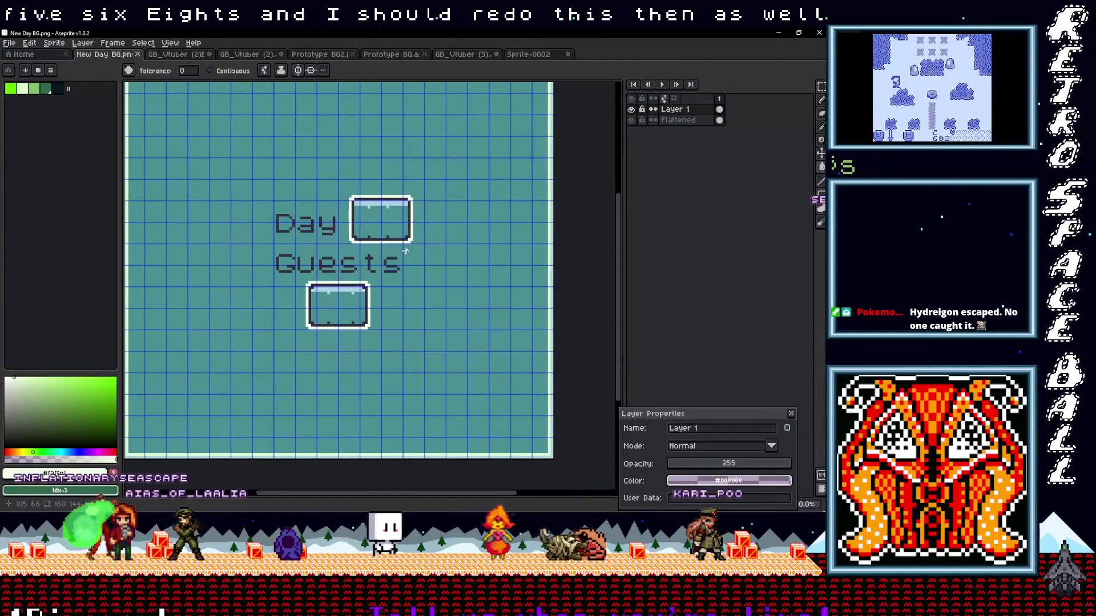
{"action": "scroll", "coordinate": [392, 243], "scroll_direction": "up", "scroll_amount": 2}
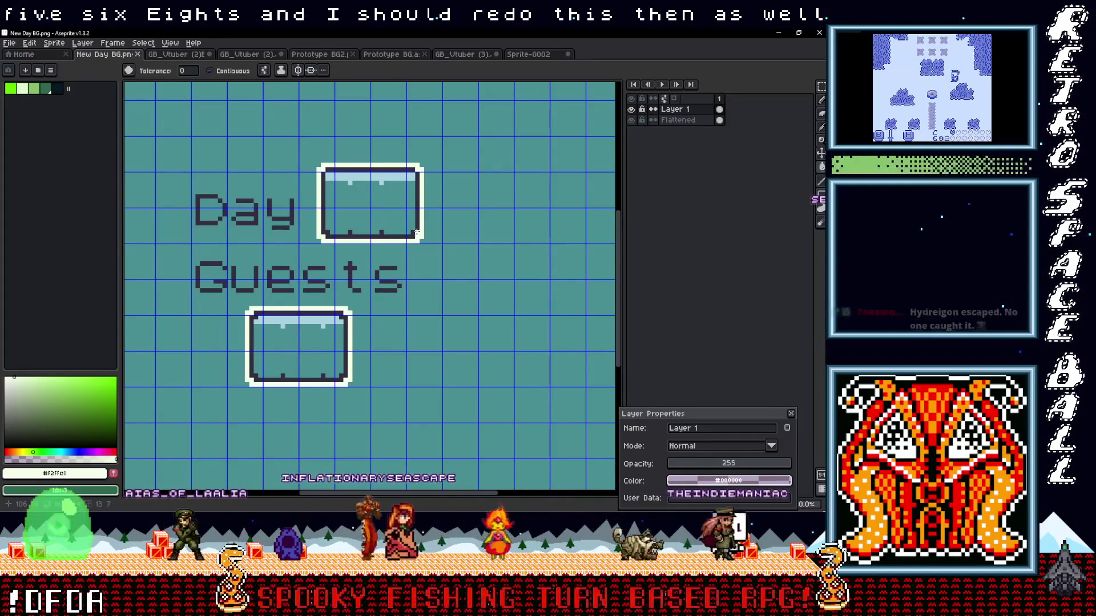
{"action": "key", "text": "m"}
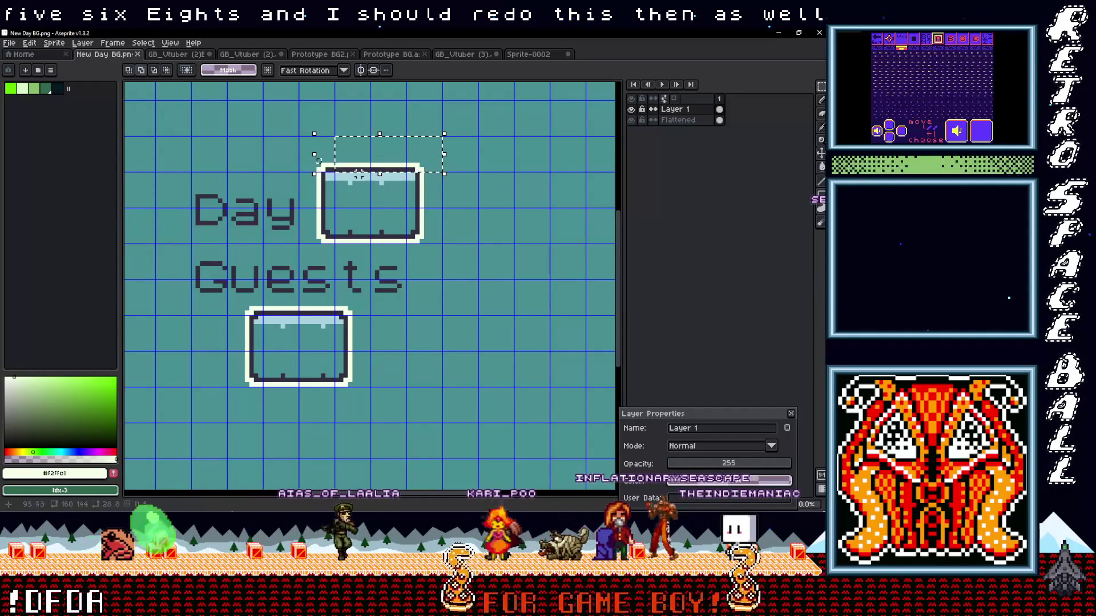
{"action": "left_click_drag", "start_coordinate": [314, 154], "coordinate": [296, 154]}
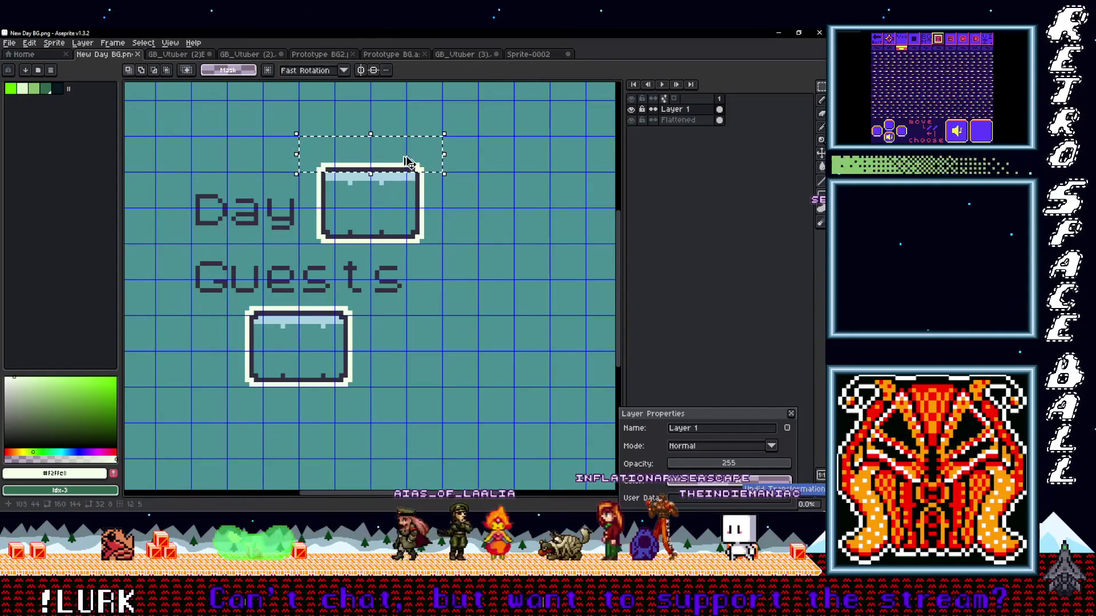
- Make Layer 1 visible, hide the Flattened layer, and move the selected strip down onto the Day box
{"action": "left_click", "coordinate": [631, 120]}
{"action": "left_click", "coordinate": [631, 109]}
{"action": "left_click", "coordinate": [632, 120]}
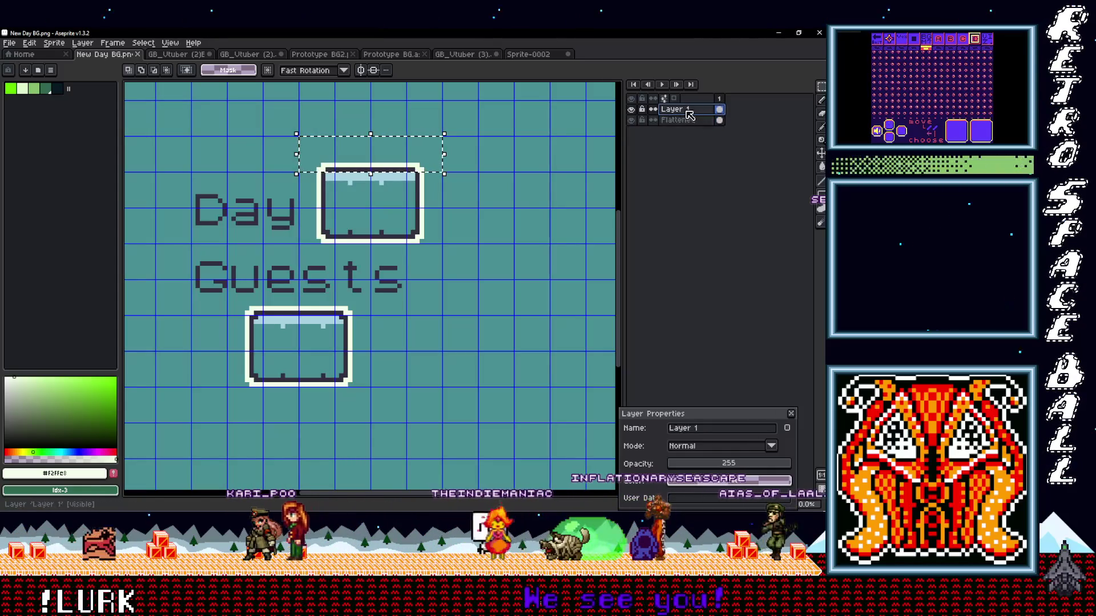
{"action": "left_click_drag", "start_coordinate": [386, 170], "coordinate": [386, 186]}
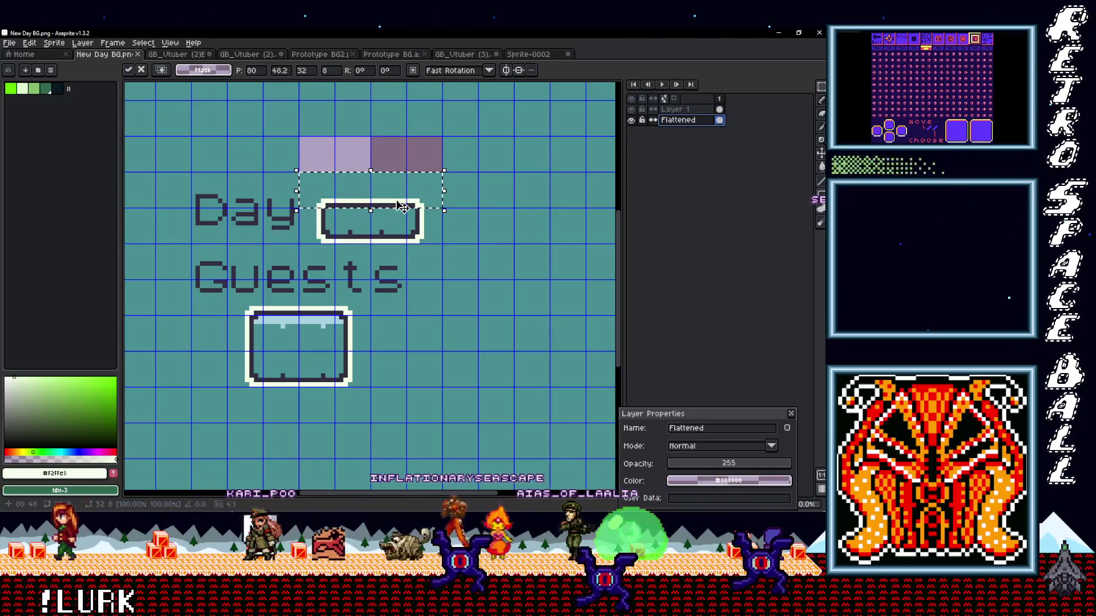
{"action": "scroll", "coordinate": [397, 287], "scroll_direction": "down", "scroll_amount": 2}
{"action": "left_click", "coordinate": [406, 277]}
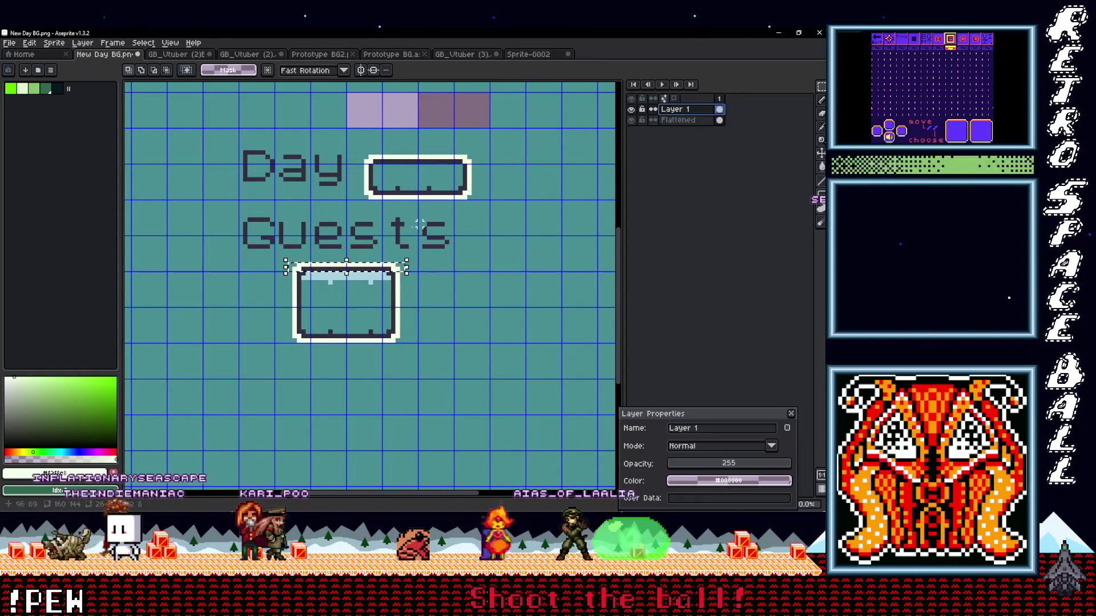
- Undo the strip move, then try lowering the lower box's top strip on the Flattened layer and undo it
{"action": "key", "text": "ctrl+z"}
{"action": "left_click", "coordinate": [669, 120]}
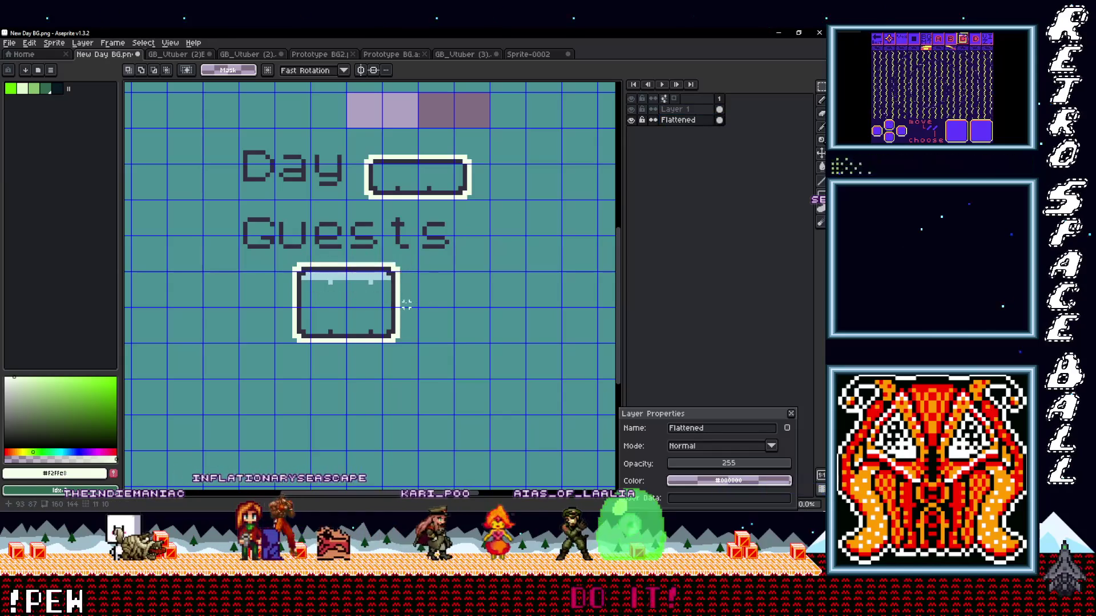
{"action": "key", "text": "ctrl+z"}
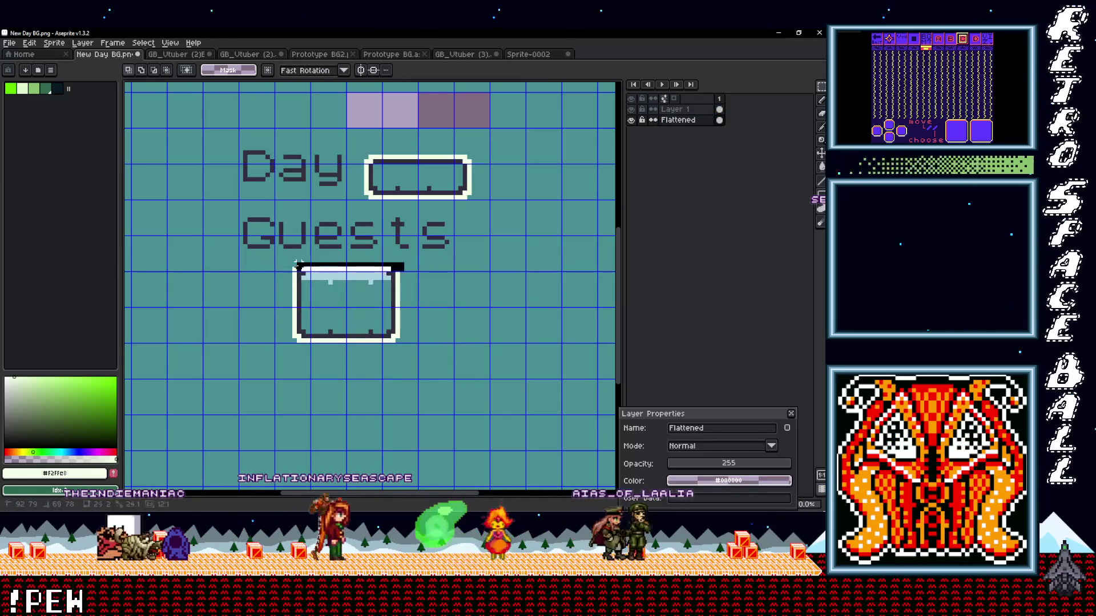
{"action": "left_click_drag", "start_coordinate": [335, 275], "coordinate": [334, 311]}
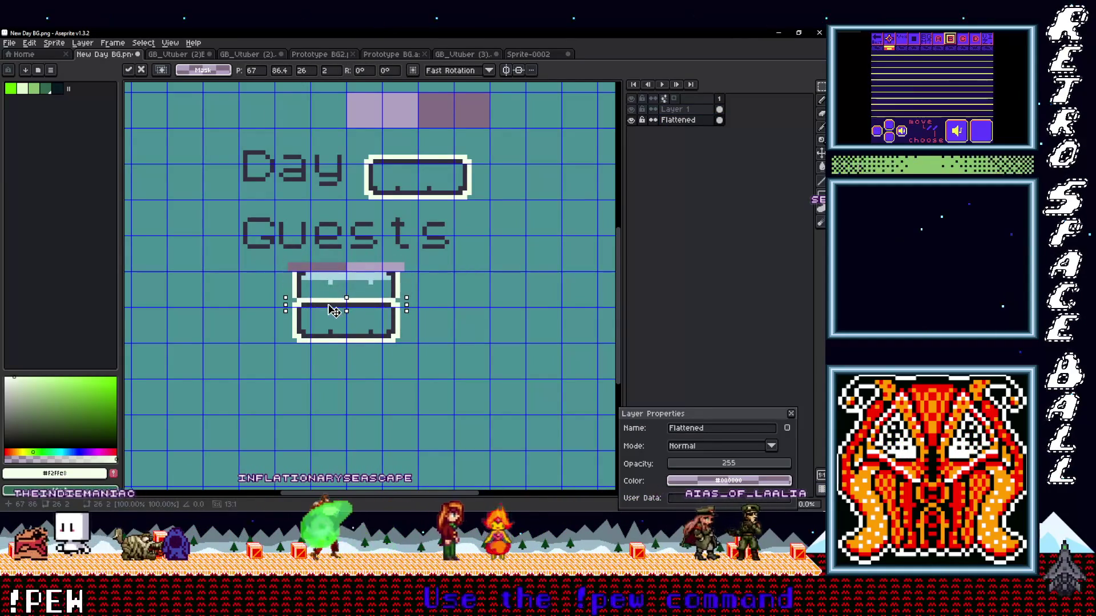
{"action": "left_click", "coordinate": [448, 336]}
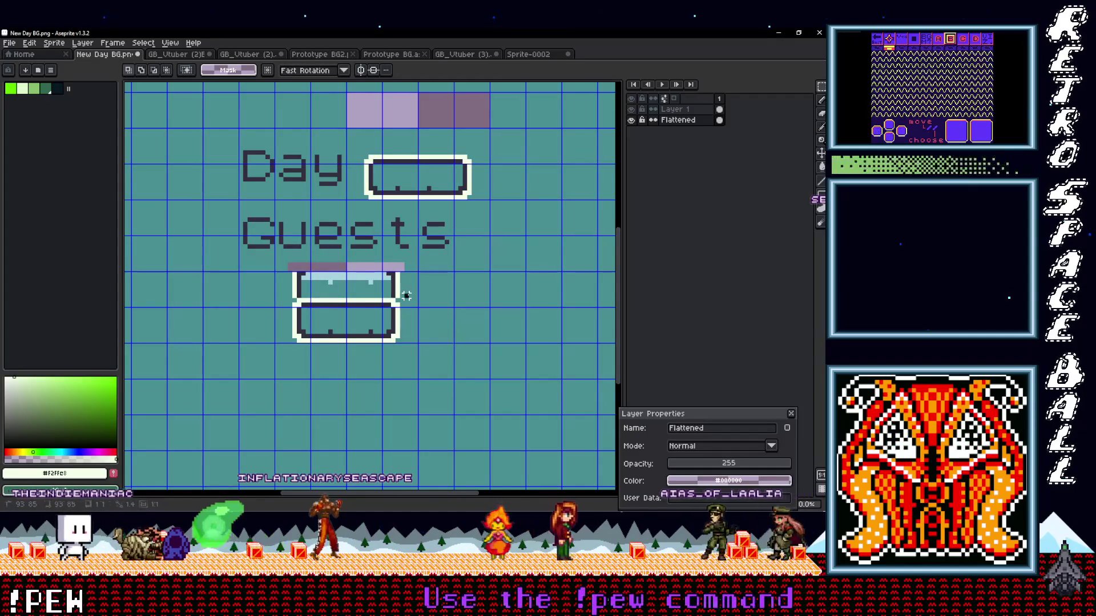
{"action": "key", "text": "ctrl+z"}
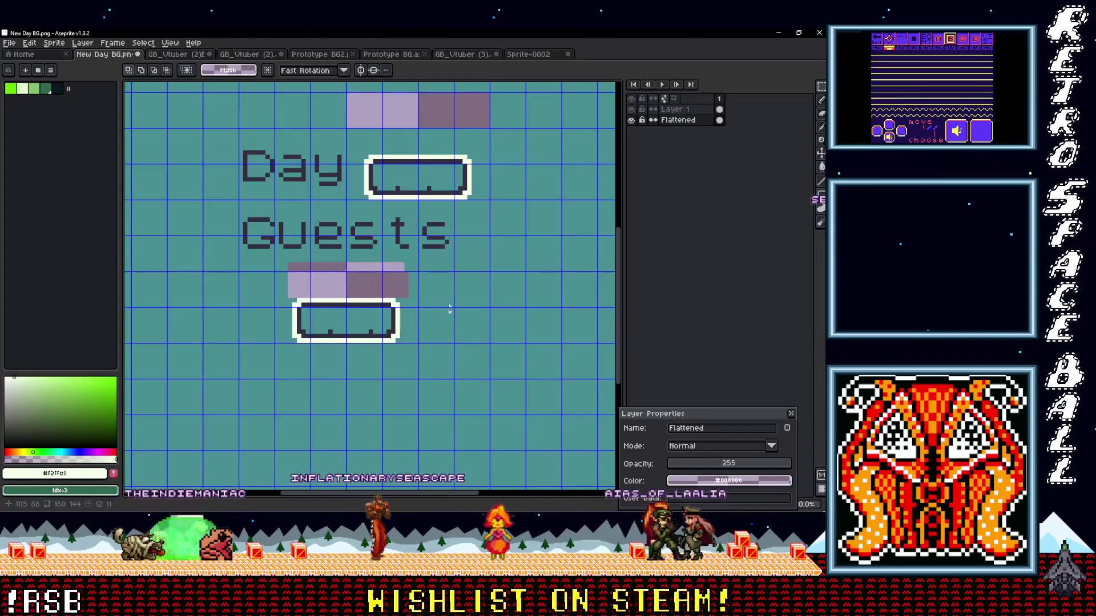
- Sample the teal background colour and fill both lavender strips with teal
{"action": "mouse_move", "coordinate": [434, 323]}
{"action": "left_mouse_down"}
{"action": "mouse_move", "coordinate": [445, 312]}
{"action": "mouse_move", "coordinate": [435, 322]}
{"action": "left_mouse_up"}
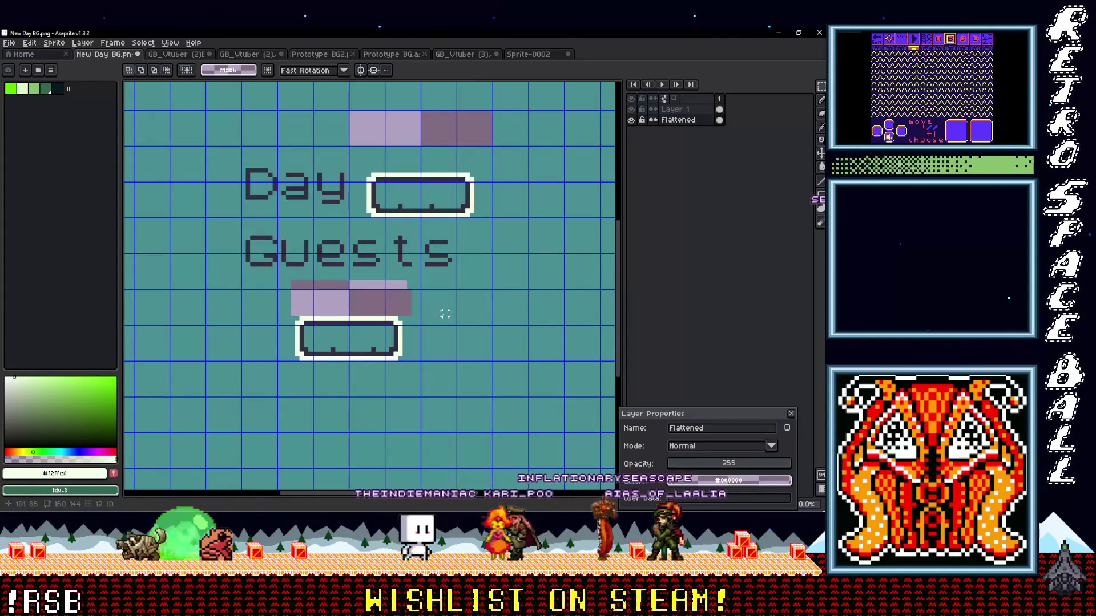
{"action": "key", "text": "i"}
{"action": "left_click", "coordinate": [460, 306]}
{"action": "key", "text": "g"}
{"action": "left_click", "coordinate": [394, 302]}
{"action": "left_click", "coordinate": [439, 144]}
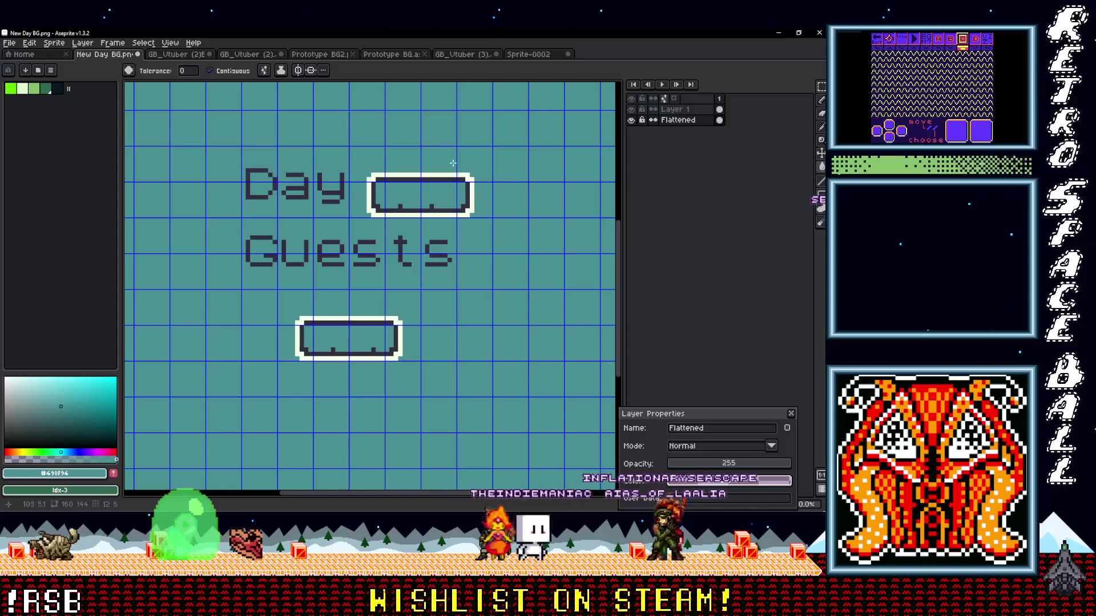
{"action": "scroll", "coordinate": [451, 294], "scroll_direction": "down", "scroll_amount": 3}
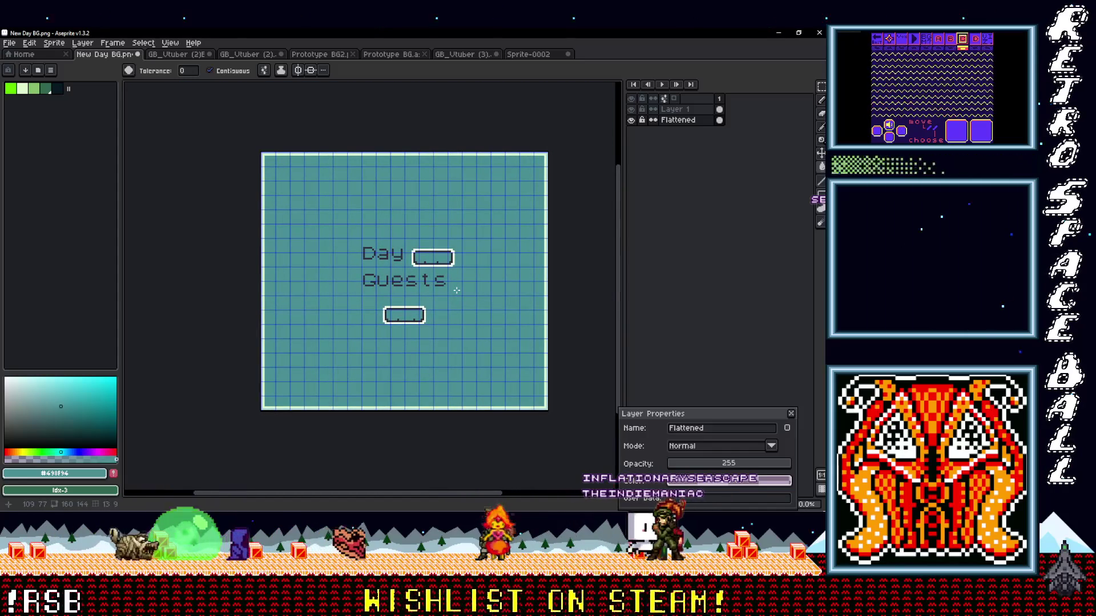
{"action": "scroll", "coordinate": [456, 290], "scroll_direction": "up", "scroll_amount": 4}
- Select the lower box under Guests and move it up closer to the Guests label
{"action": "key", "text": "m"}
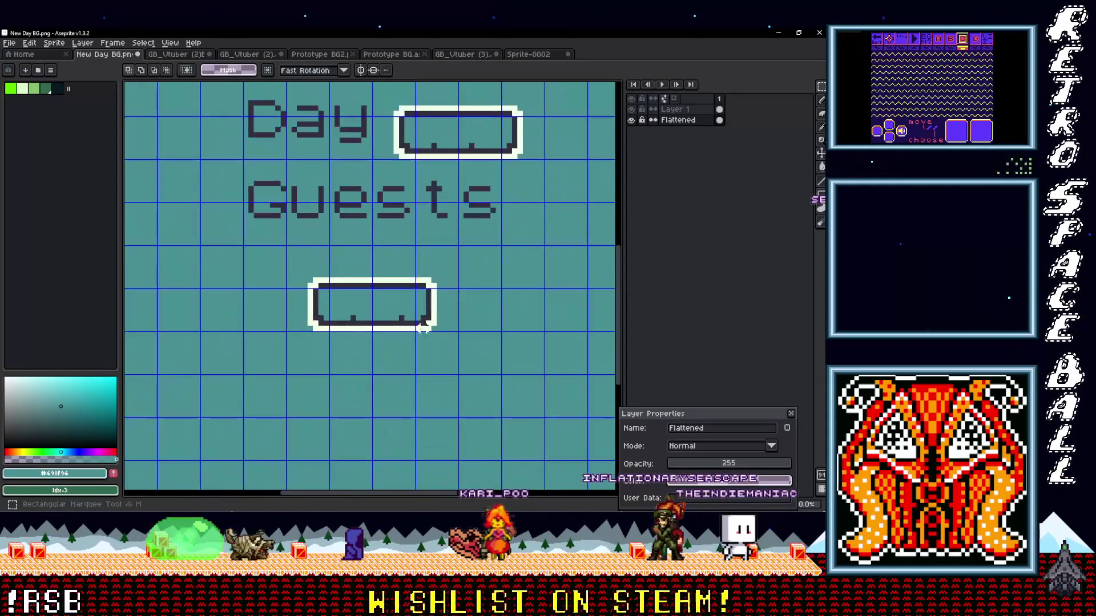
{"action": "left_click_drag", "start_coordinate": [309, 279], "coordinate": [438, 332]}
{"action": "left_click_drag", "start_coordinate": [359, 311], "coordinate": [363, 264]}
{"action": "key", "text": "Return"}
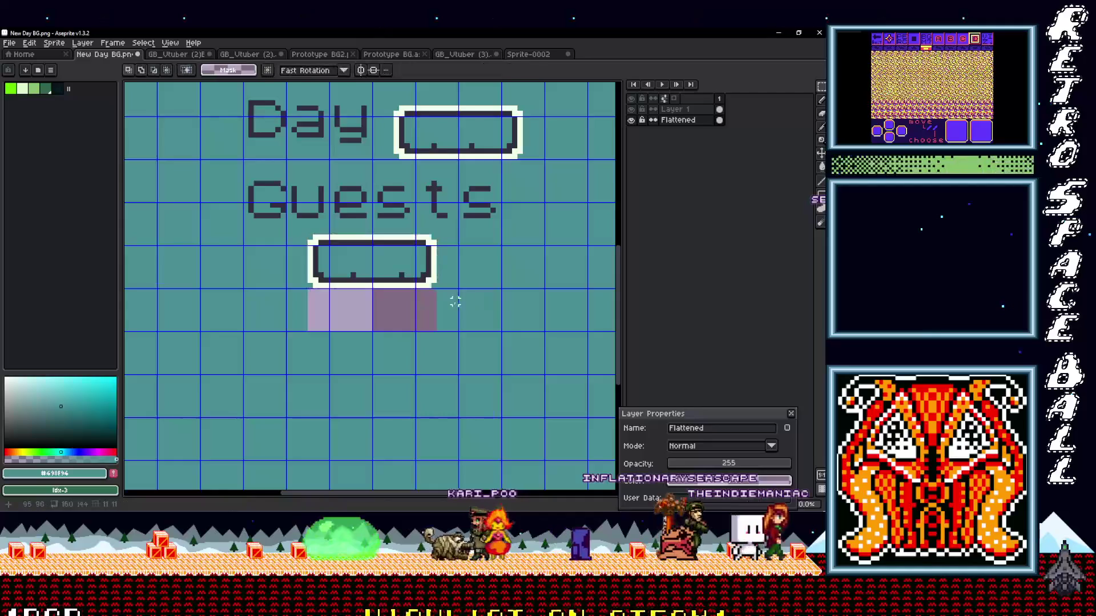
{"action": "scroll", "coordinate": [457, 303], "scroll_direction": "down", "scroll_amount": 2}
{"action": "scroll", "coordinate": [443, 317], "scroll_direction": "up", "scroll_amount": 1}
- Fill the pink gap left under the lower box with teal
{"action": "key", "text": "i"}
{"action": "key", "text": "g"}
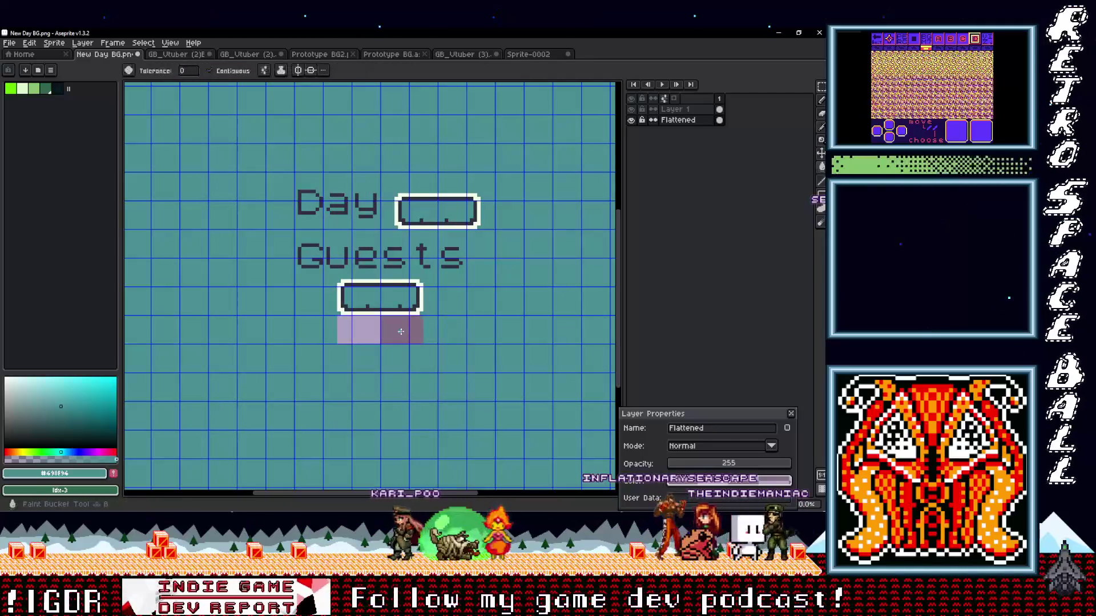
{"action": "left_click", "coordinate": [411, 330]}
{"action": "scroll", "coordinate": [430, 311], "scroll_direction": "down", "scroll_amount": 3}
{"action": "scroll", "coordinate": [431, 311], "scroll_direction": "up", "scroll_amount": 1}
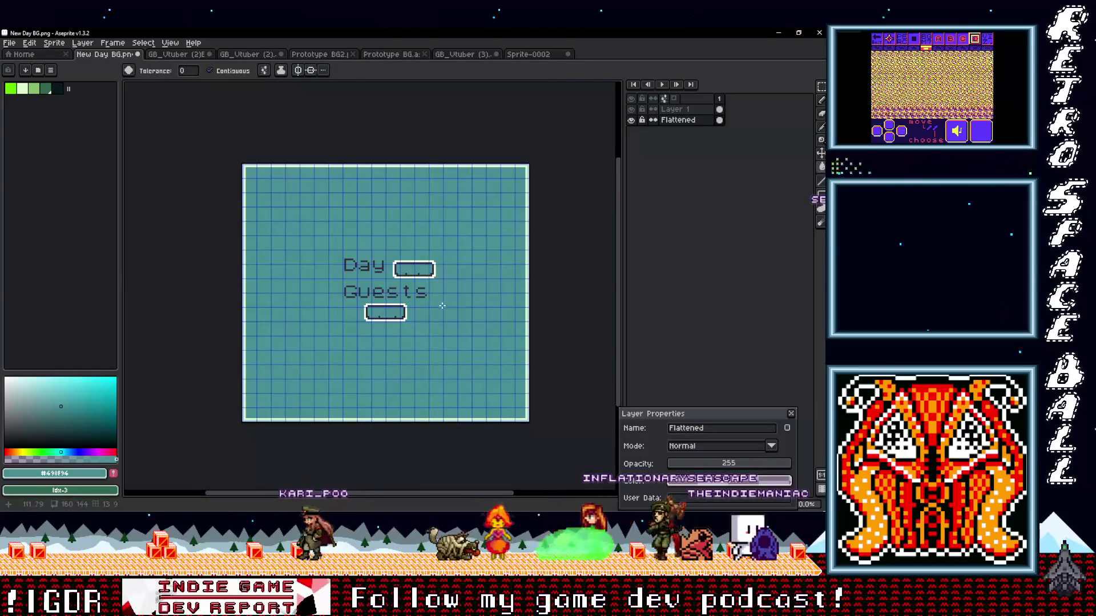
{"action": "scroll", "coordinate": [431, 291], "scroll_direction": "up", "scroll_amount": 1}
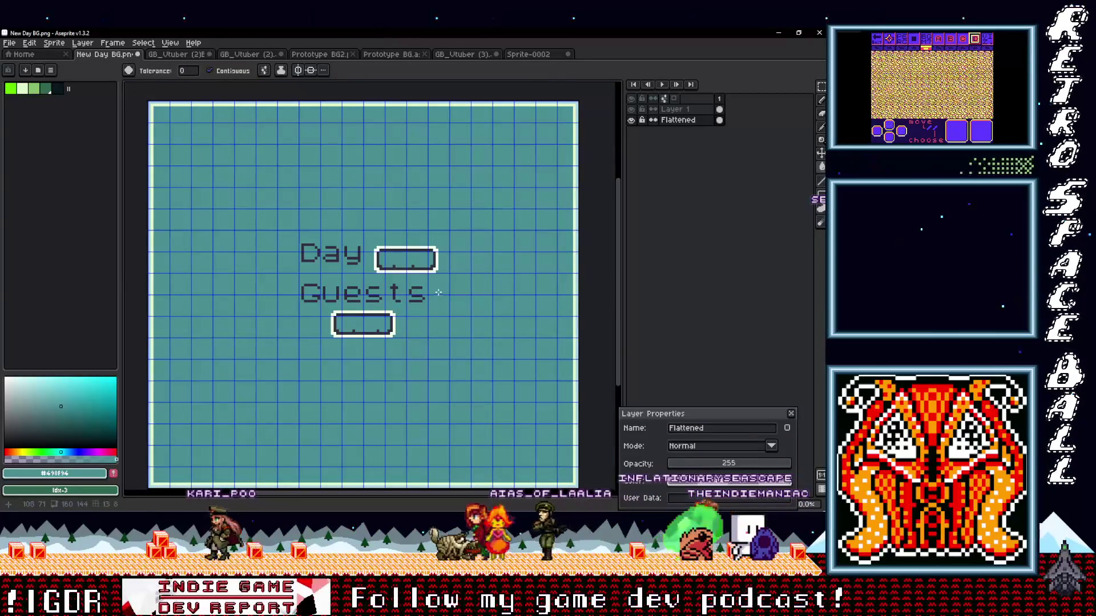
{"action": "scroll", "coordinate": [430, 291], "scroll_direction": "up", "scroll_amount": 1}
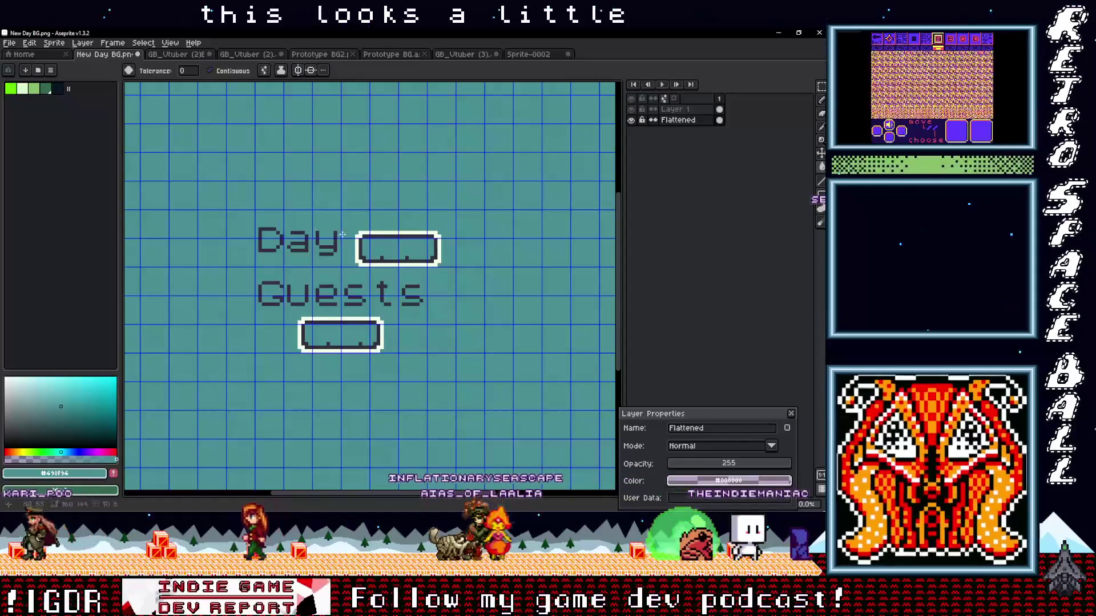
- Nudge the word Day down slightly and fill the pink bar above it with teal
{"action": "key", "text": "m"}
{"action": "mouse_move", "coordinate": [250, 217]}
{"action": "left_mouse_down"}
{"action": "mouse_move", "coordinate": [340, 271]}
{"action": "mouse_move", "coordinate": [308, 252]}
{"action": "left_mouse_up"}
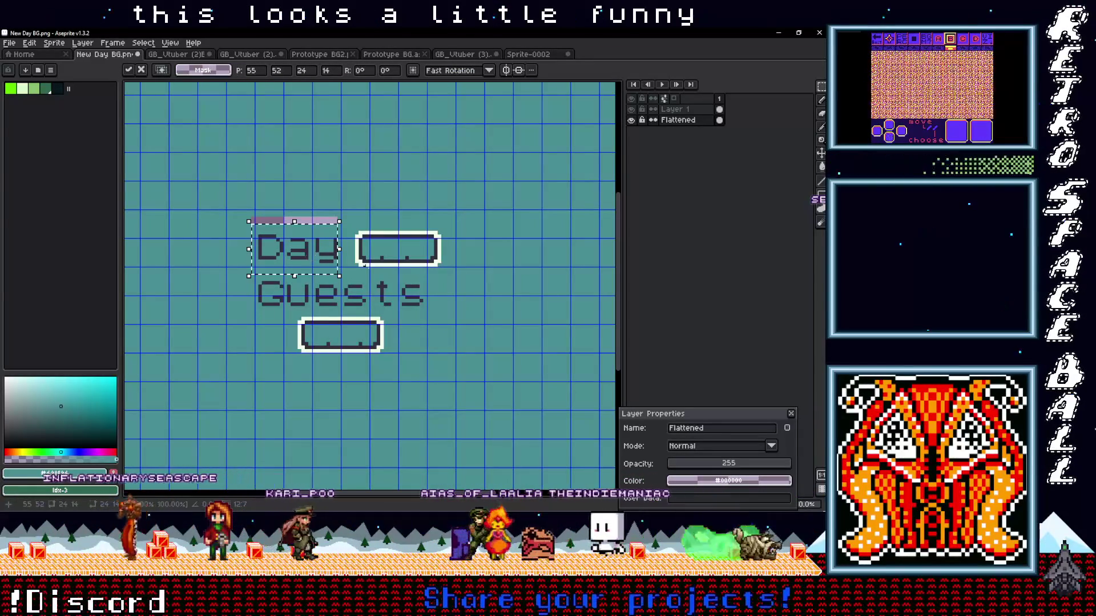
{"action": "left_click", "coordinate": [378, 279]}
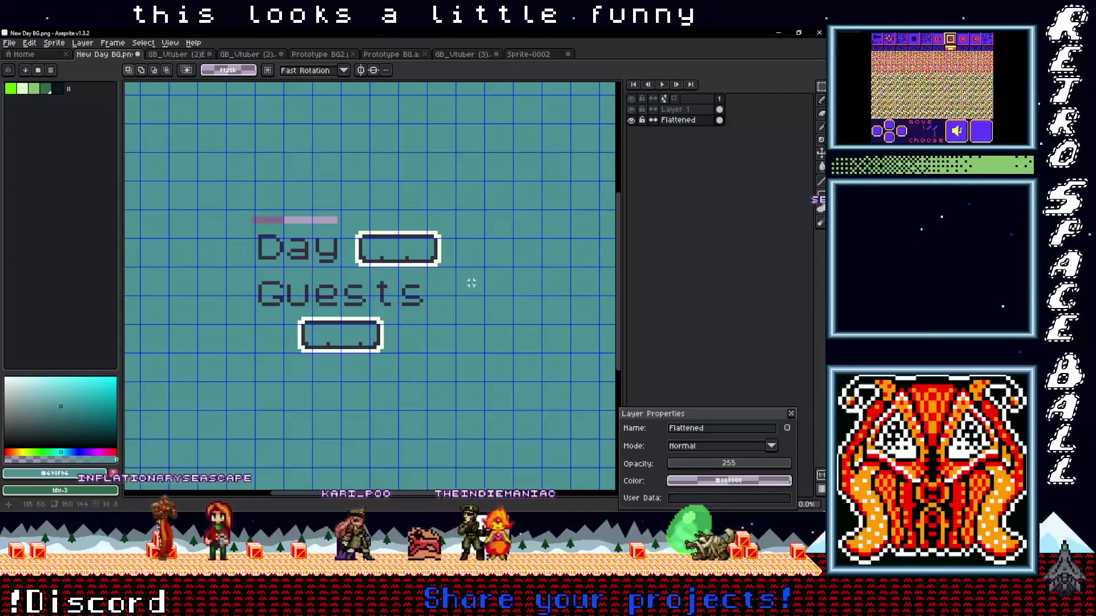
{"action": "key", "text": "g"}
{"action": "left_click", "coordinate": [328, 221]}
{"action": "scroll", "coordinate": [443, 211], "scroll_direction": "down", "scroll_amount": 3}
{"action": "scroll", "coordinate": [487, 238], "scroll_direction": "up", "scroll_amount": 2}
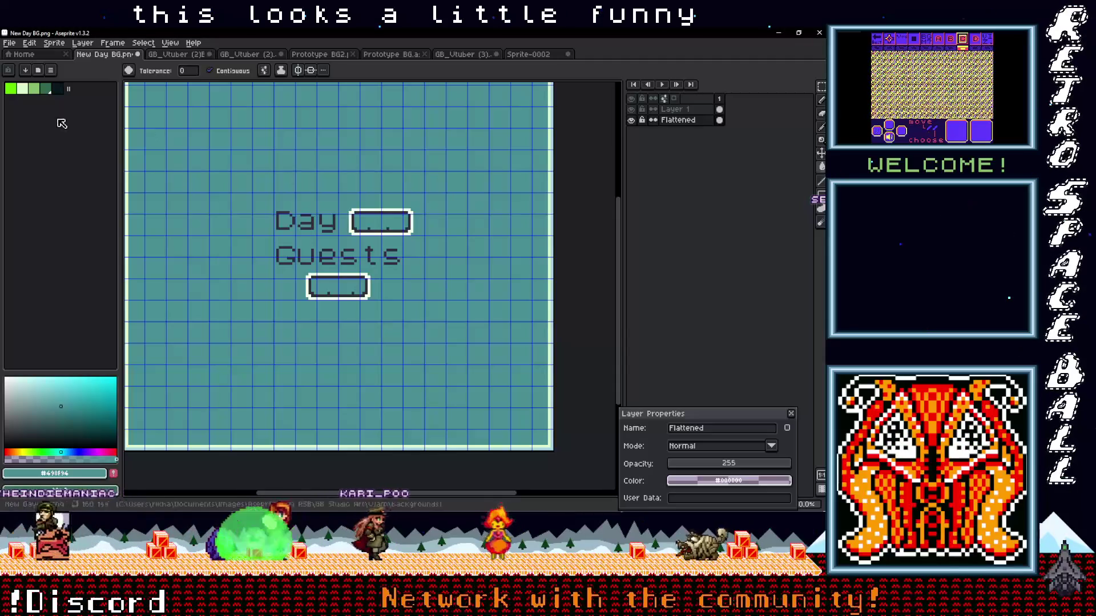
- Export the image as New Day BG.png, overwriting the existing file
{"action": "left_click", "coordinate": [9, 42]}
{"action": "mouse_move", "coordinate": [57, 132]}
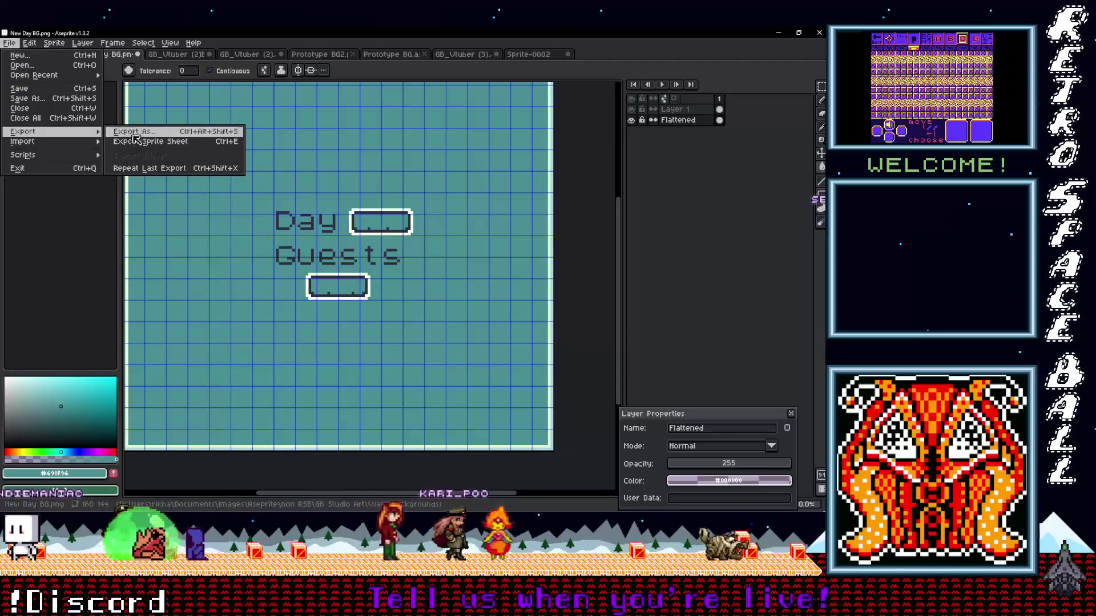
{"action": "left_click", "coordinate": [171, 132]}
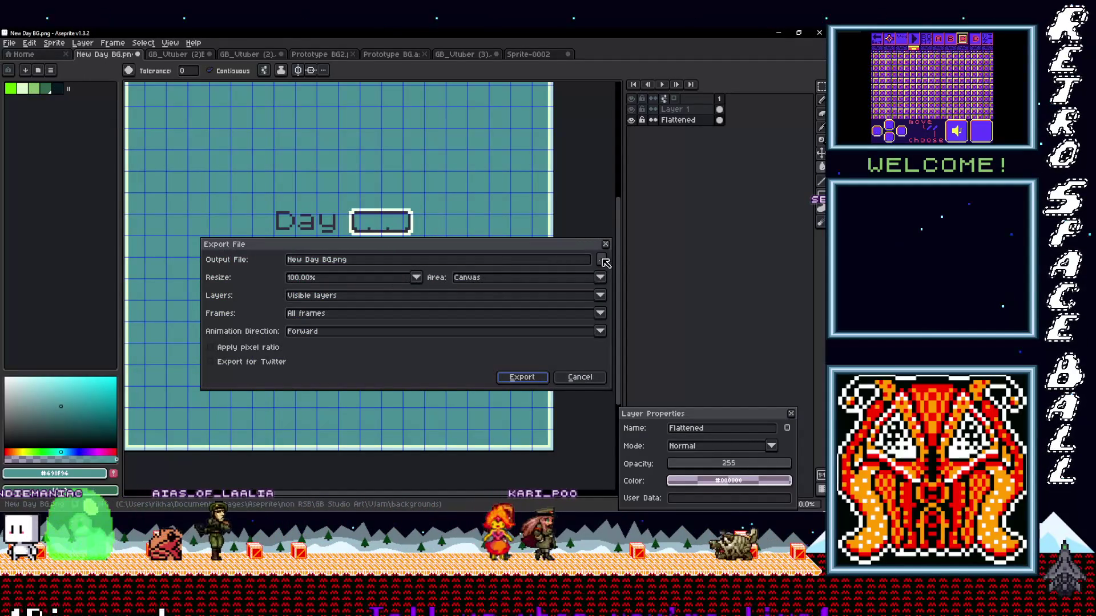
{"action": "left_click", "coordinate": [521, 377]}
{"action": "left_click", "coordinate": [378, 304]}
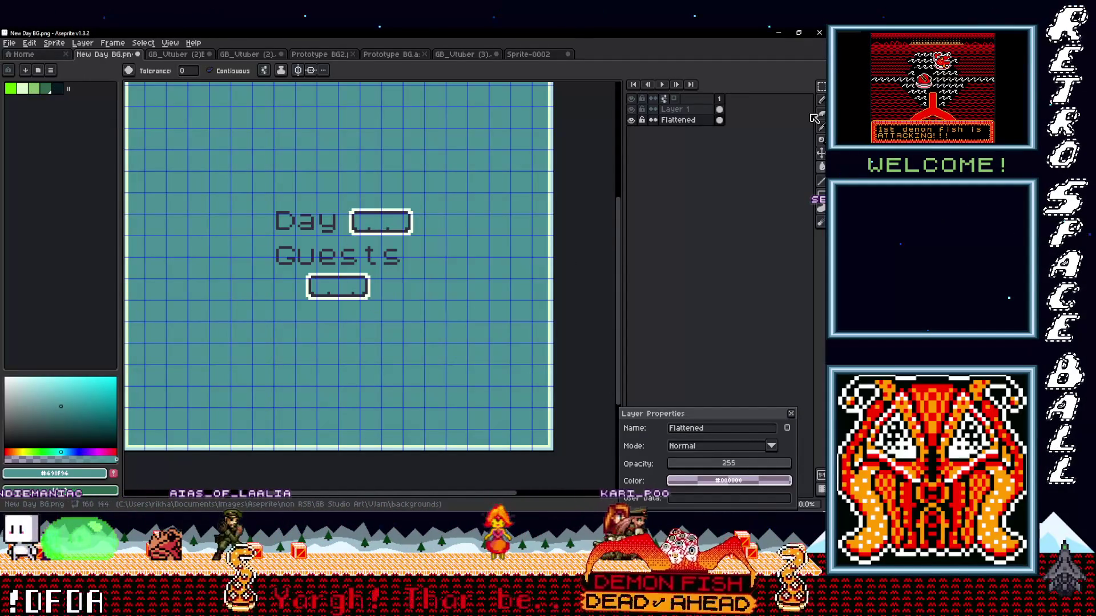
{"action": "key", "text": "alt+Tab"}
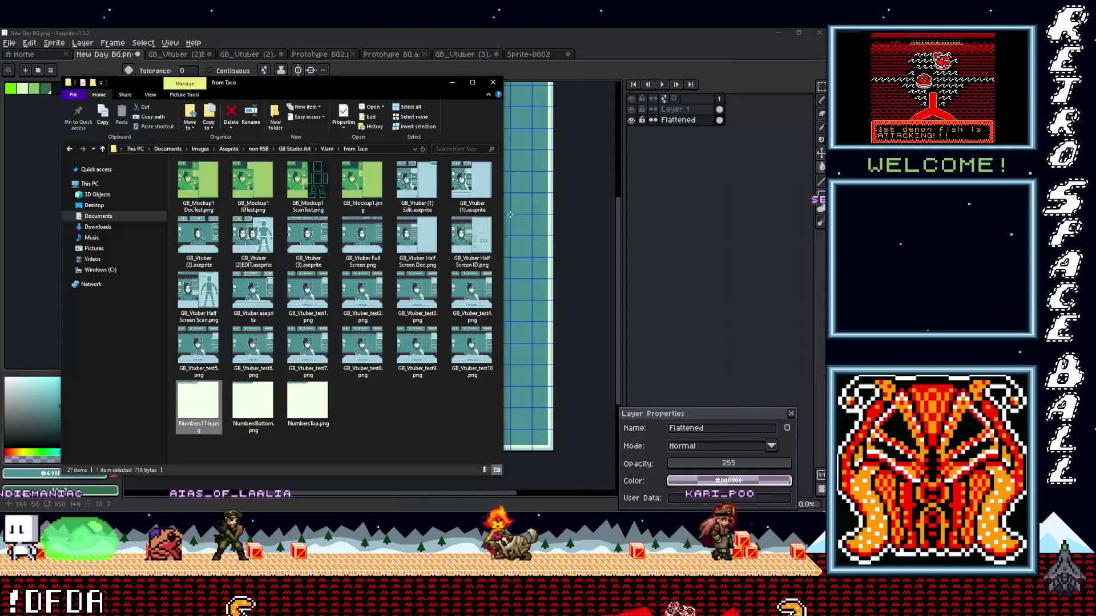
- Go to the Aseprite backgrounds folder and copy New Day BG.png
{"action": "left_click", "coordinate": [387, 410]}
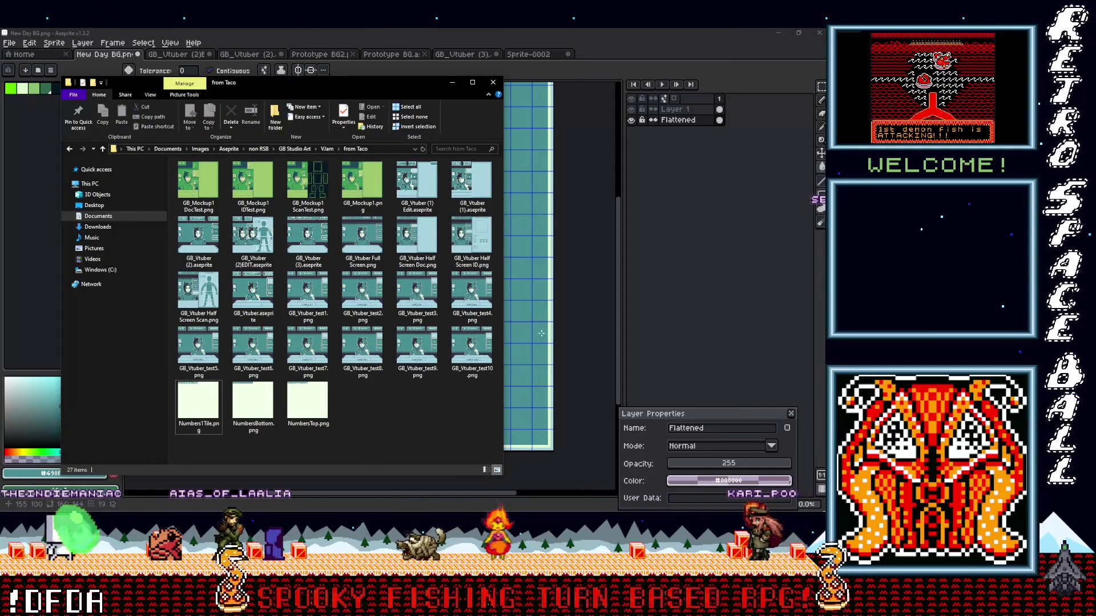
{"action": "left_click", "coordinate": [103, 148]}
{"action": "double_click", "coordinate": [194, 175]}
{"action": "key", "text": "alt+Left"}
{"action": "double_click", "coordinate": [196, 185]}
{"action": "right_click", "coordinate": [208, 194]}
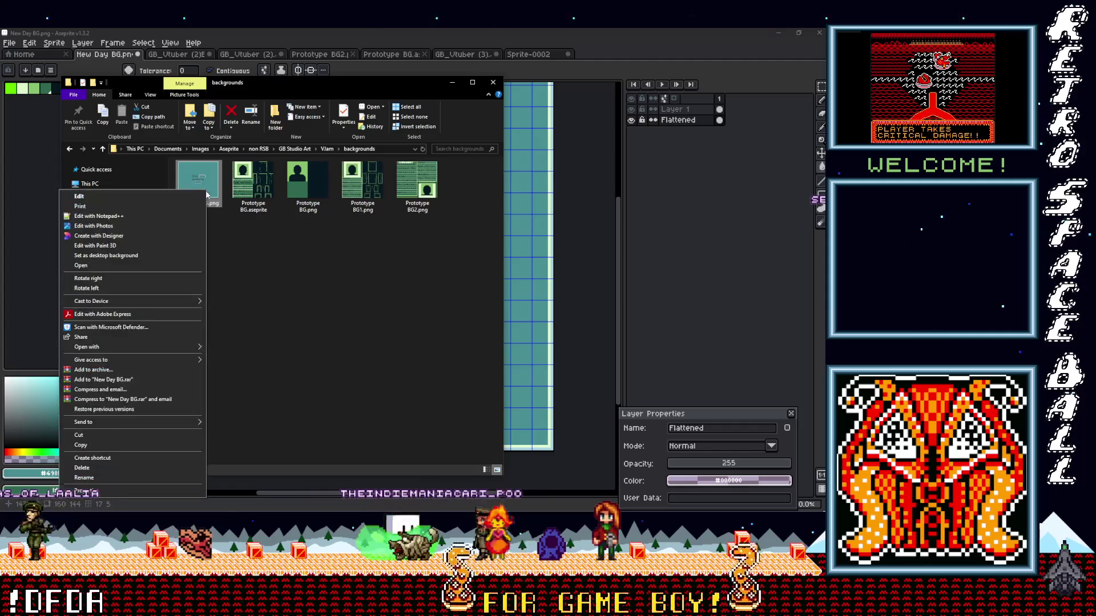
{"action": "left_click", "coordinate": [80, 445]}
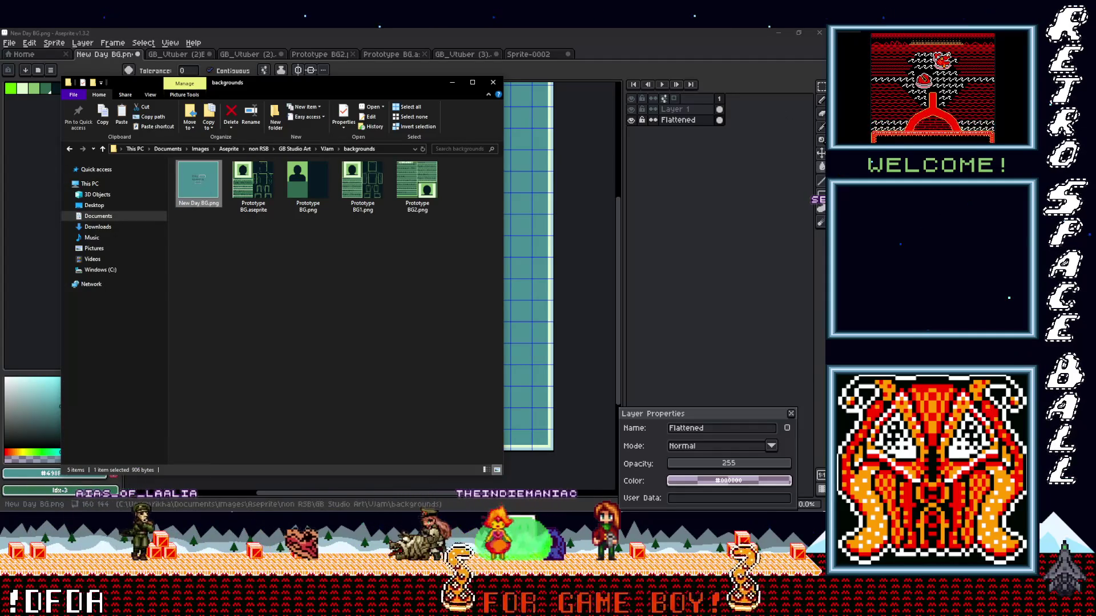
- Paste it into the VJam project's assets/backgrounds folder, replacing the existing New Day BG.png
{"action": "key", "text": "alt+Tab"}
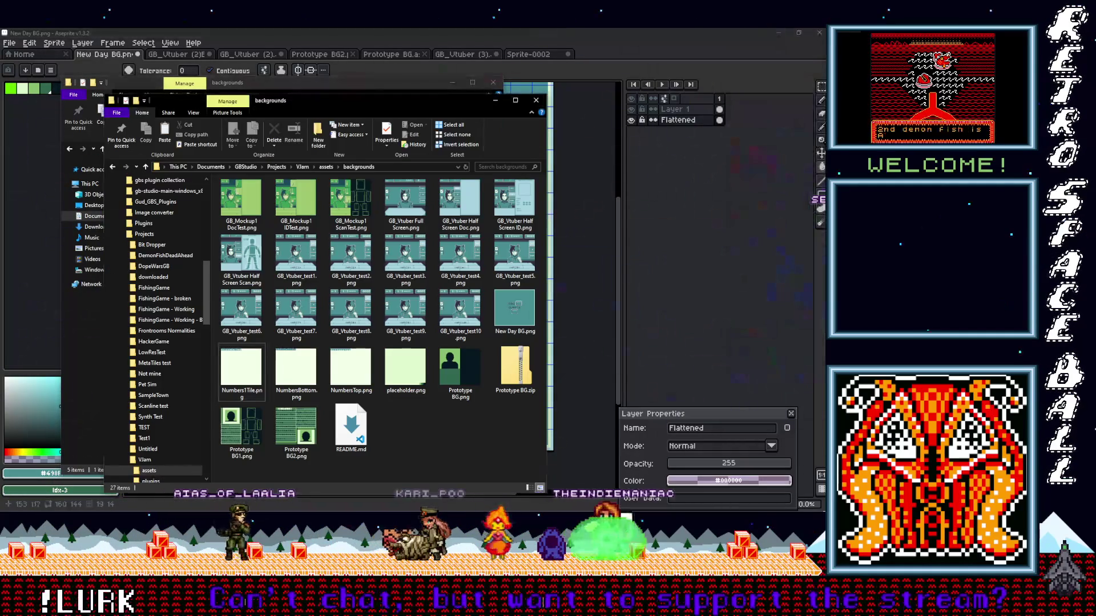
{"action": "right_click", "coordinate": [393, 430]}
{"action": "left_click", "coordinate": [308, 336]}
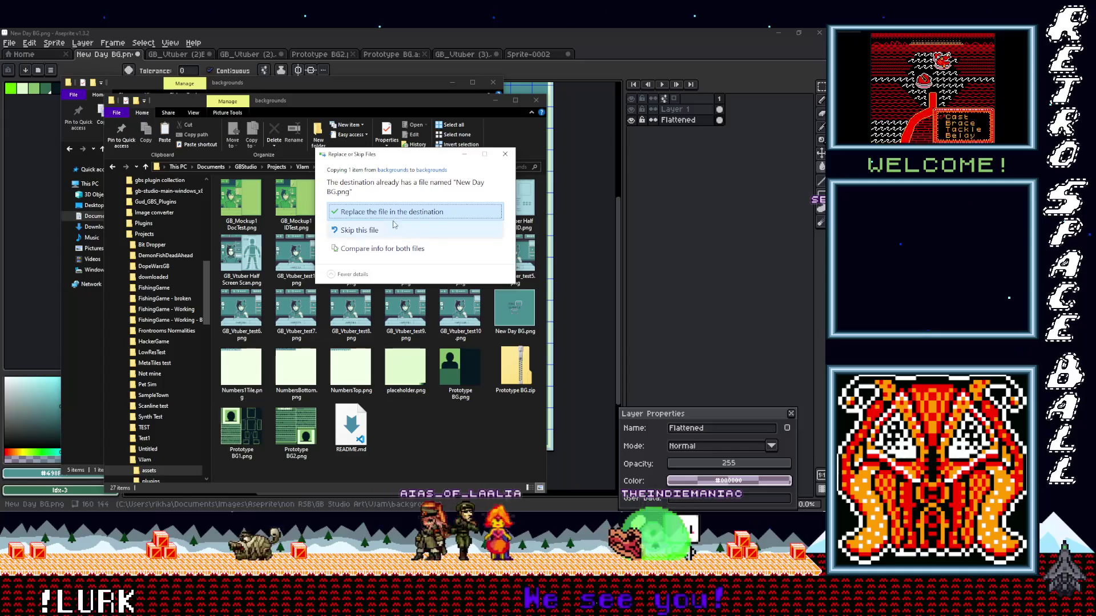
{"action": "left_click", "coordinate": [431, 219]}
{"action": "key", "text": "alt+Tab"}
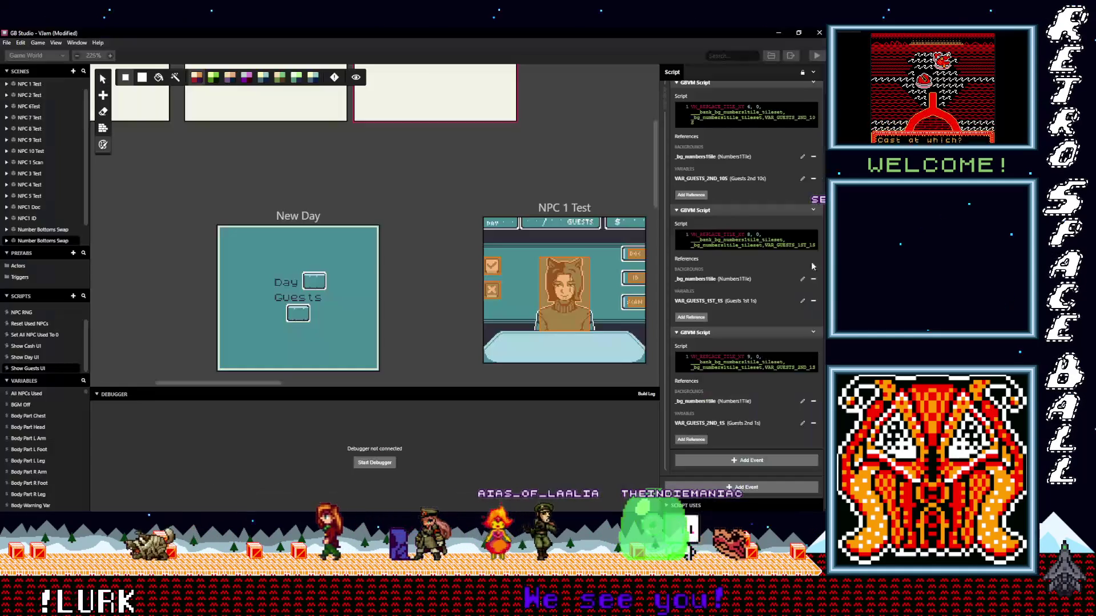
- Open the New Day scene's Guests UI script and delete its two NumbersBottom GBVM Script events
{"action": "left_click", "coordinate": [320, 217]}
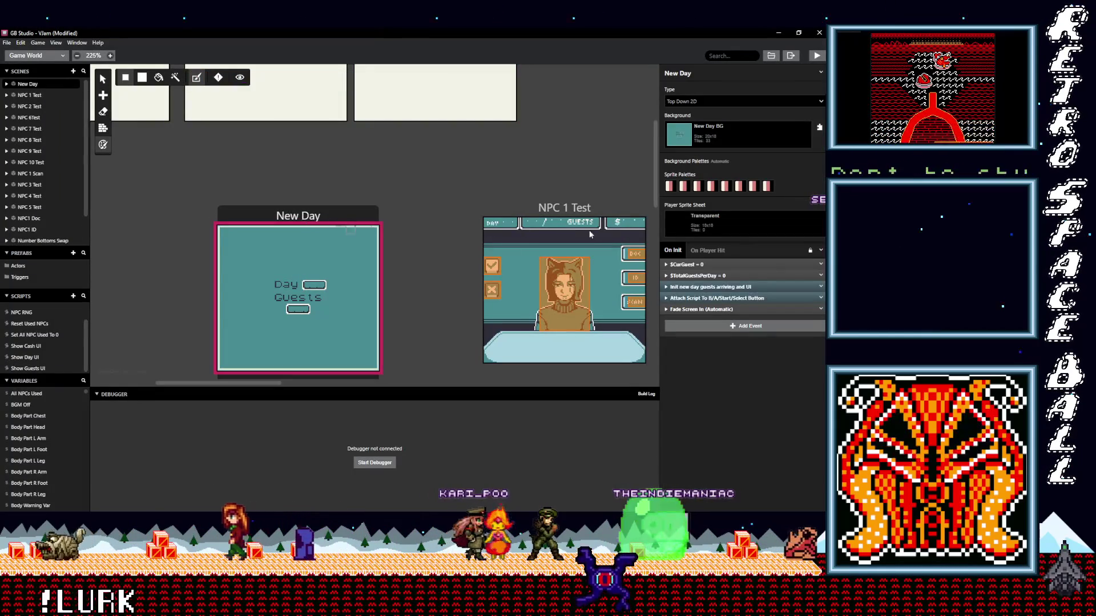
{"action": "left_click", "coordinate": [711, 287]}
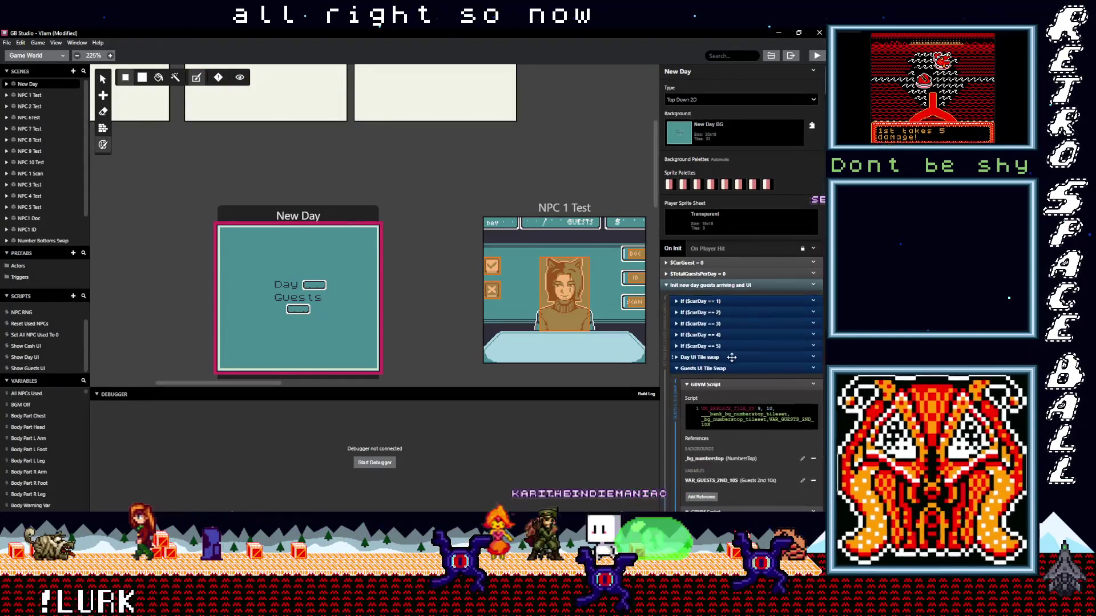
{"action": "scroll", "coordinate": [731, 358], "scroll_direction": "down", "scroll_amount": 2}
{"action": "scroll", "coordinate": [722, 355], "scroll_direction": "down", "scroll_amount": 3}
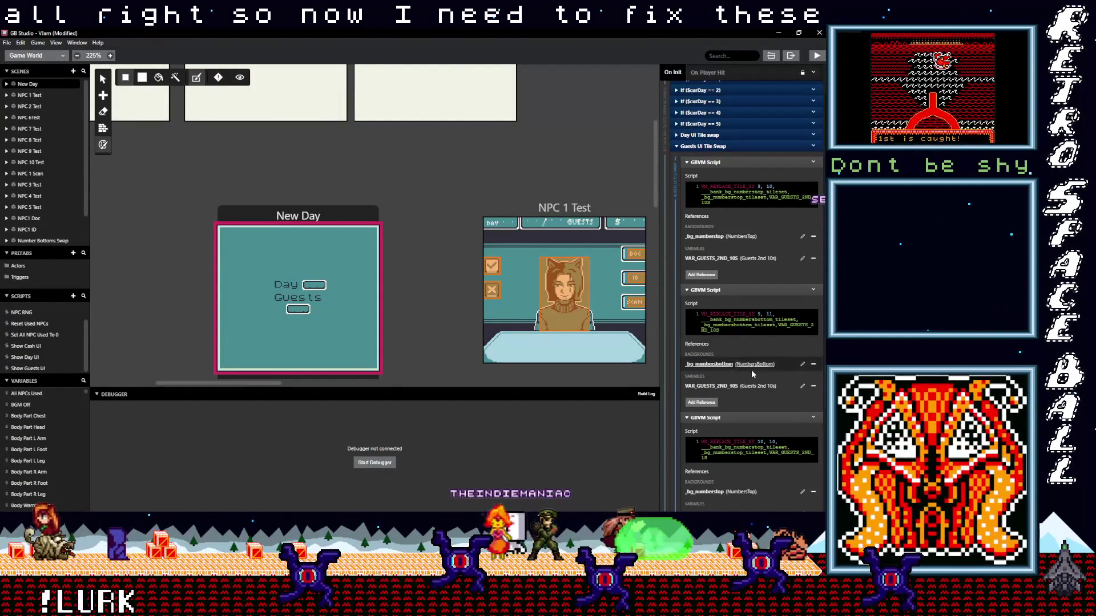
{"action": "left_click", "coordinate": [814, 290]}
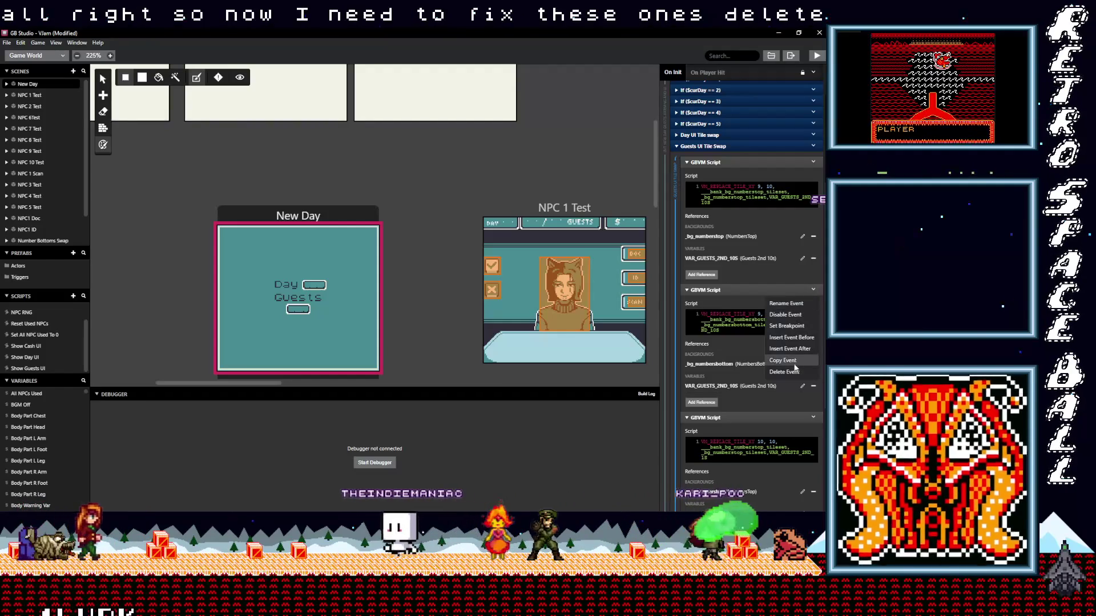
{"action": "left_click", "coordinate": [772, 374]}
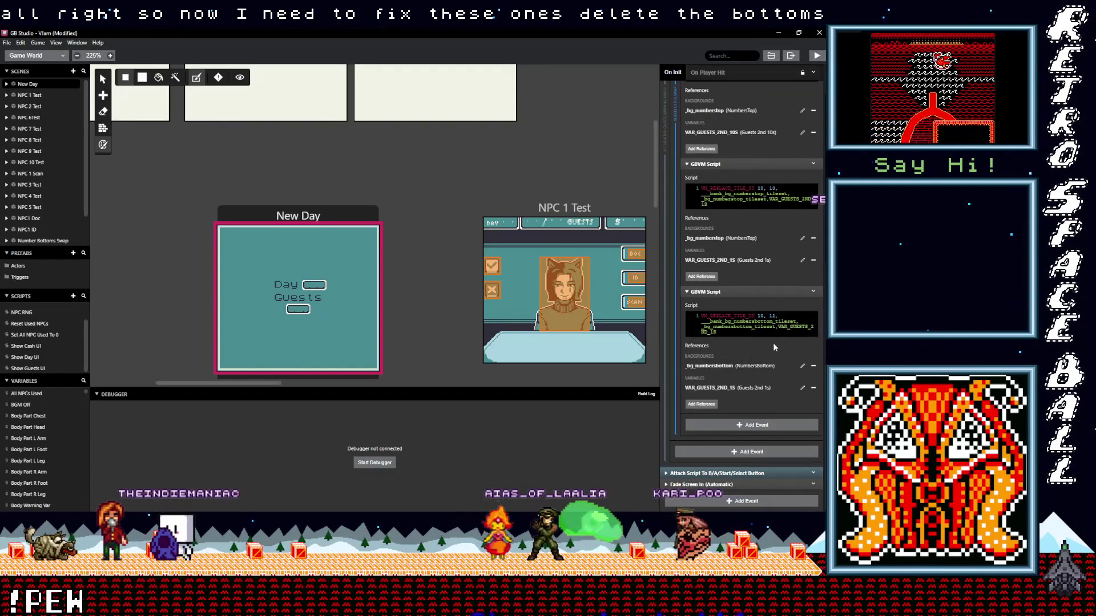
{"action": "scroll", "coordinate": [773, 342], "scroll_direction": "up", "scroll_amount": 2}
{"action": "left_click", "coordinate": [813, 380]}
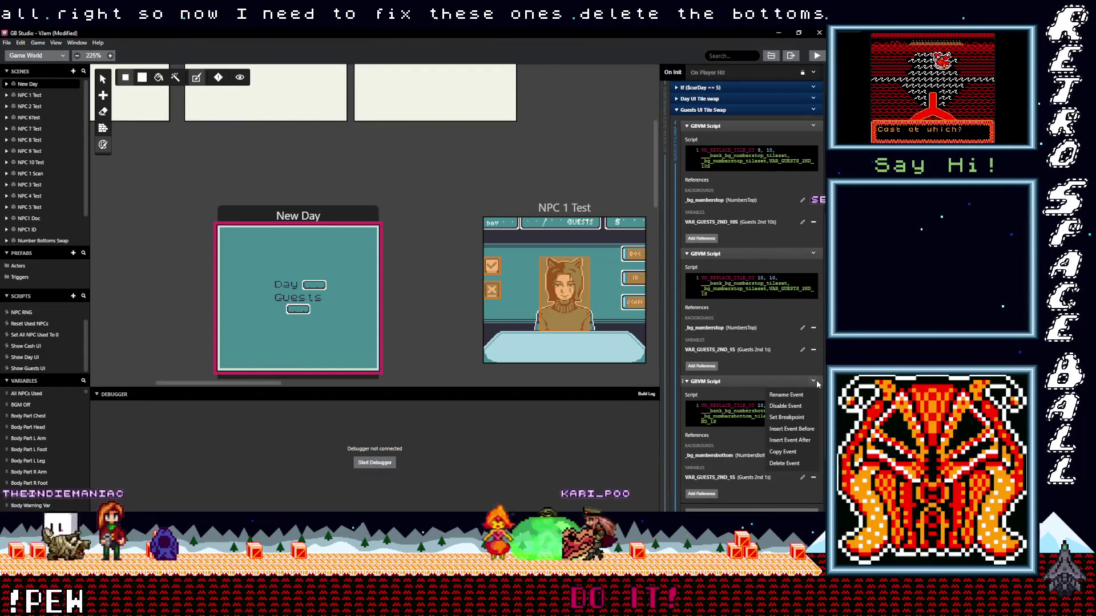
{"action": "left_click", "coordinate": [784, 463]}
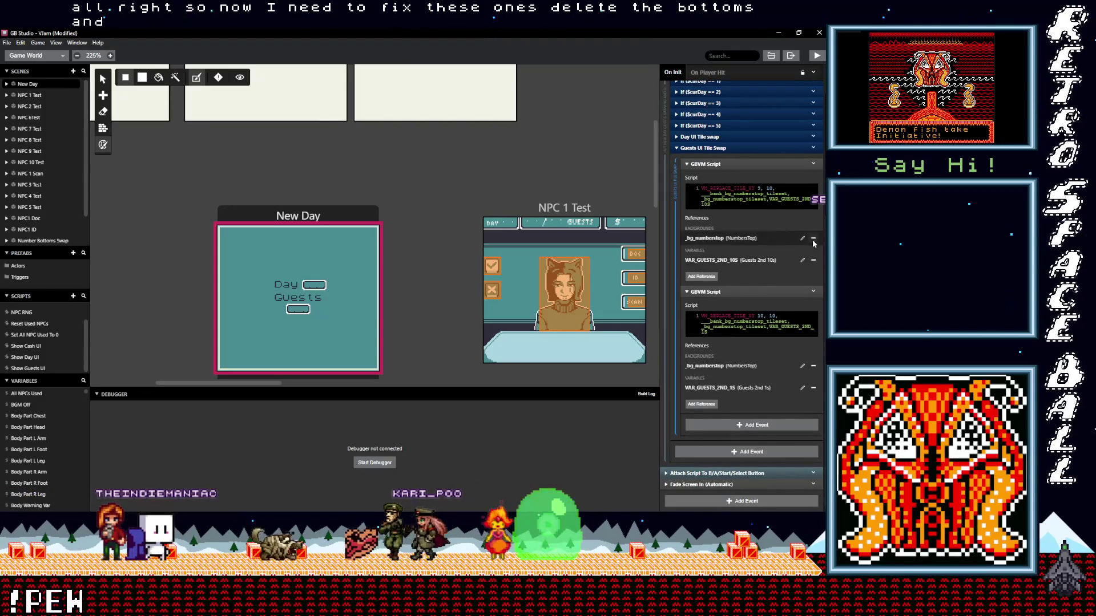
- Replace the _bg_numberstop reference with Numbers1Tile in both Guests UI Tile Swap scripts
{"action": "left_click", "coordinate": [813, 238]}
{"action": "left_click", "coordinate": [701, 276]}
{"action": "type", "text": "tile"}
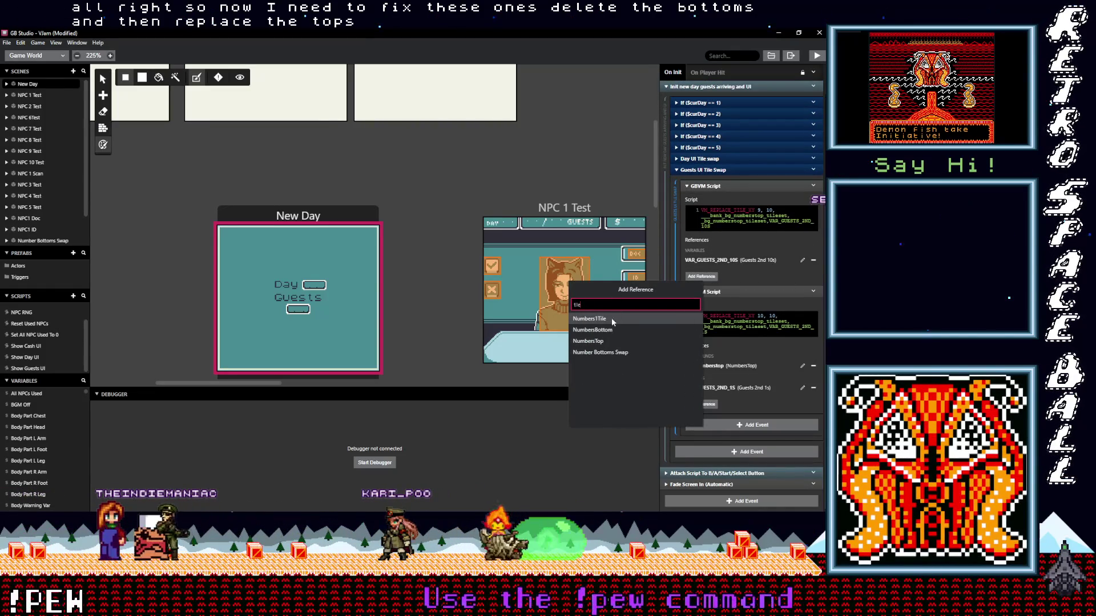
{"action": "left_click", "coordinate": [612, 318]}
{"action": "scroll", "coordinate": [742, 353], "scroll_direction": "down", "scroll_amount": 1}
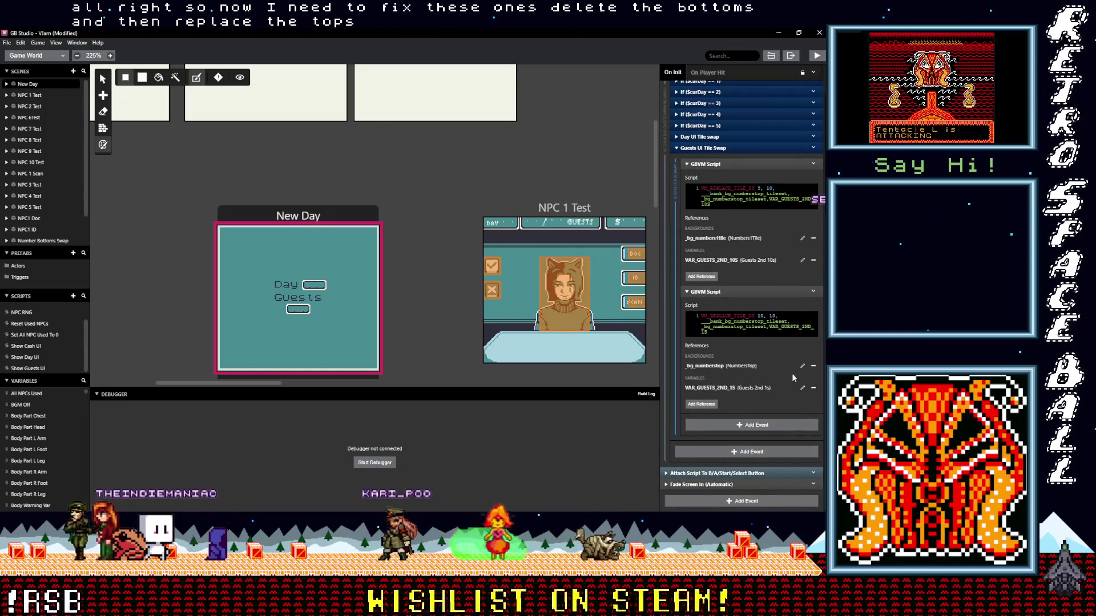
{"action": "left_click", "coordinate": [813, 367]}
{"action": "left_click", "coordinate": [701, 404]}
{"action": "type", "text": "tile"}
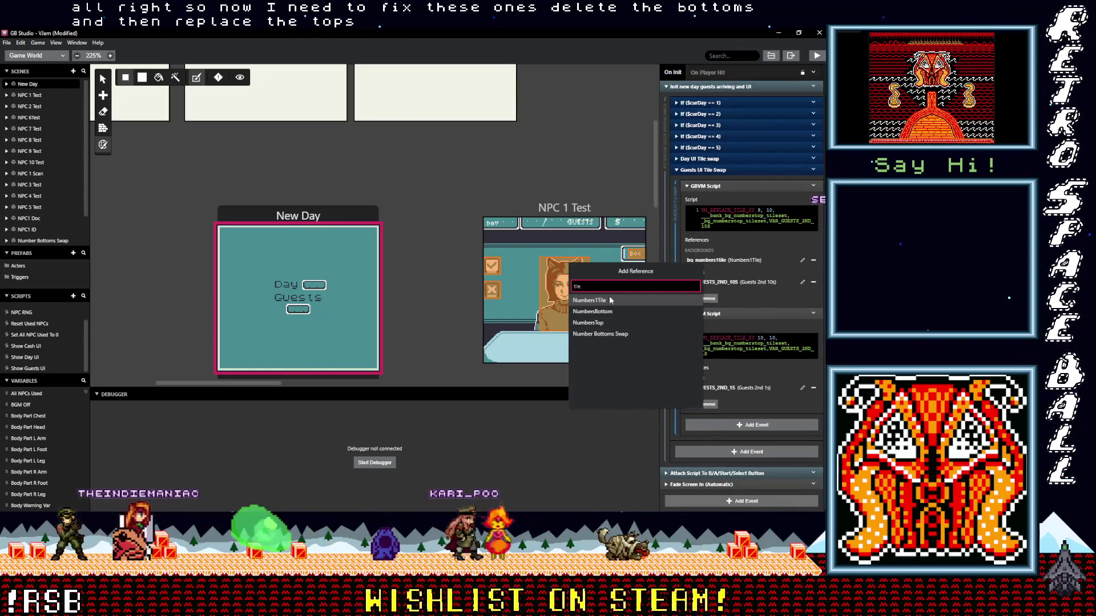
{"action": "left_click", "coordinate": [611, 298]}
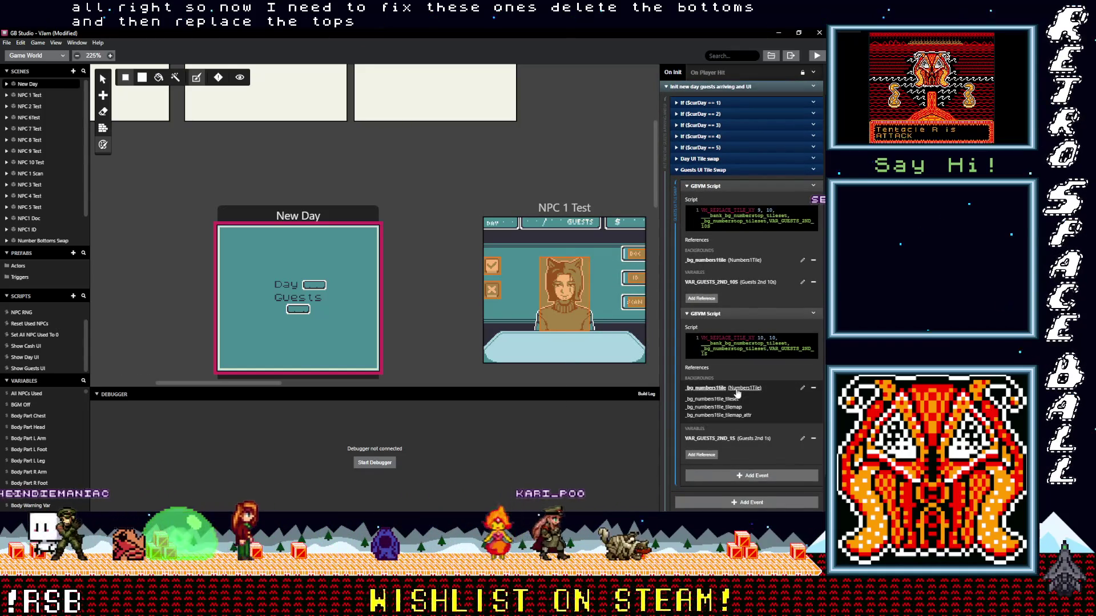
- Paste the numbers1tile tileset names over numberstop in both scripts' code, then collapse the event
{"action": "left_click", "coordinate": [704, 347]}
{"action": "double_click", "coordinate": [706, 348]}
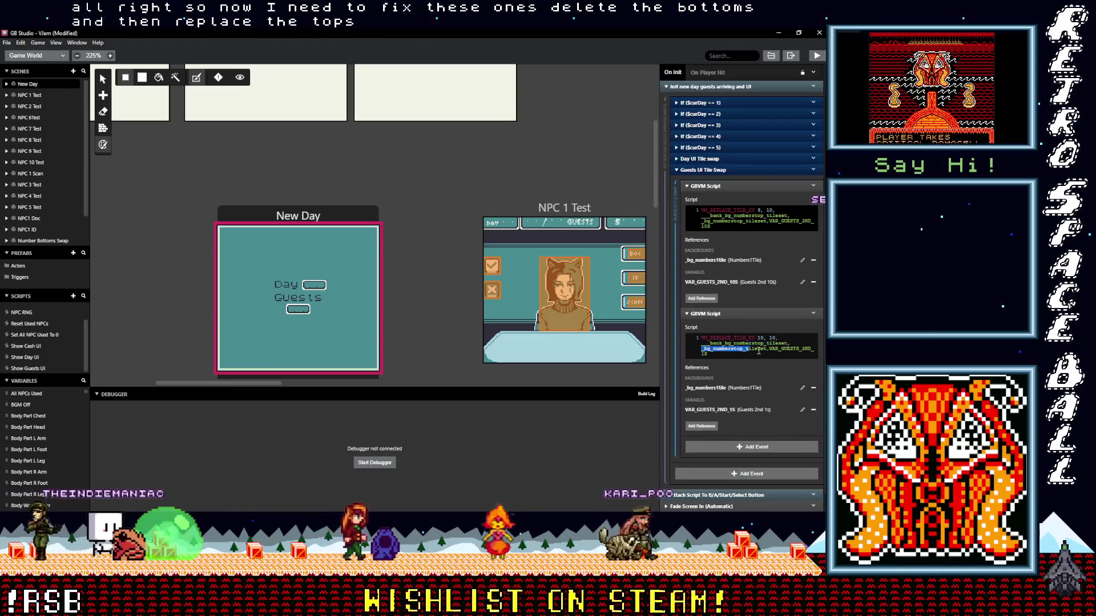
{"action": "key", "text": "ctrl+v"}
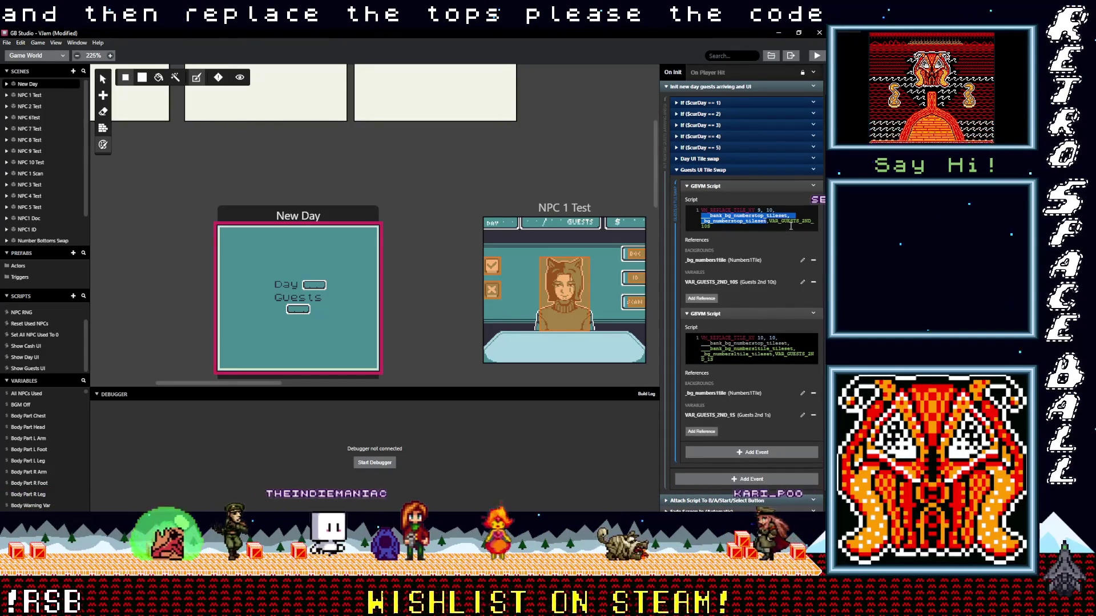
{"action": "key", "text": "ctrl+v"}
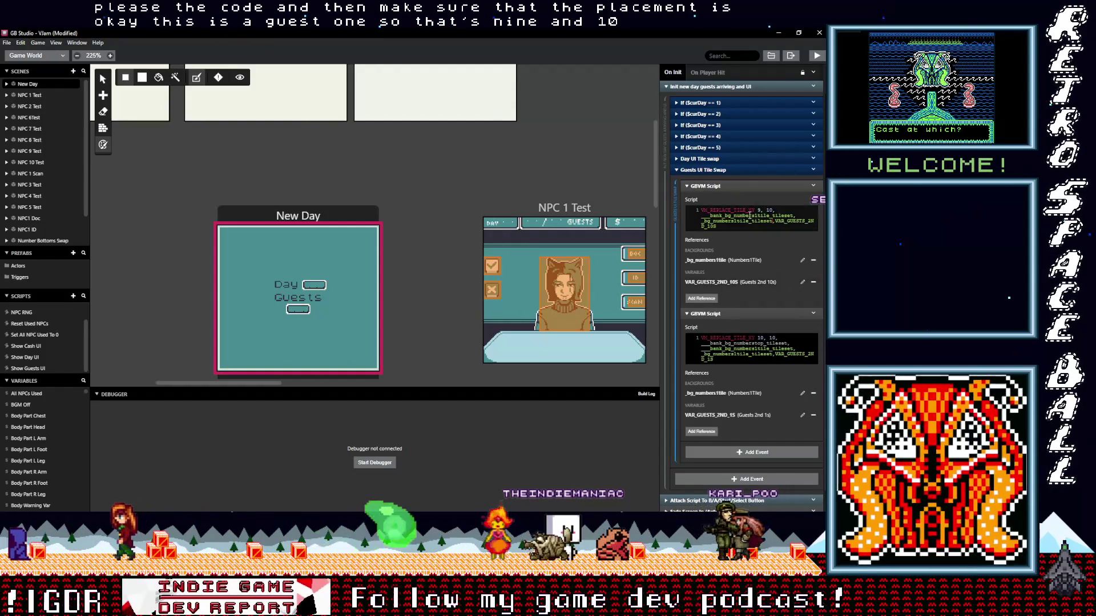
{"action": "left_click", "coordinate": [703, 170]}
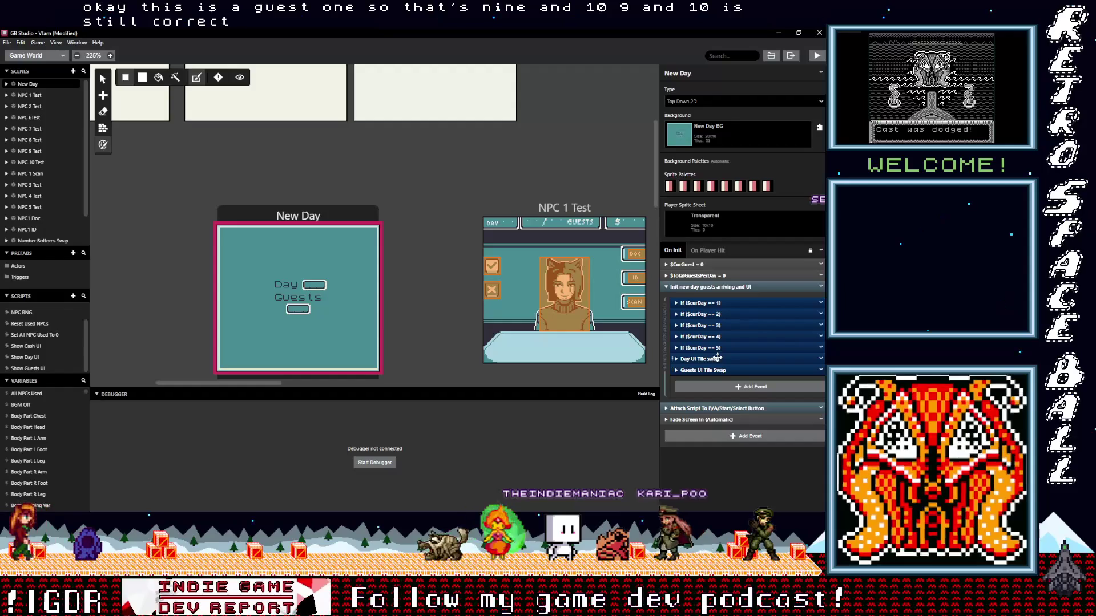
- Expand Day UI Tile swap and delete its fourth and second GBVM scripts, the NumbersBottom ones
{"action": "left_click", "coordinate": [718, 358]}
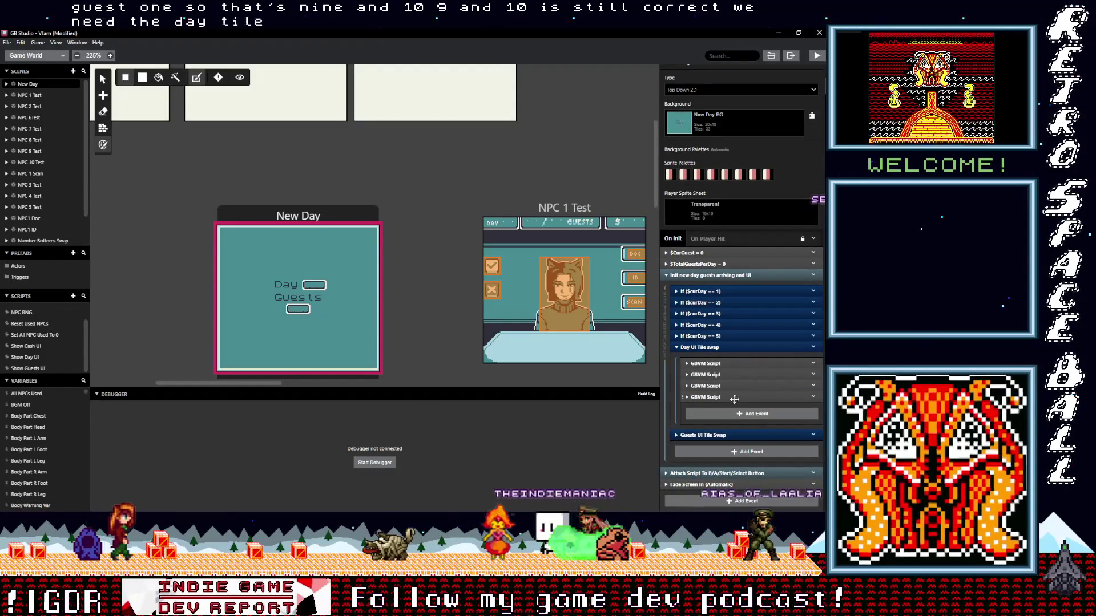
{"action": "left_click", "coordinate": [734, 398]}
{"action": "left_click", "coordinate": [810, 397]}
{"action": "left_click", "coordinate": [793, 473]}
{"action": "left_click", "coordinate": [741, 386]}
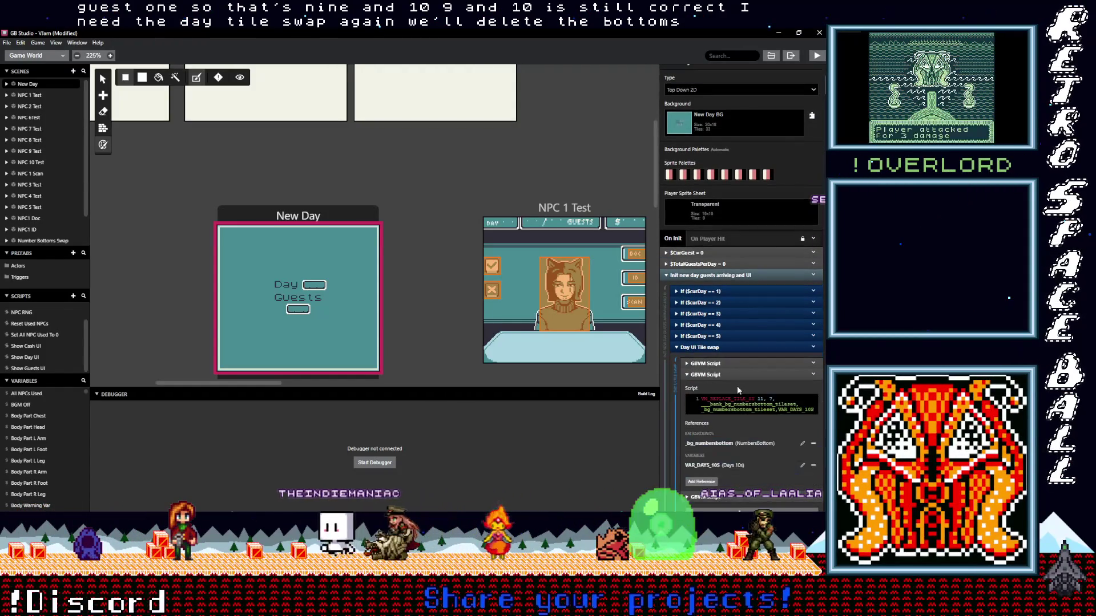
{"action": "left_click", "coordinate": [813, 373]}
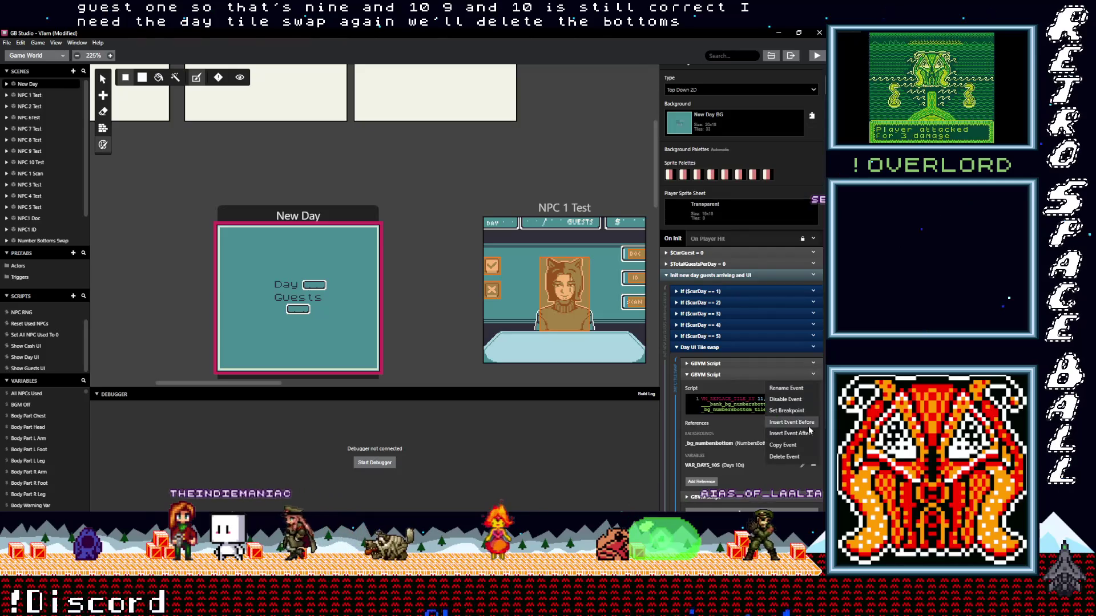
{"action": "left_click", "coordinate": [799, 456]}
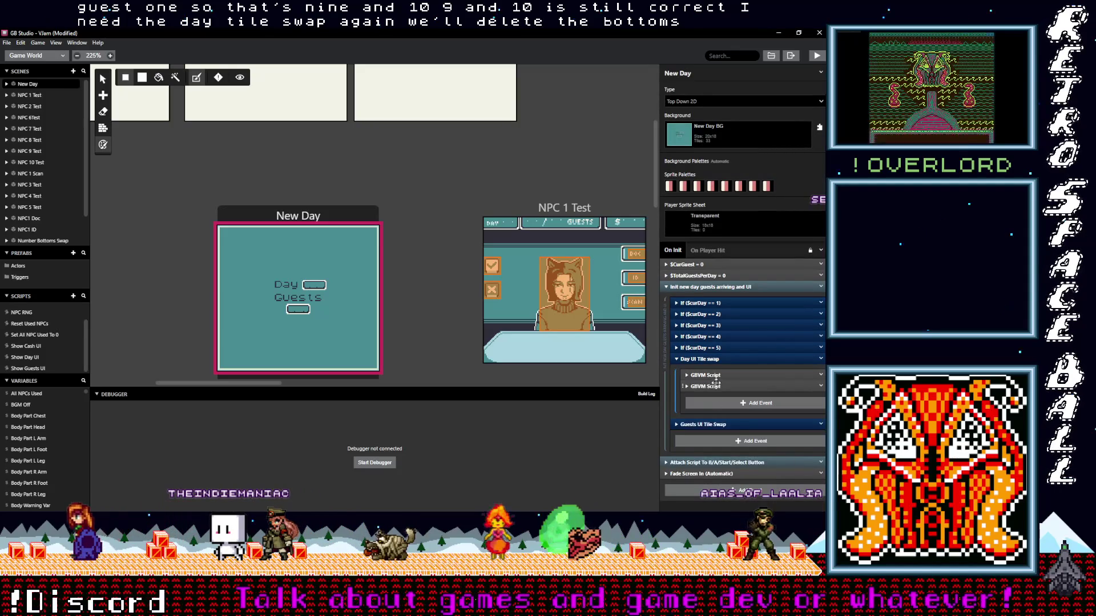
- Swap the first Day script's NumbersTop reference for Numbers1Tile
{"action": "left_click", "coordinate": [713, 375]}
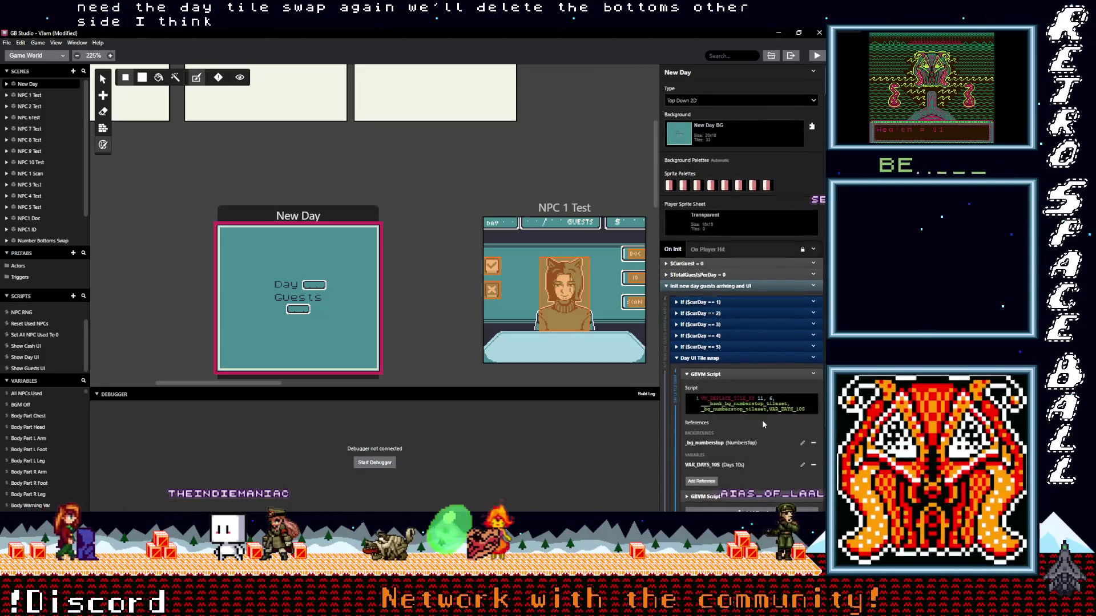
{"action": "scroll", "coordinate": [759, 417], "scroll_direction": "down", "scroll_amount": 2}
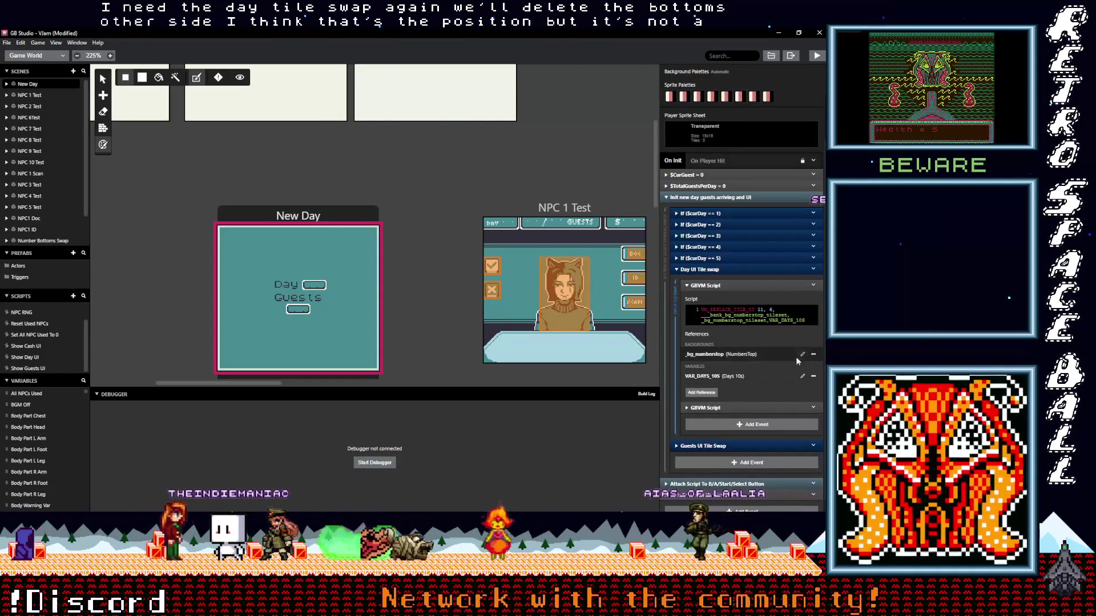
{"action": "left_click", "coordinate": [813, 354]}
{"action": "left_click", "coordinate": [701, 383]}
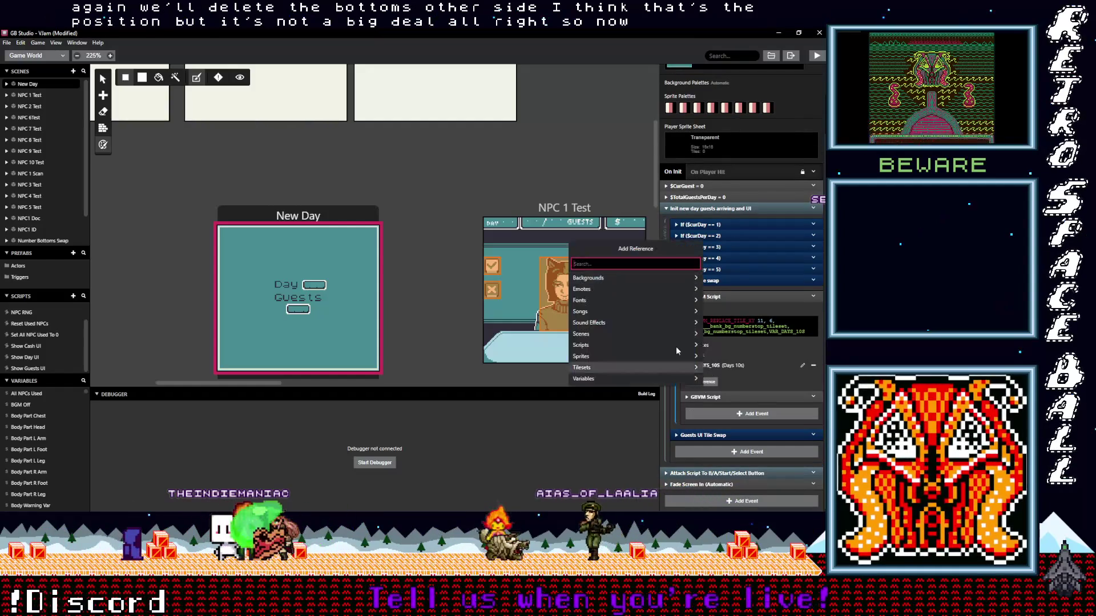
{"action": "type", "text": "tile"}
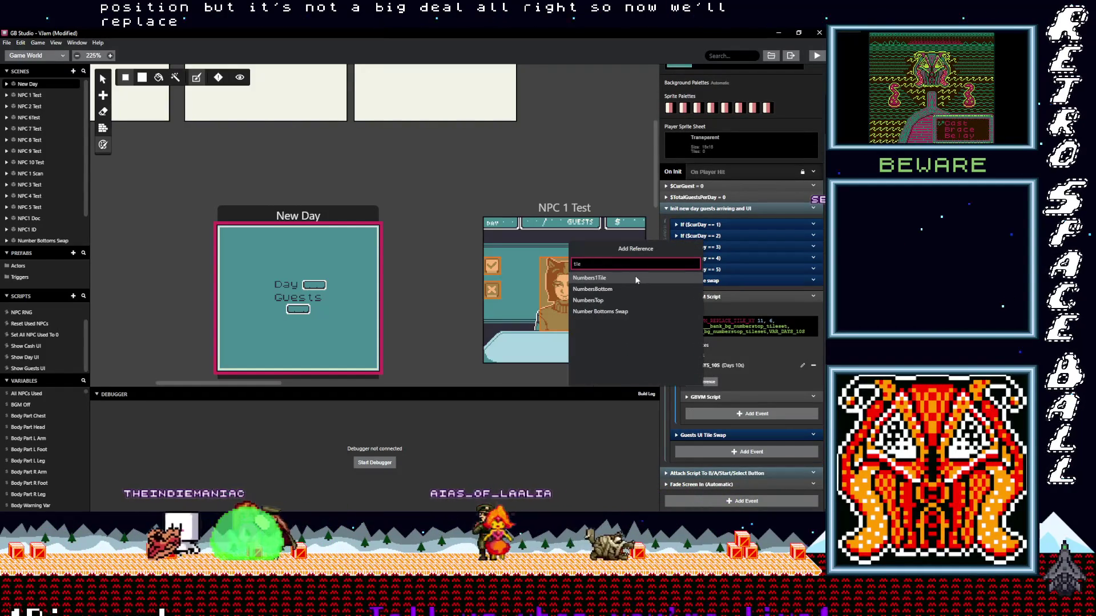
{"action": "left_click", "coordinate": [599, 288]}
{"action": "left_click", "coordinate": [702, 435]}
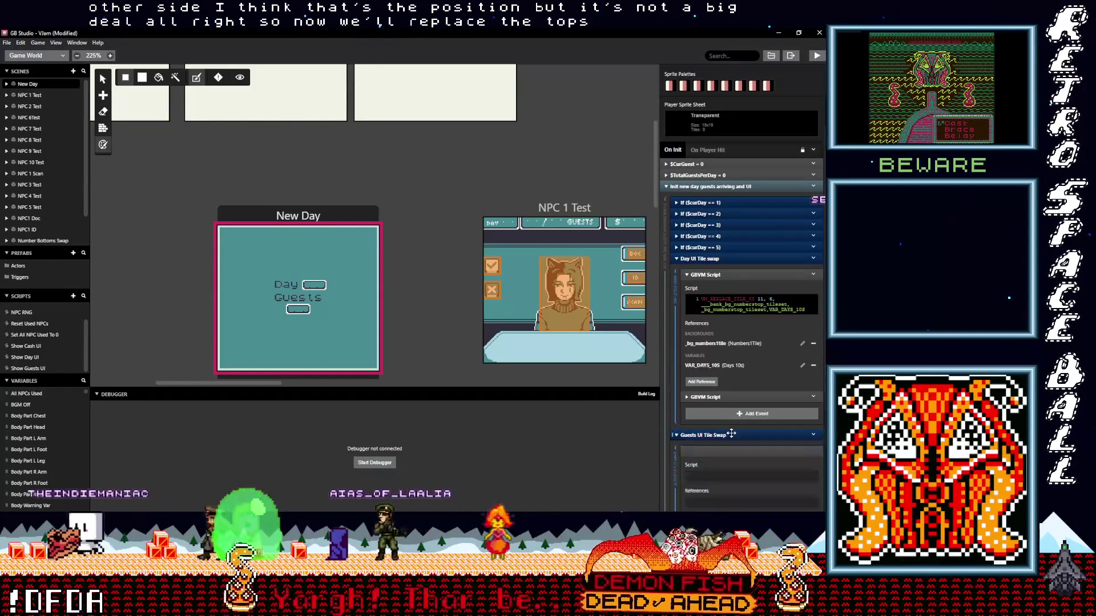
{"action": "scroll", "coordinate": [759, 371], "scroll_direction": "down", "scroll_amount": 3}
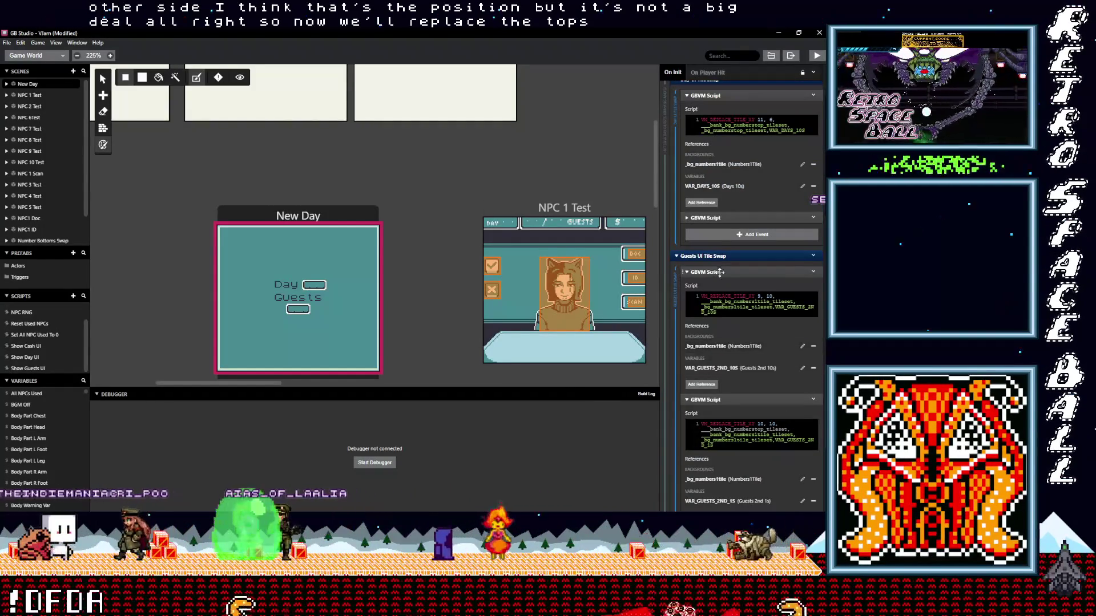
{"action": "left_click", "coordinate": [702, 256]}
- Add Numbers1Tile as the second Day script's background reference
{"action": "left_click", "coordinate": [733, 399]}
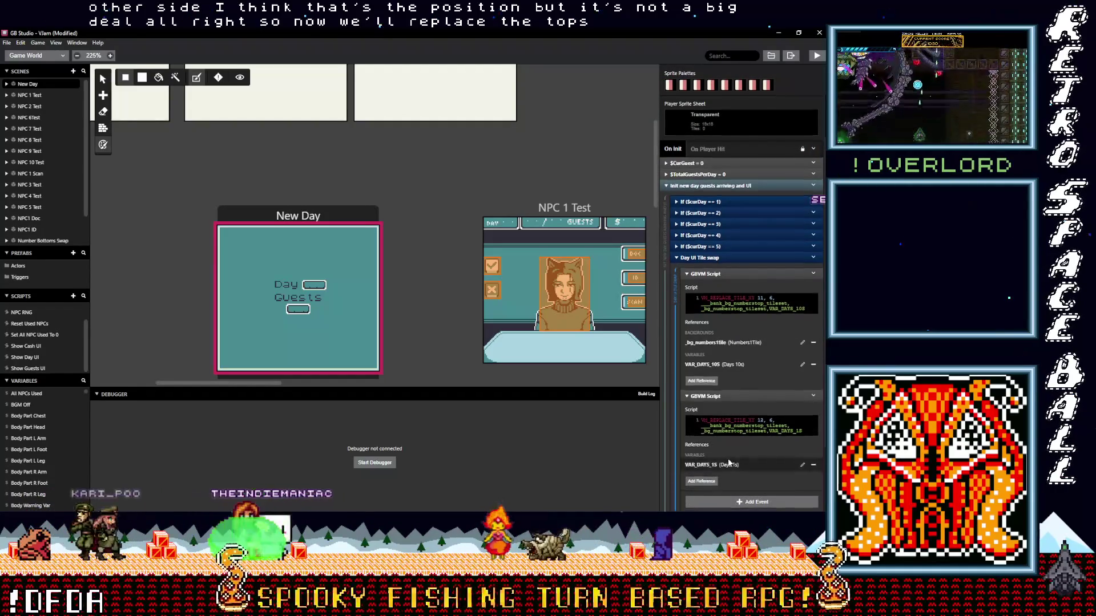
{"action": "scroll", "coordinate": [713, 443], "scroll_direction": "down", "scroll_amount": 2}
{"action": "left_click", "coordinate": [709, 393]}
{"action": "type", "text": "tile"}
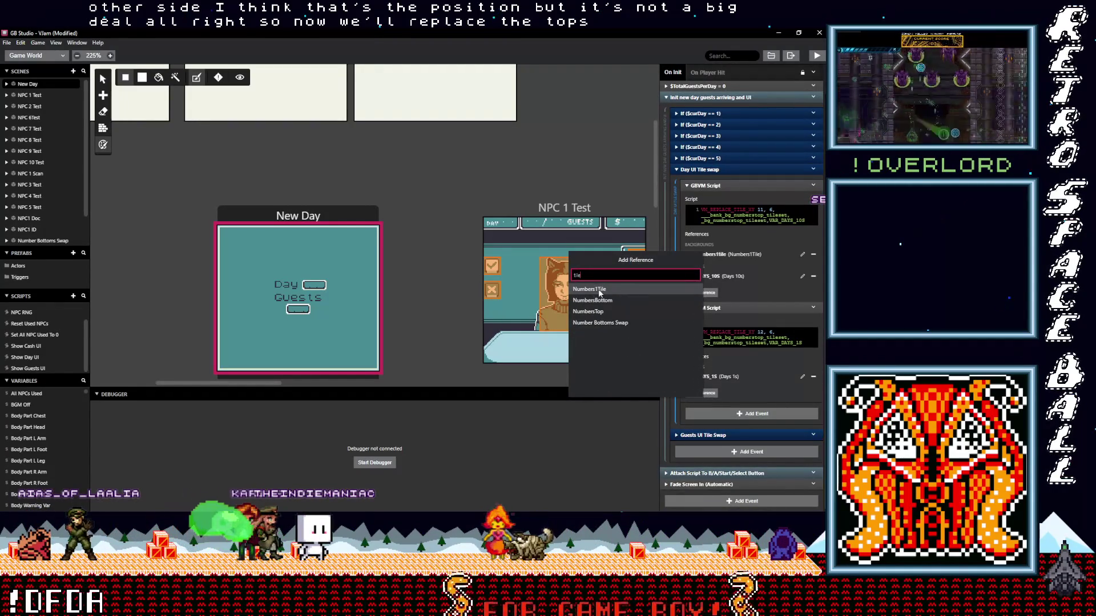
{"action": "left_click", "coordinate": [693, 290]}
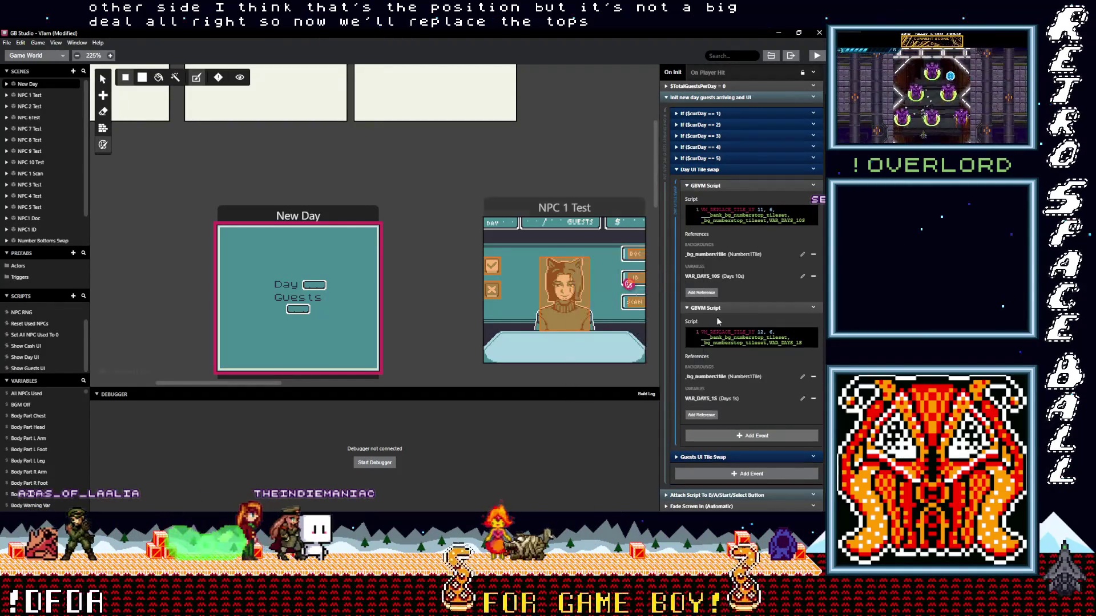
{"action": "left_click", "coordinate": [719, 378]}
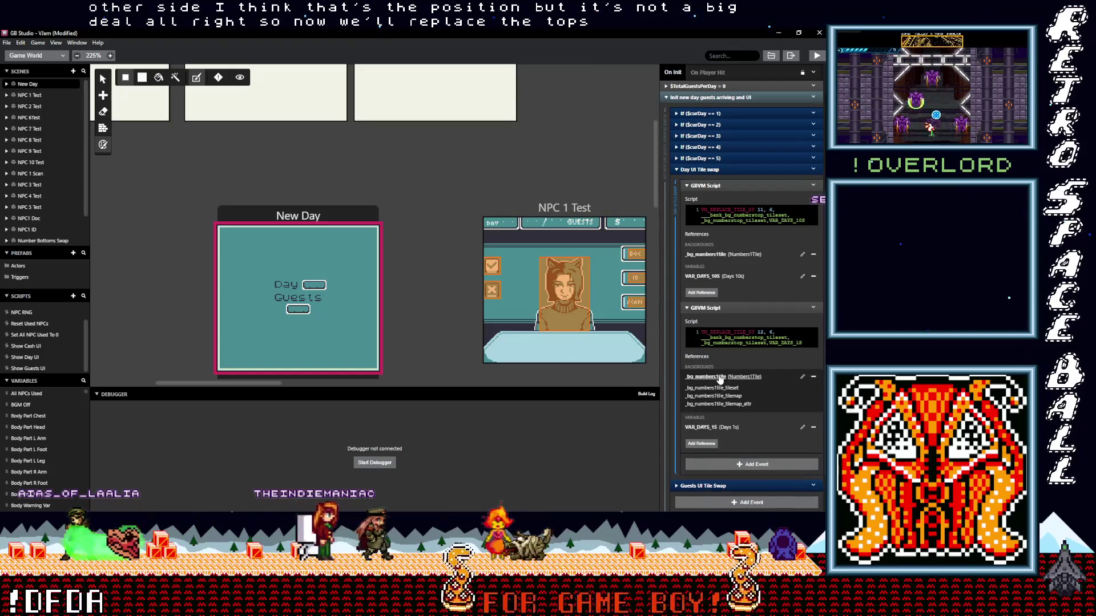
{"action": "left_click", "coordinate": [718, 389]}
- Replace numberstop with numbers1tile in both Day scripts' code
{"action": "key", "text": "ctrl+v"}
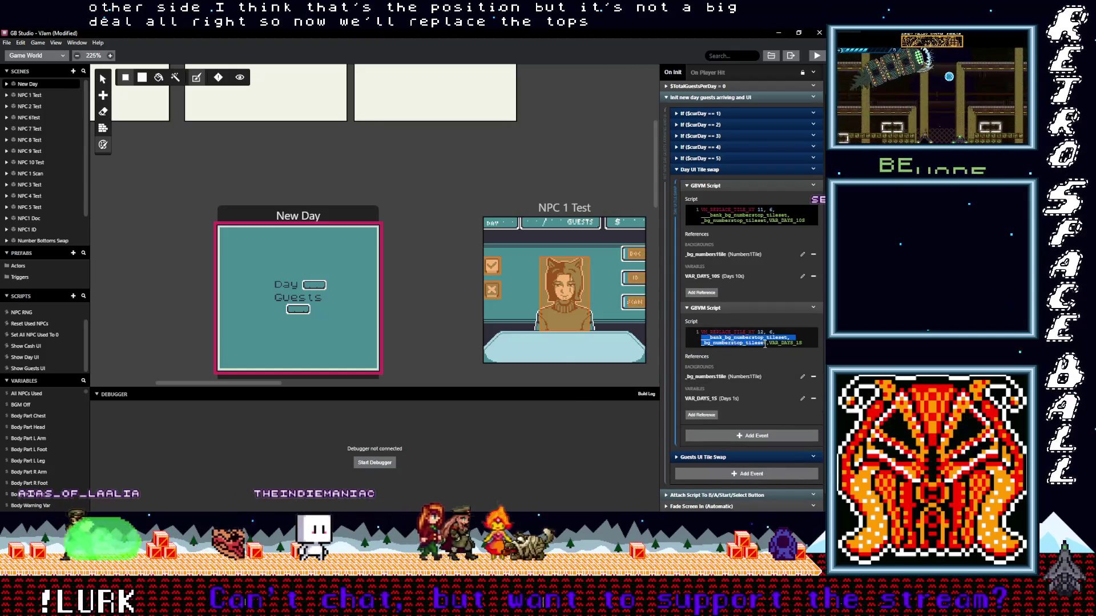
{"action": "left_click", "coordinate": [723, 212]}
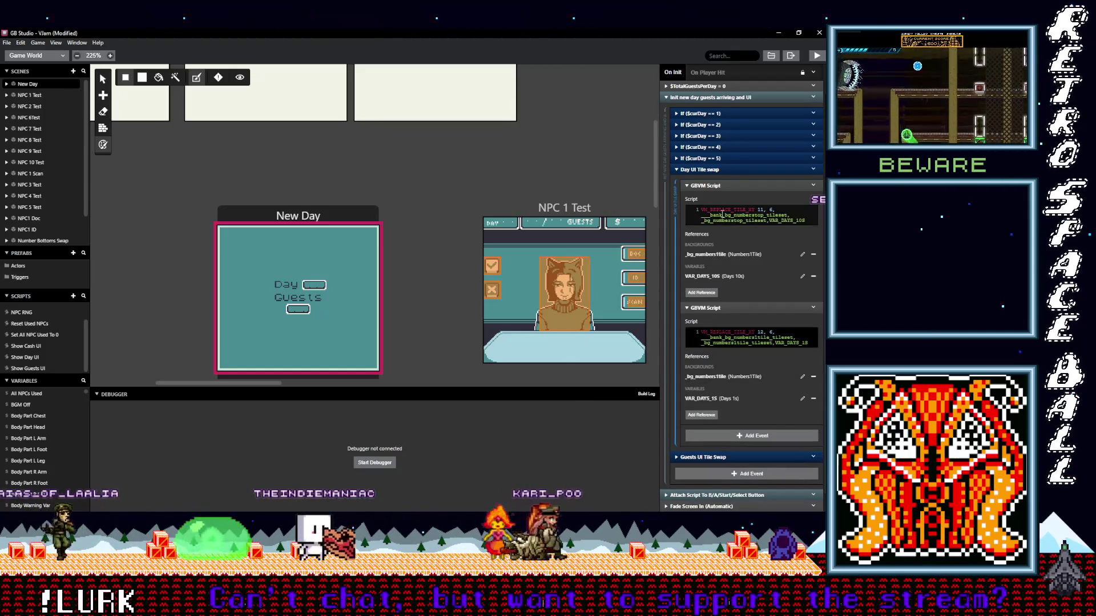
{"action": "left_click_drag", "start_coordinate": [703, 215], "coordinate": [768, 221]}
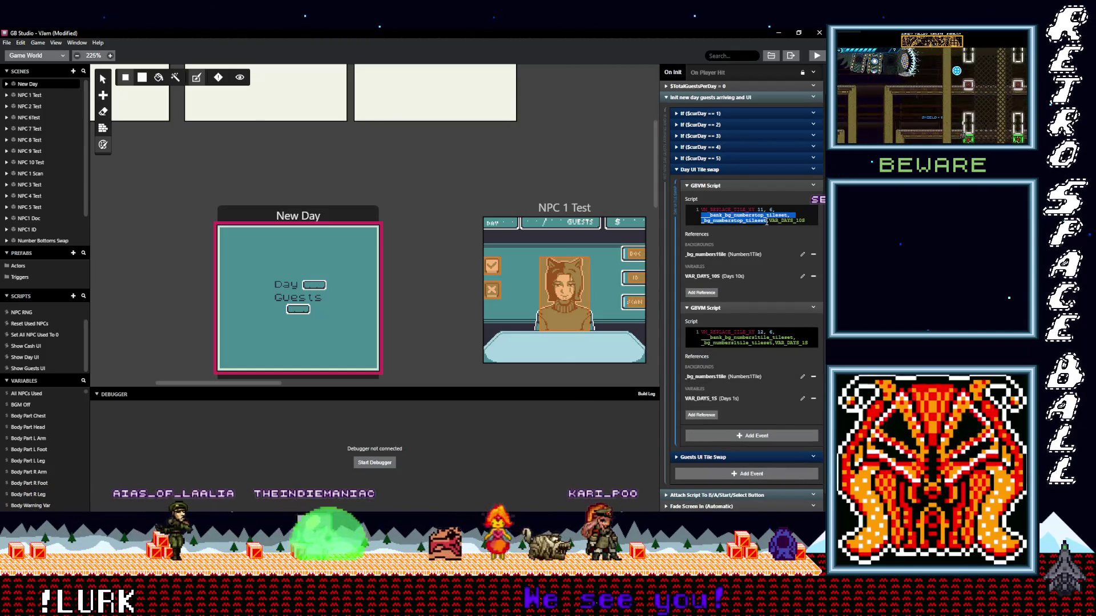
{"action": "key", "text": "ctrl+v"}
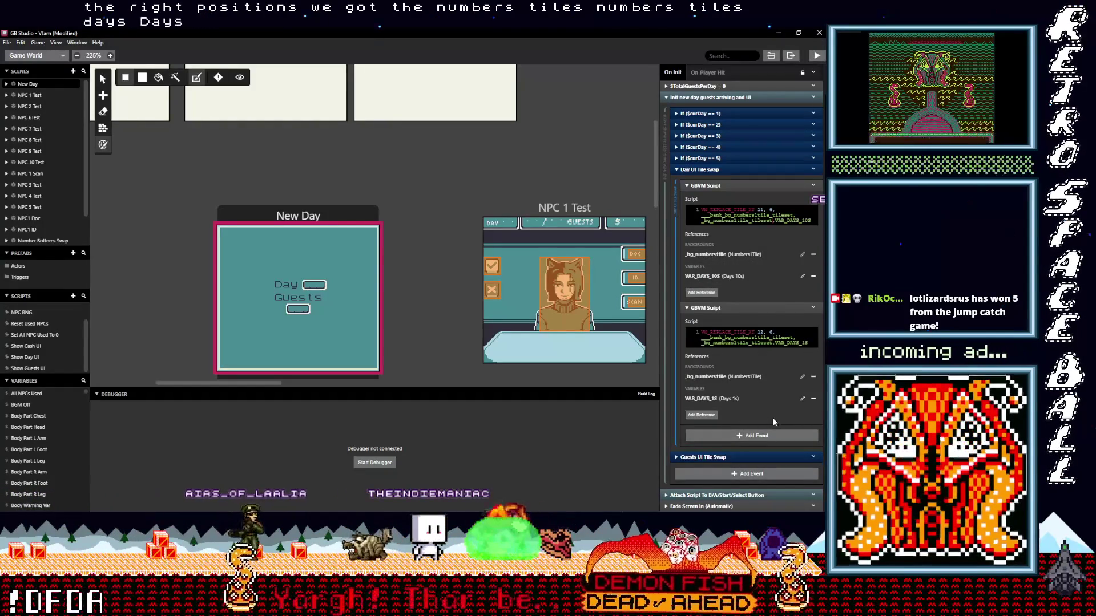
- Check the numbers1tile symbol names in both scripts, save the project, and build and run the game
{"action": "left_click", "coordinate": [725, 381]}
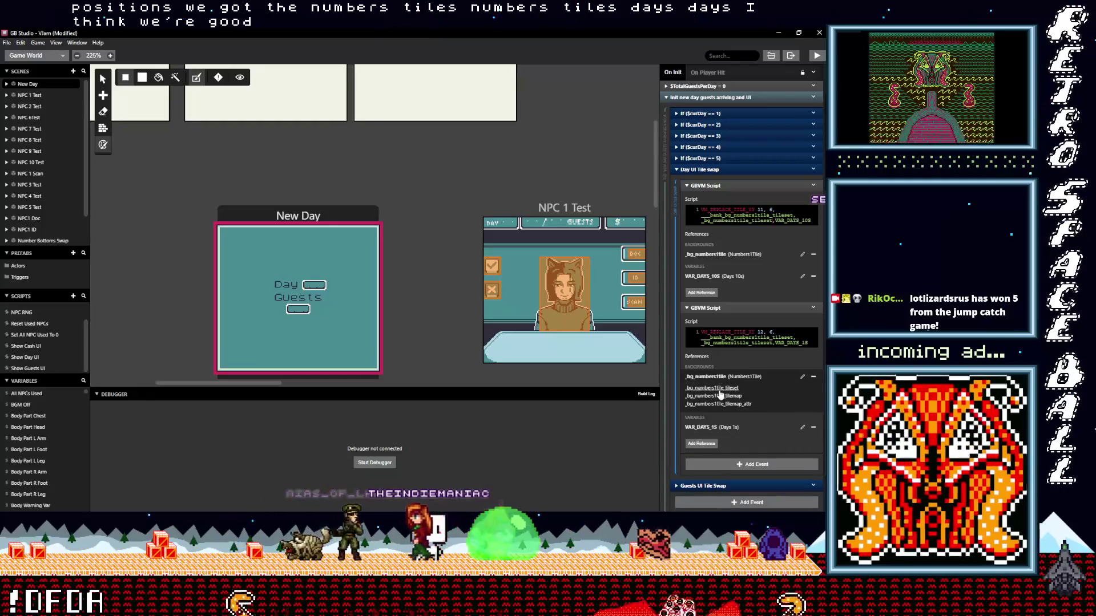
{"action": "left_click_drag", "start_coordinate": [702, 335], "coordinate": [773, 343]}
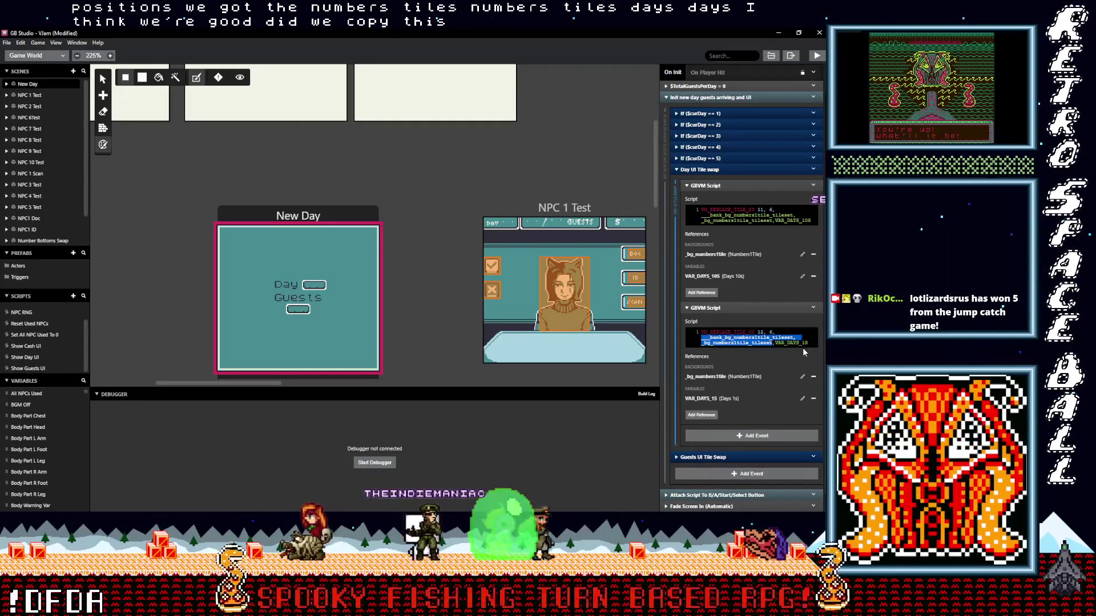
{"action": "left_click_drag", "start_coordinate": [702, 215], "coordinate": [710, 215]}
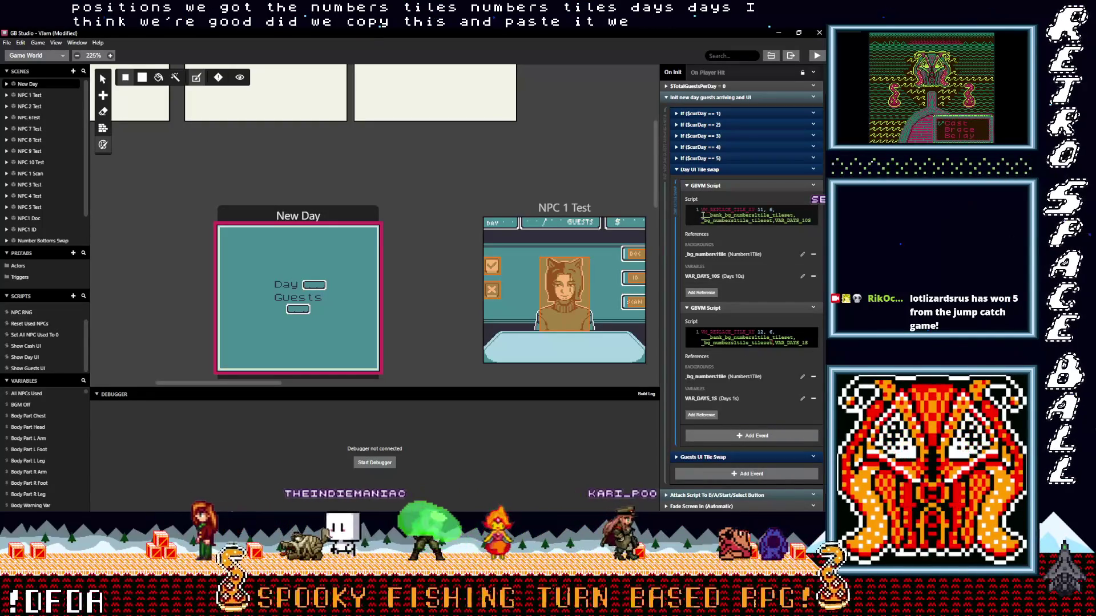
{"action": "left_click", "coordinate": [799, 253]}
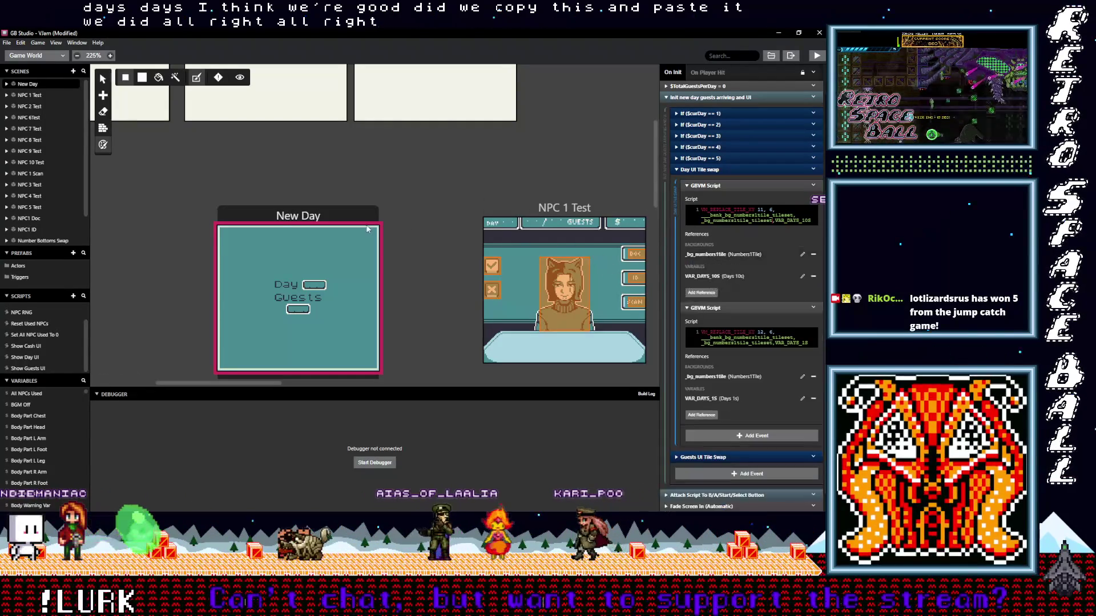
{"action": "key", "text": "ctrl+s"}
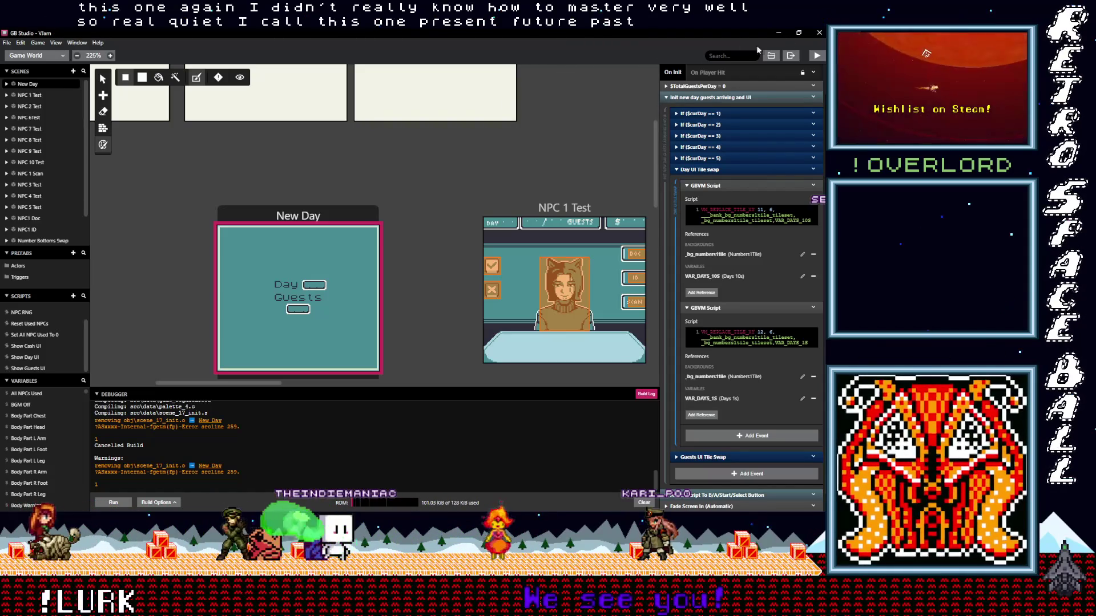
{"action": "left_click", "coordinate": [817, 55]}
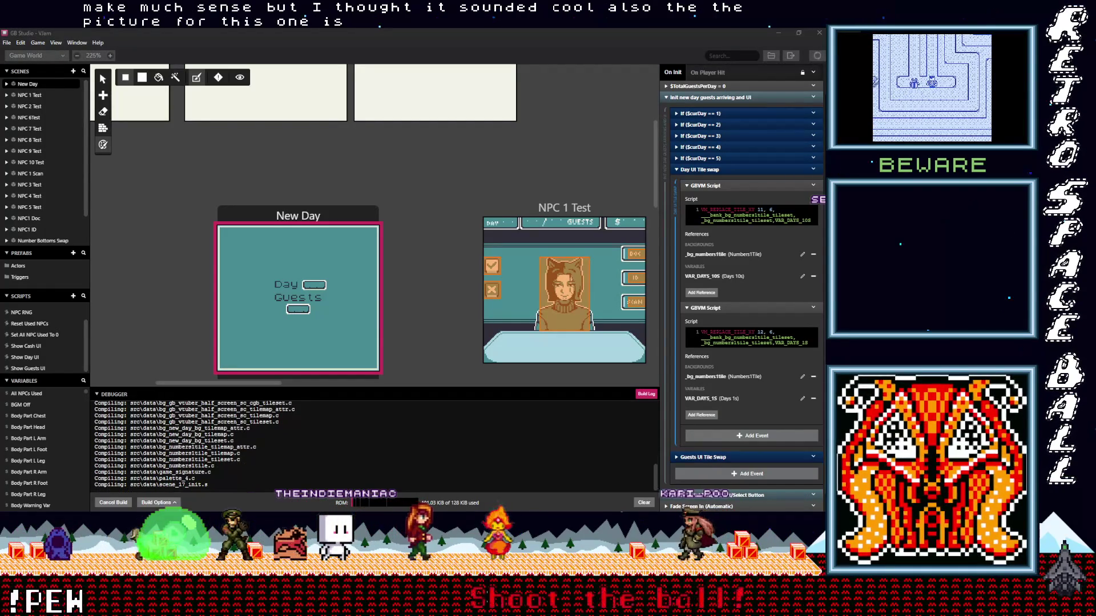
- Bring the SoundCloud track page forward and shift its browser window slightly left
{"action": "key", "text": "alt+Tab"}
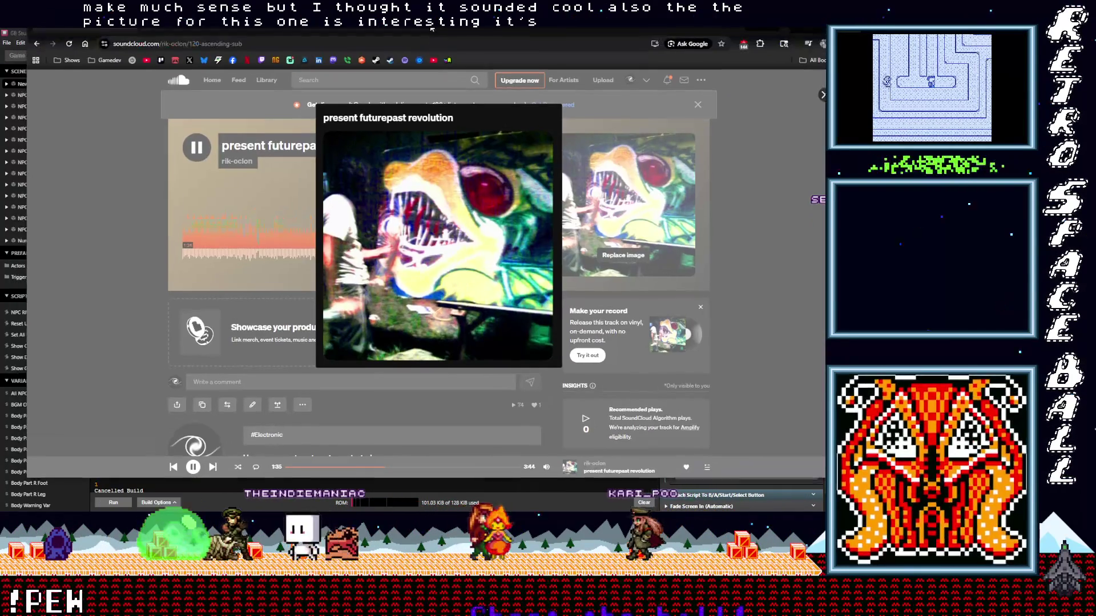
{"action": "left_click_drag", "start_coordinate": [432, 28], "coordinate": [424, 31]}
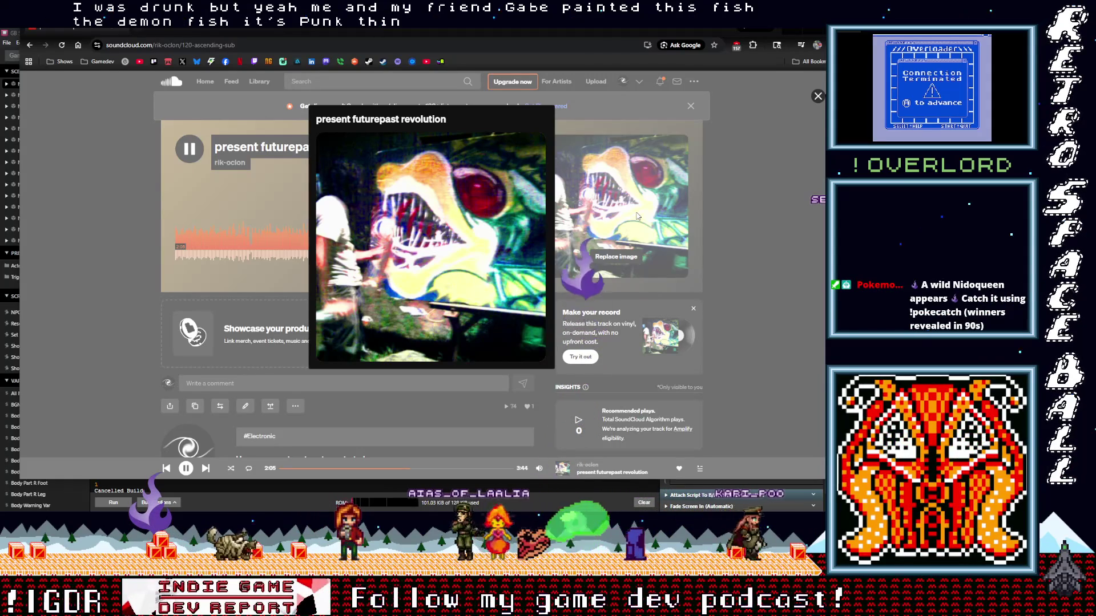
- Close the enlarged track artwork, go back to the artist's profile, and move the browser right
{"action": "left_click", "coordinate": [616, 213]}
{"action": "left_click", "coordinate": [30, 45]}
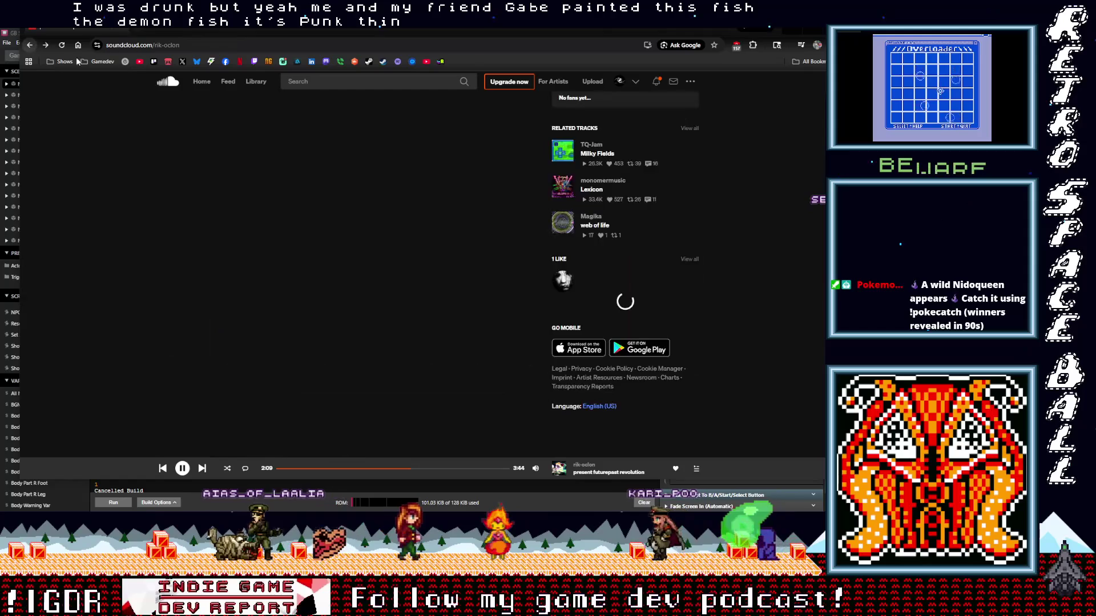
{"action": "mouse_move", "coordinate": [188, 32]}
{"action": "left_mouse_down"}
{"action": "mouse_move", "coordinate": [258, 32]}
{"action": "mouse_move", "coordinate": [202, 0]}
{"action": "left_mouse_up"}
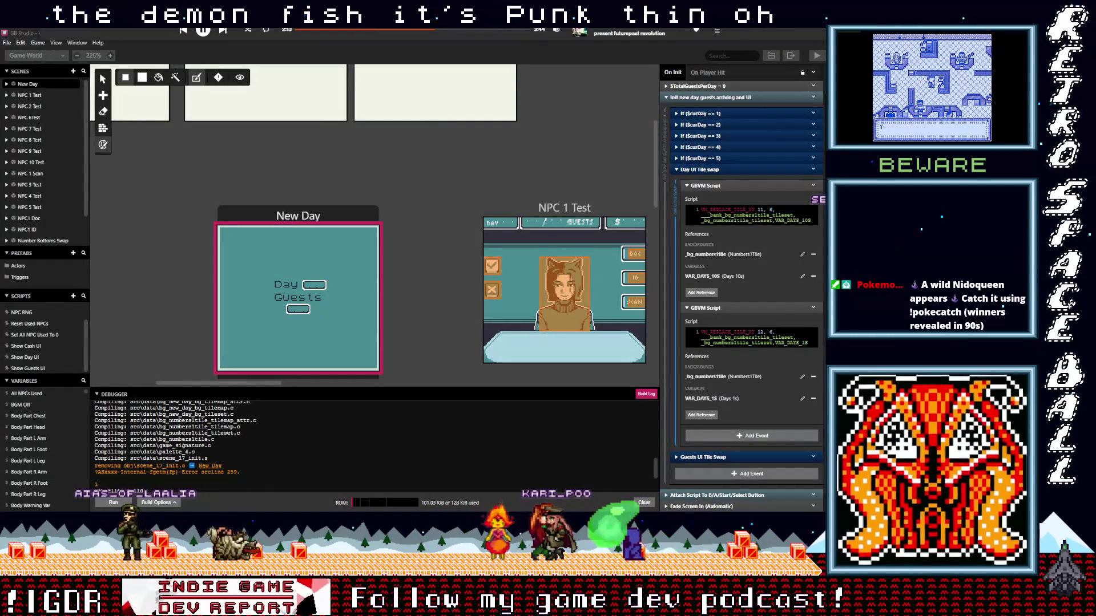
- Switch back to the GB Studio project window from the browser
{"action": "key", "text": "alt+Tab"}
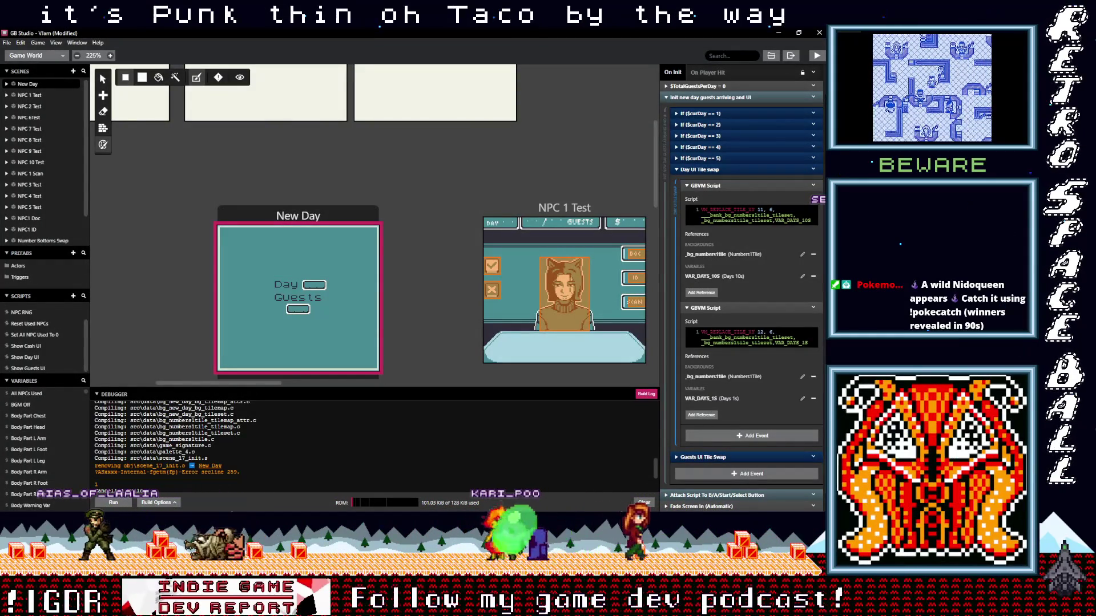
{"action": "key", "text": "alt+Tab"}
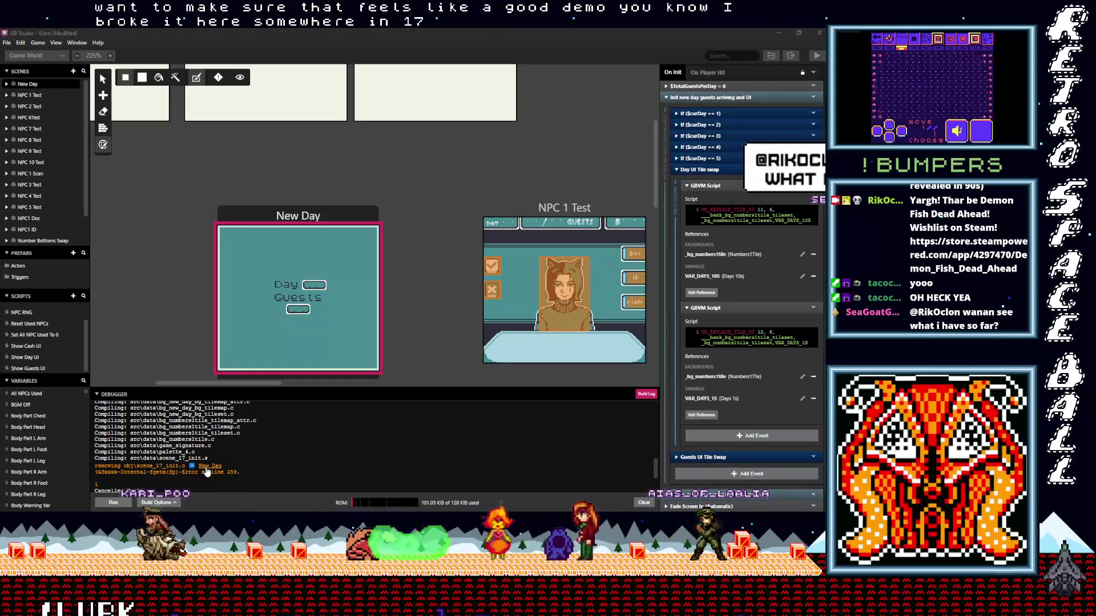
- Delete the bank_bg_numberstop_tileset line from the third GBVM Script in Guests UI Tile Swap
{"action": "left_click", "coordinate": [270, 275]}
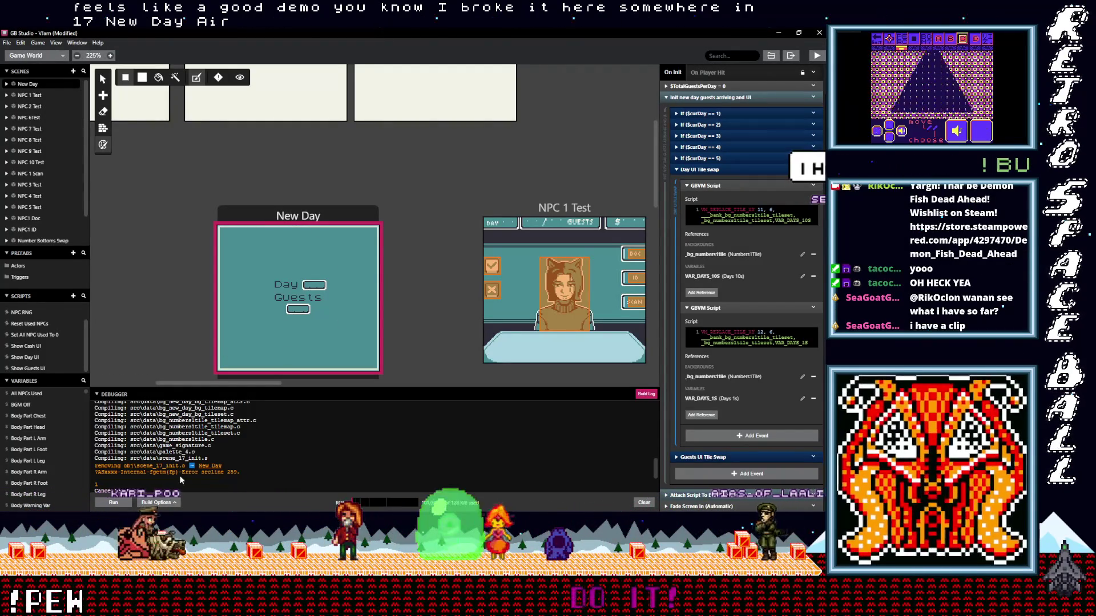
{"action": "scroll", "coordinate": [242, 461], "scroll_direction": "down", "scroll_amount": 1}
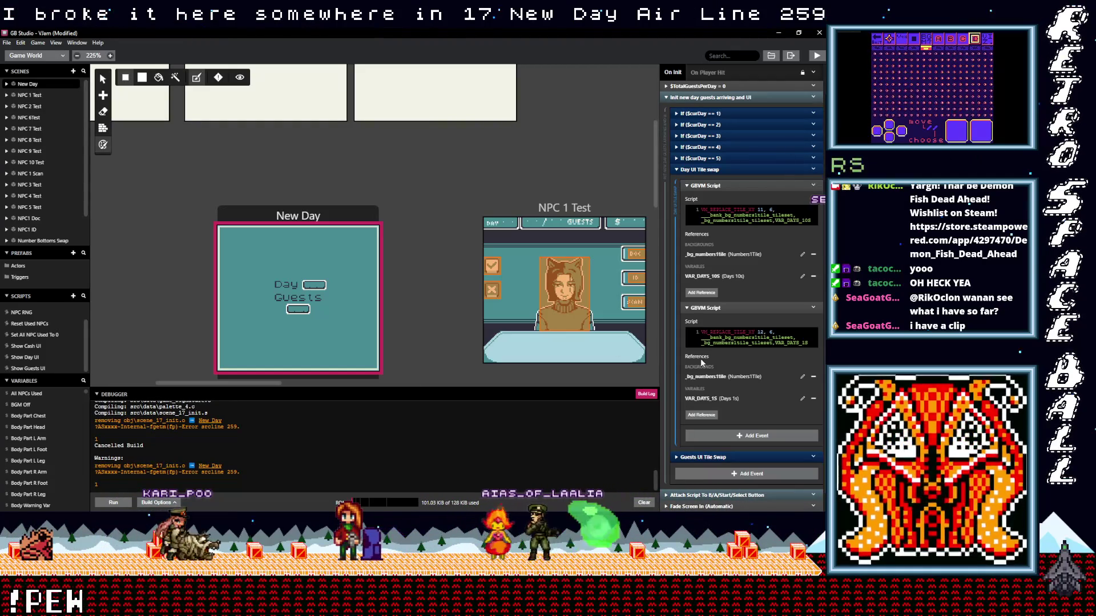
{"action": "scroll", "coordinate": [753, 399], "scroll_direction": "down", "scroll_amount": 1}
{"action": "left_click", "coordinate": [736, 435]}
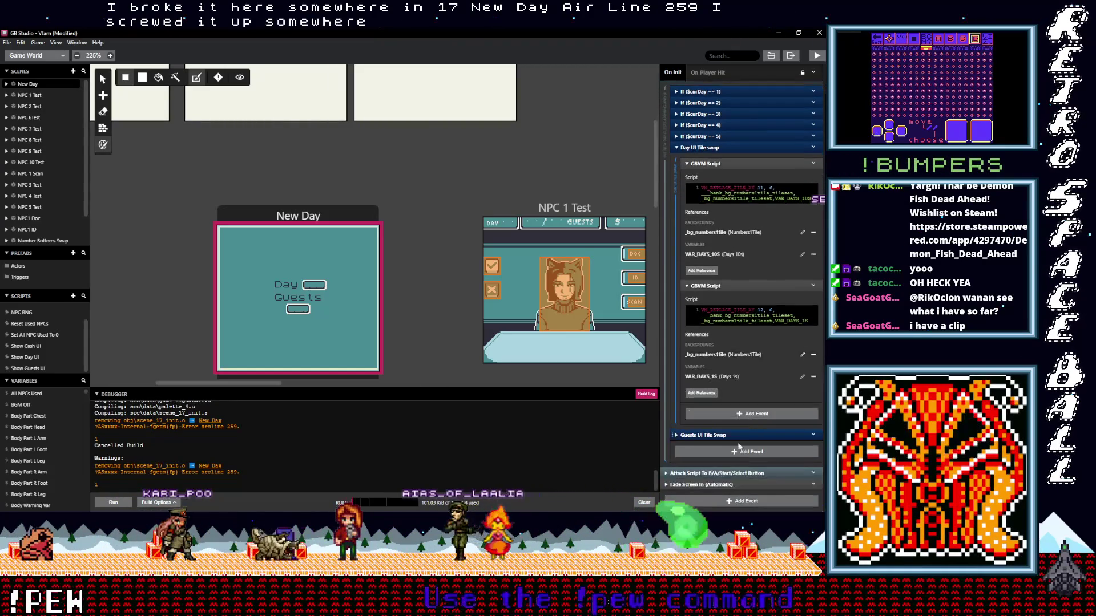
{"action": "scroll", "coordinate": [771, 451], "scroll_direction": "down", "scroll_amount": 3}
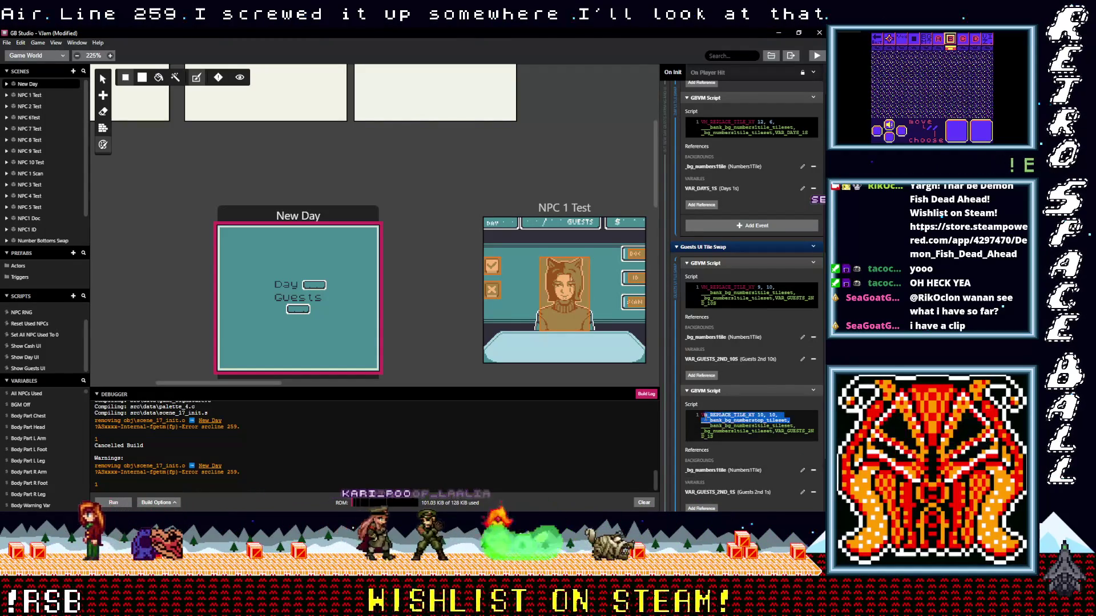
{"action": "left_click_drag", "start_coordinate": [791, 421], "coordinate": [702, 421]}
{"action": "key", "text": "BackSpace"}
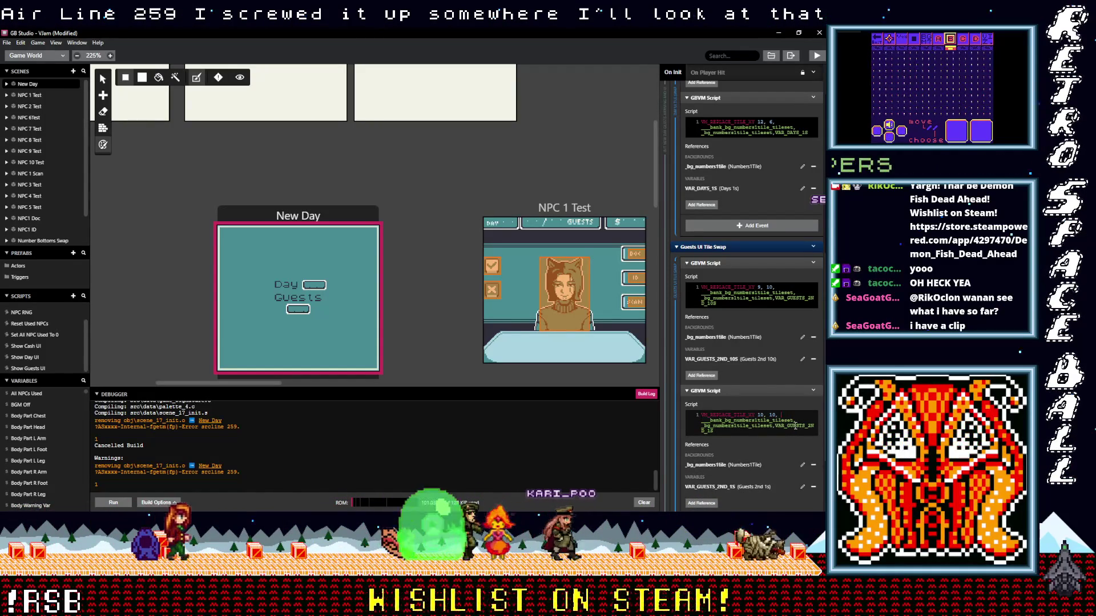
- Save the project and build and run the game in the emulator
{"action": "key", "text": "ctrl+s"}
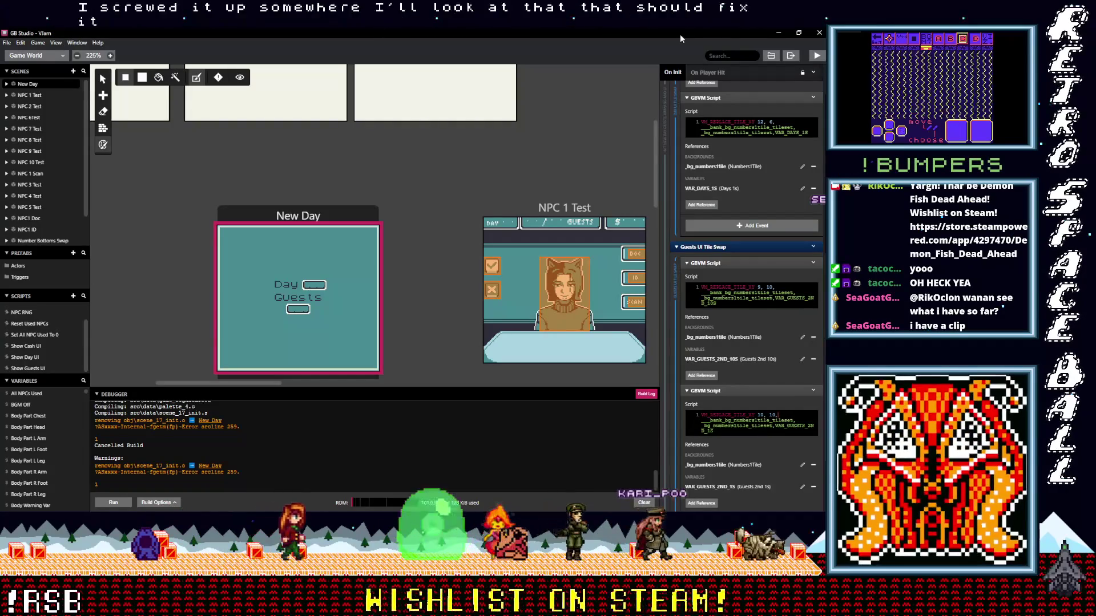
{"action": "scroll", "coordinate": [751, 307], "scroll_direction": "down", "scroll_amount": 2}
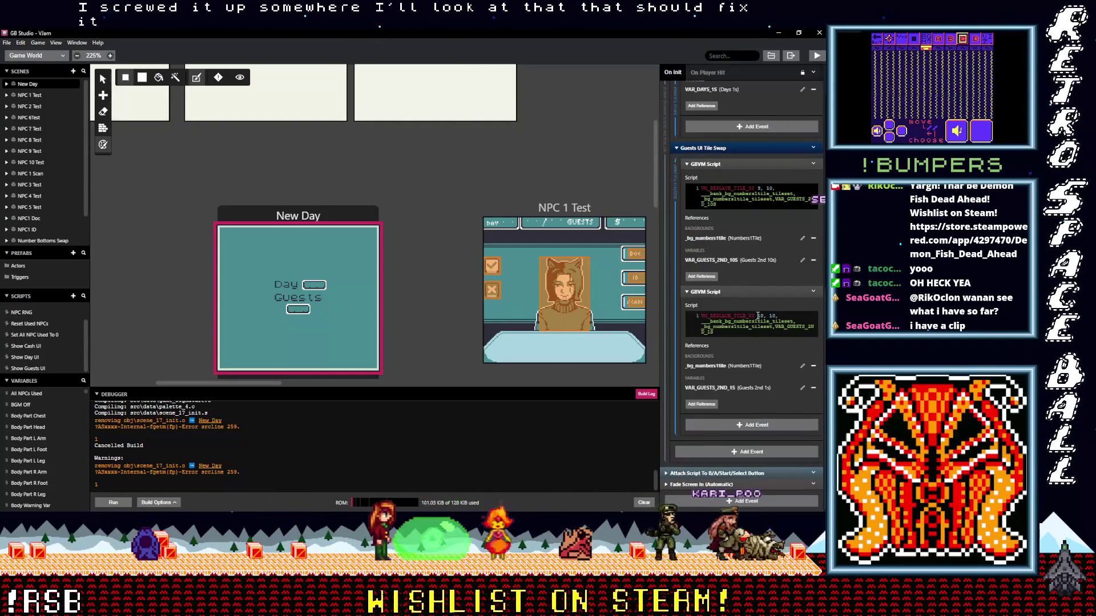
{"action": "scroll", "coordinate": [758, 315], "scroll_direction": "up", "scroll_amount": 5}
{"action": "key", "text": "ctrl+b"}
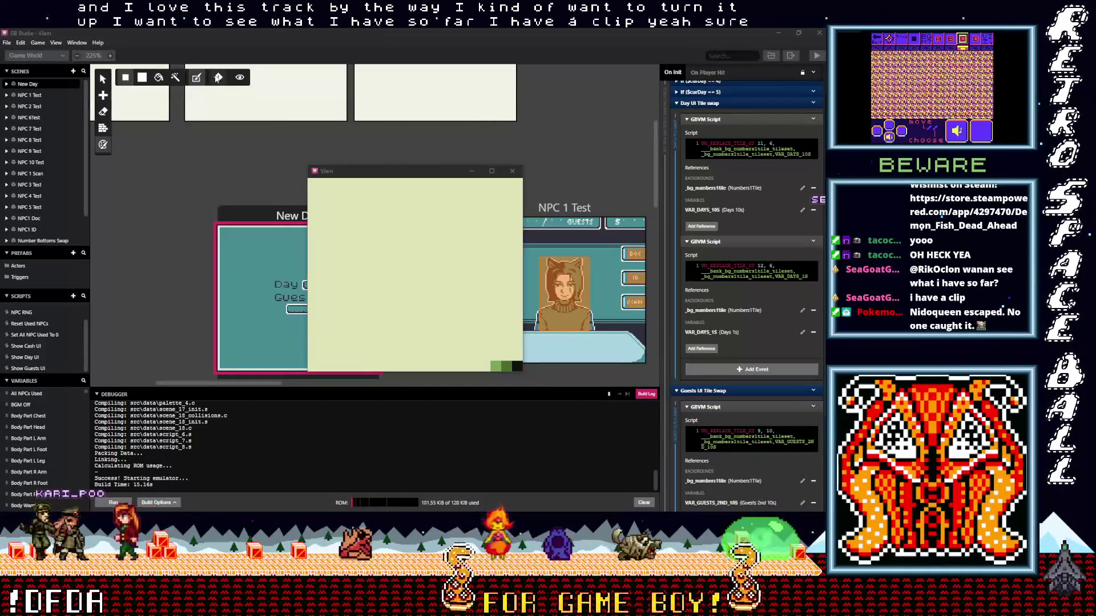
- Advance the game past the Day and Guests card into the first guest scene, then close the emulator
{"action": "left_click", "coordinate": [426, 298]}
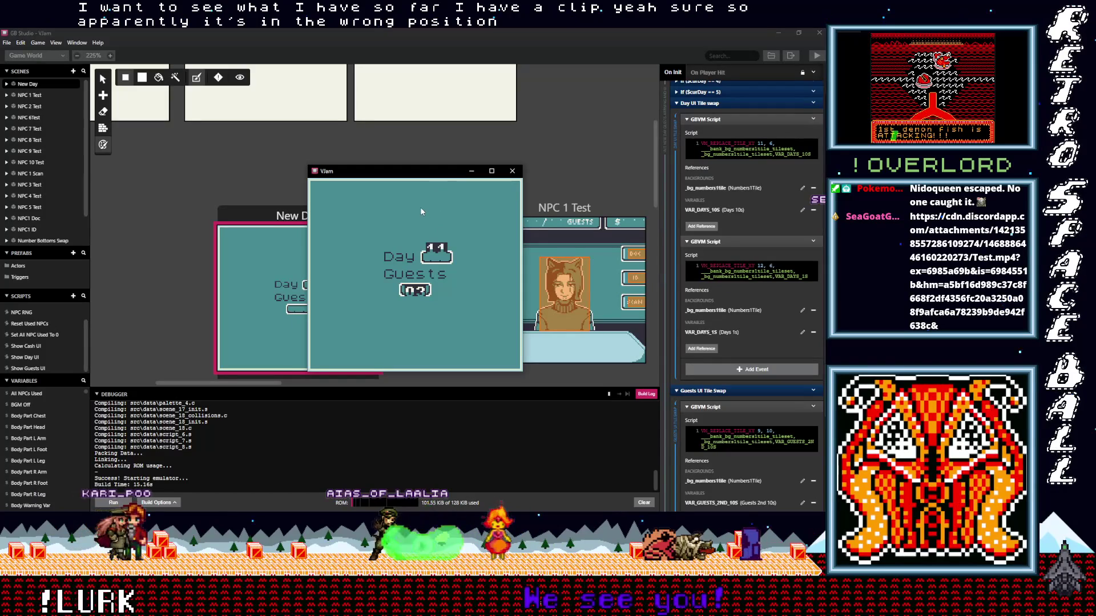
{"action": "key", "text": "Return"}
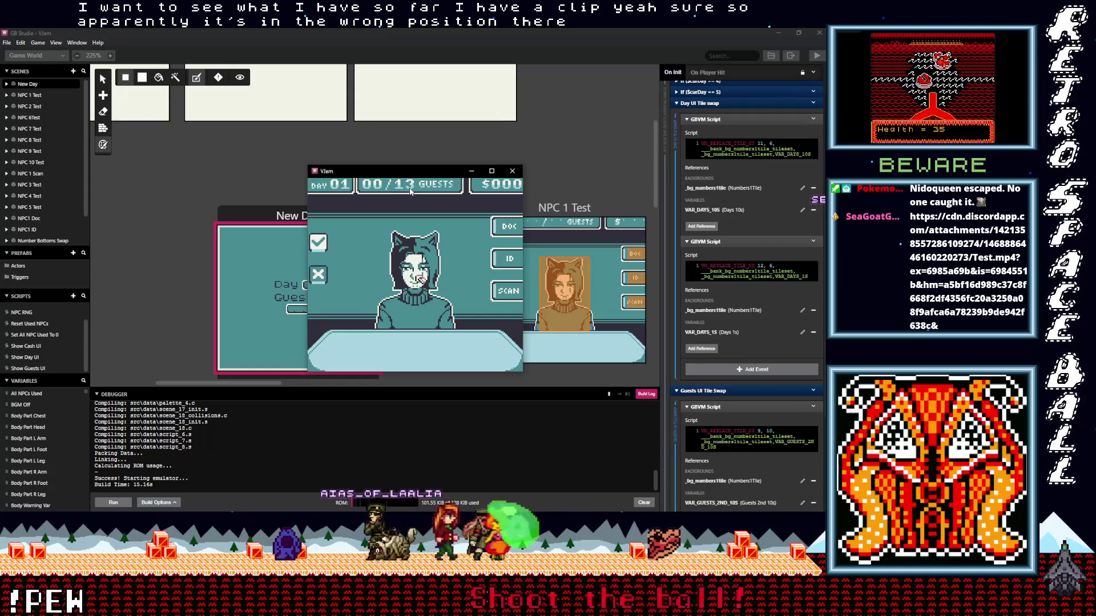
{"action": "left_click", "coordinate": [513, 172]}
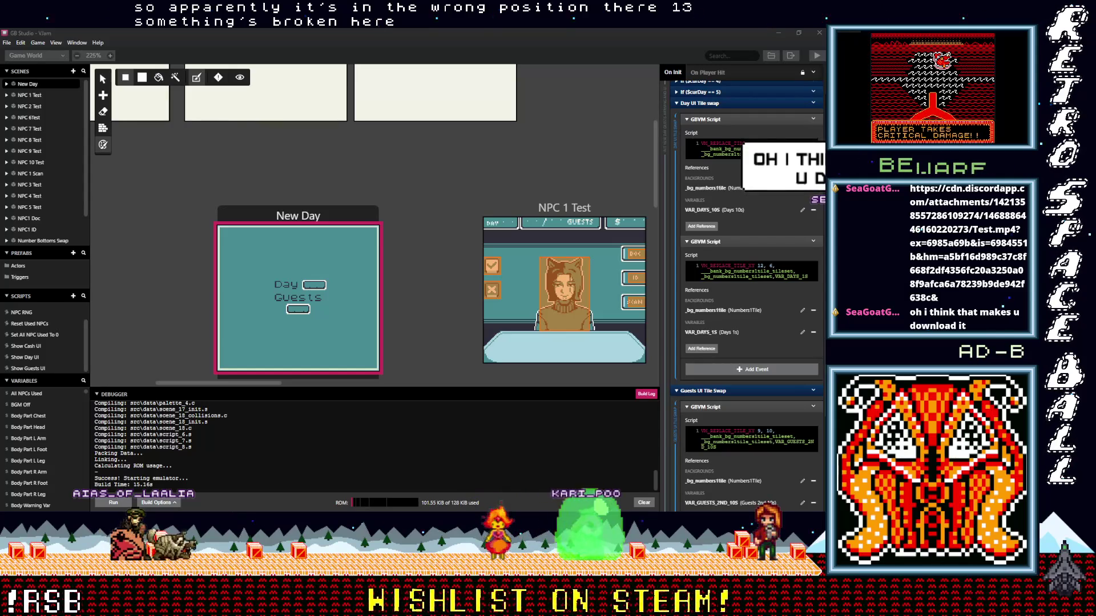
- Change the 6 to 7 in both Day VM_REPLACE_TILE_XY lines and save the project
{"action": "left_click", "coordinate": [778, 151]}
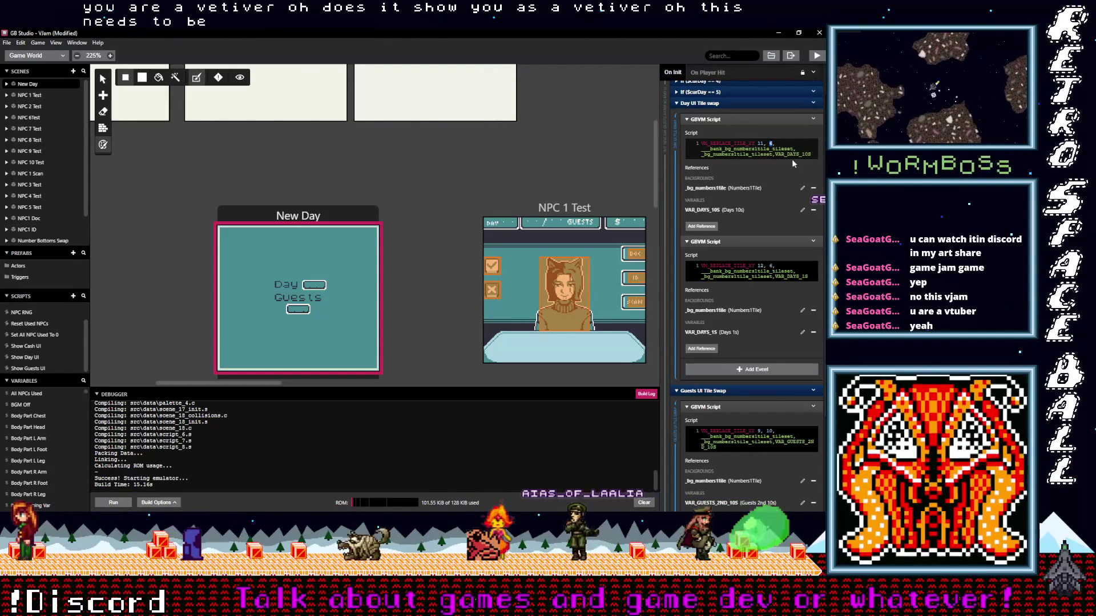
{"action": "type", "text": "7"}
{"action": "double_click", "coordinate": [784, 266]}
{"action": "type", "text": "7"}
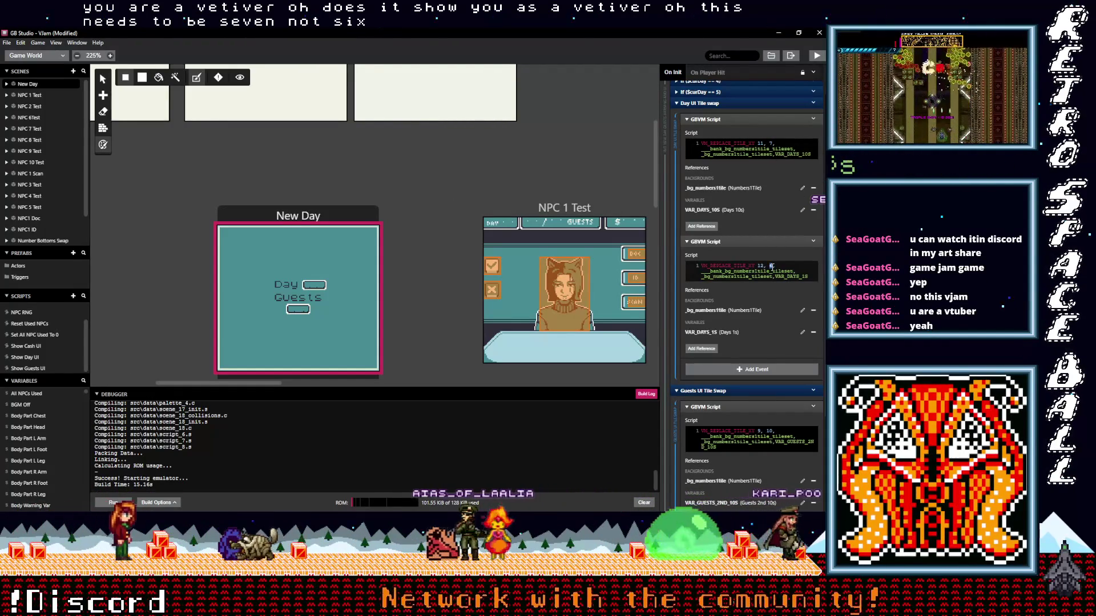
{"action": "key", "text": "ctrl+s"}
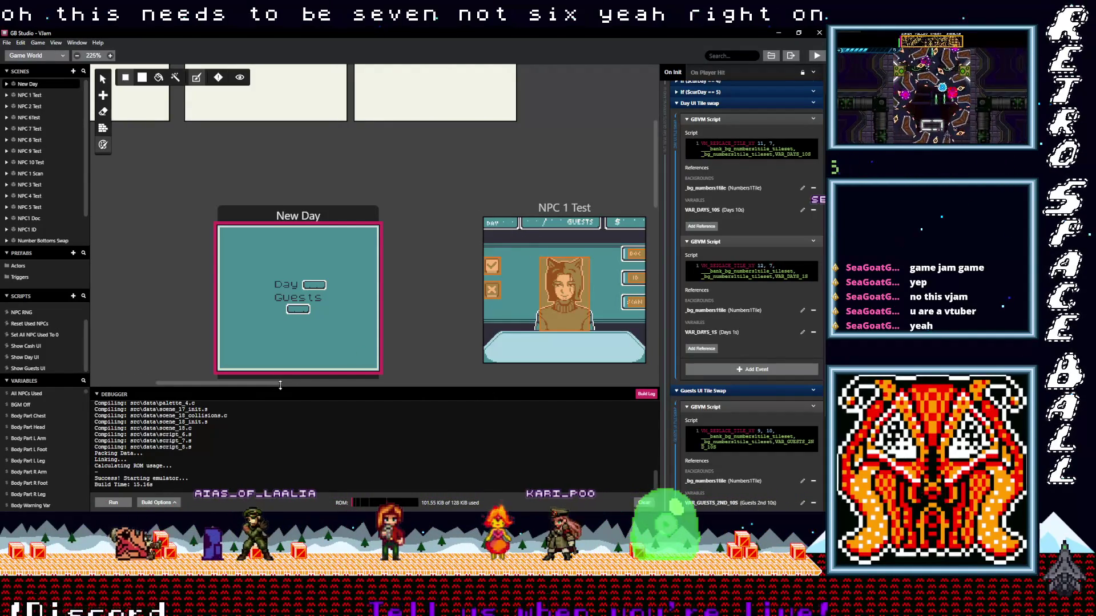
{"action": "left_click_drag", "start_coordinate": [269, 384], "coordinate": [318, 390]}
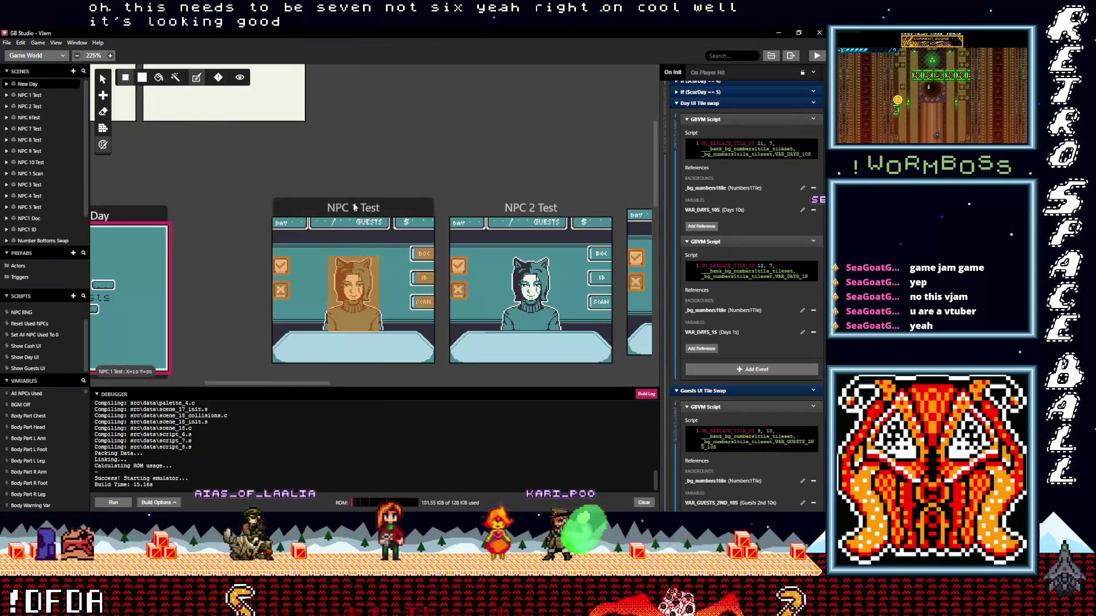
- Select the NPC 1 Test scene to show its settings and On Init script
{"action": "left_click", "coordinate": [357, 210]}
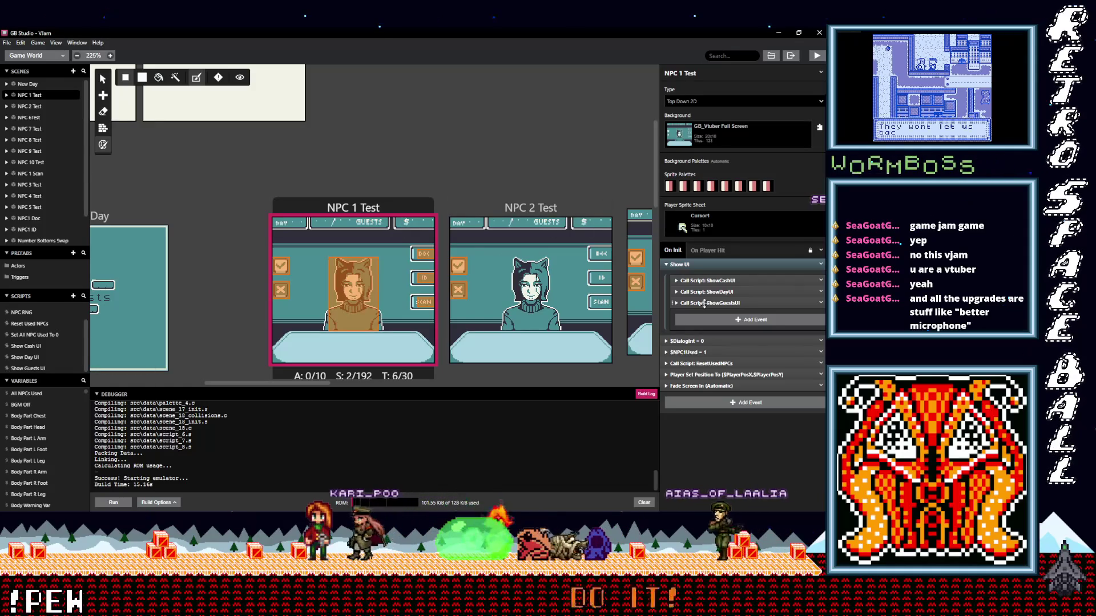
- Open the Show Guests UI script and review its guest counter GBVM scripts
{"action": "left_click", "coordinate": [35, 367]}
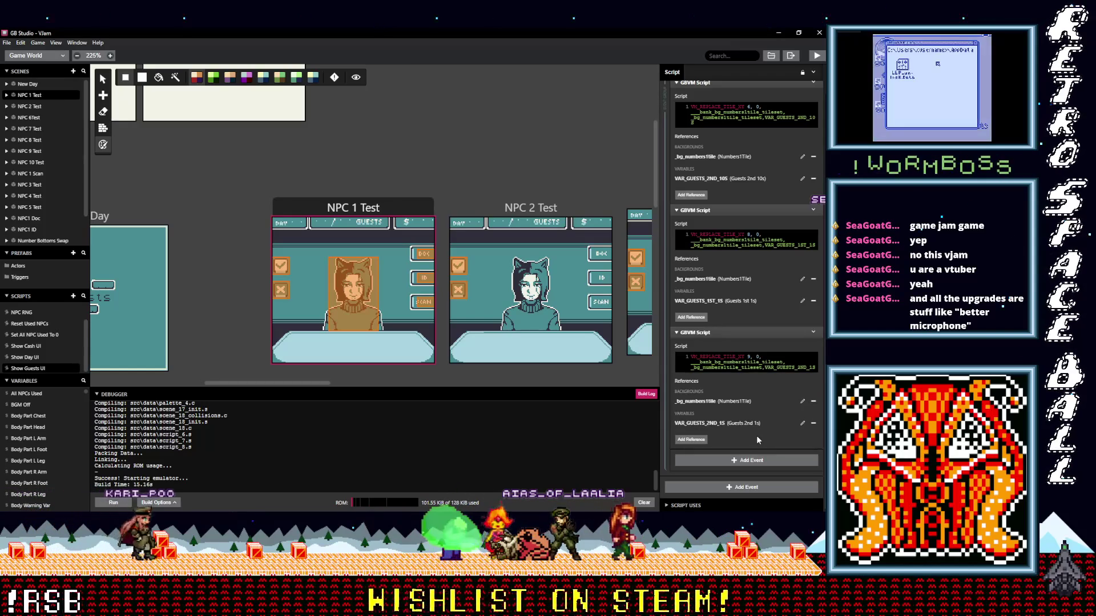
{"action": "scroll", "coordinate": [755, 436], "scroll_direction": "up", "scroll_amount": 1}
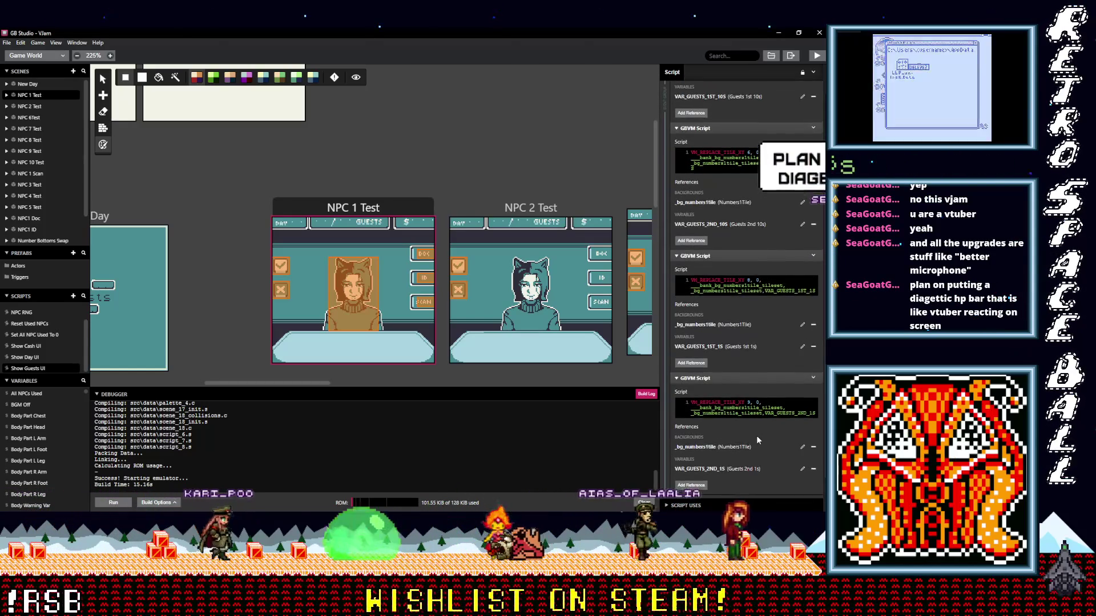
{"action": "scroll", "coordinate": [755, 435], "scroll_direction": "up", "scroll_amount": 3}
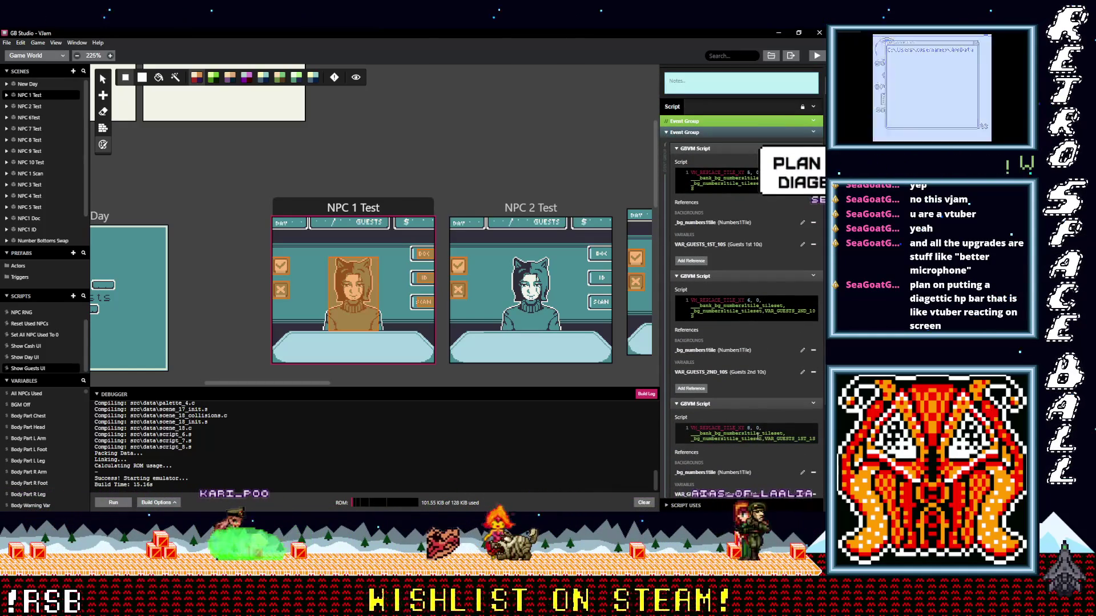
{"action": "scroll", "coordinate": [755, 436], "scroll_direction": "down", "scroll_amount": 4}
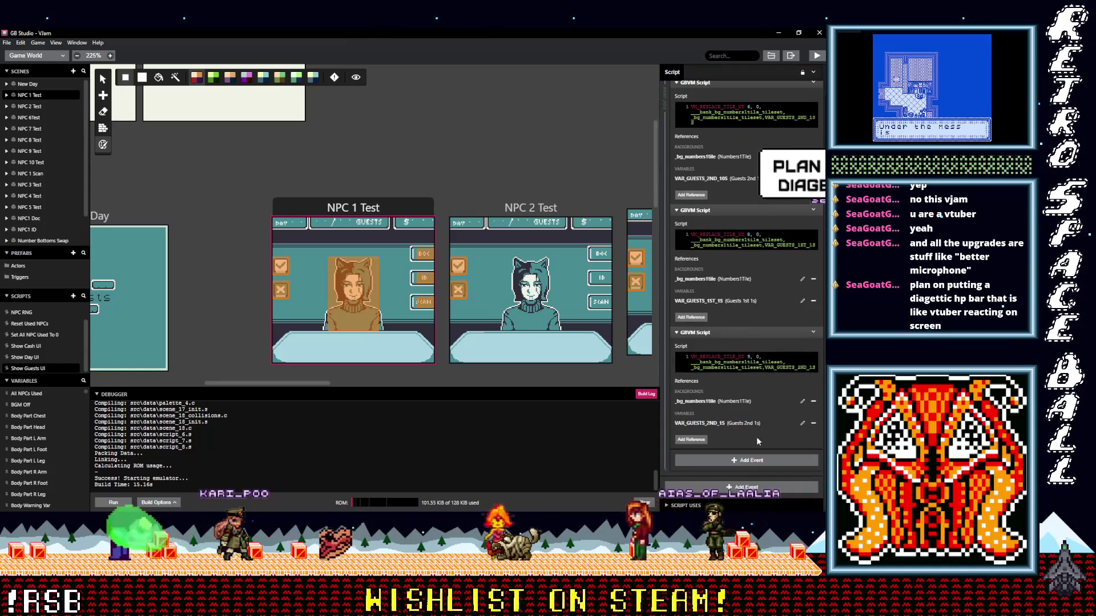
{"action": "scroll", "coordinate": [756, 437], "scroll_direction": "up", "scroll_amount": 4}
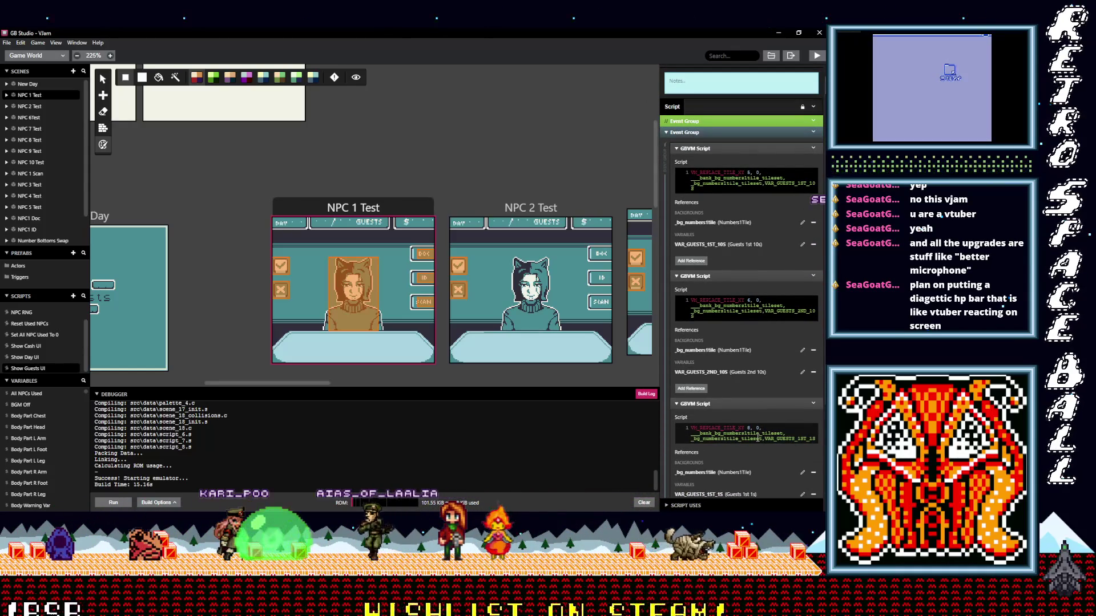
{"action": "scroll", "coordinate": [755, 437], "scroll_direction": "down", "scroll_amount": 1}
{"action": "scroll", "coordinate": [756, 437], "scroll_direction": "down", "scroll_amount": 3}
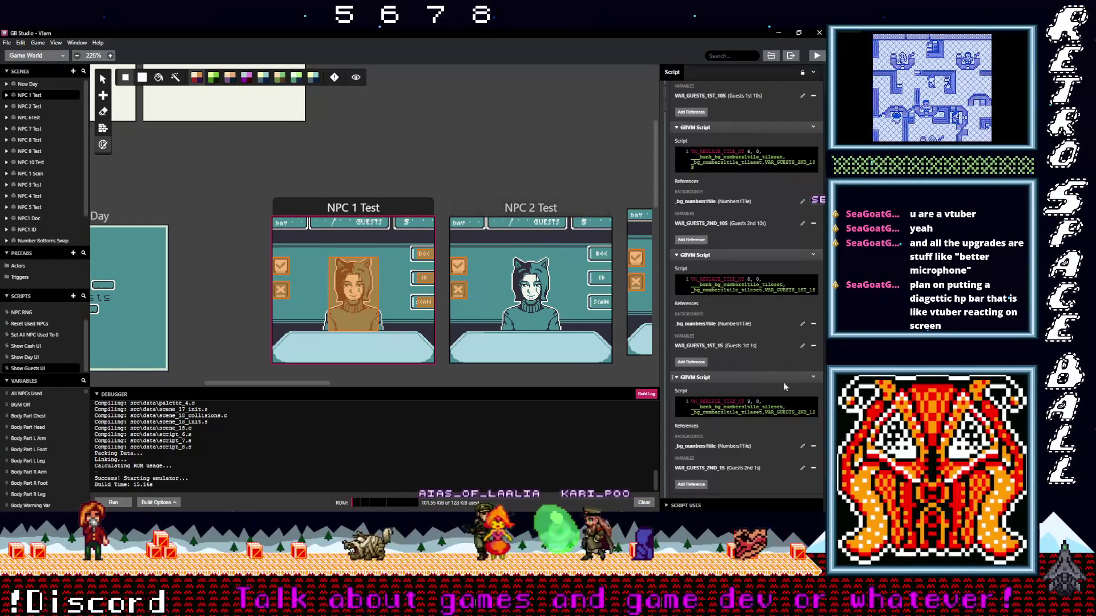
{"action": "scroll", "coordinate": [783, 390], "scroll_direction": "up", "scroll_amount": 3}
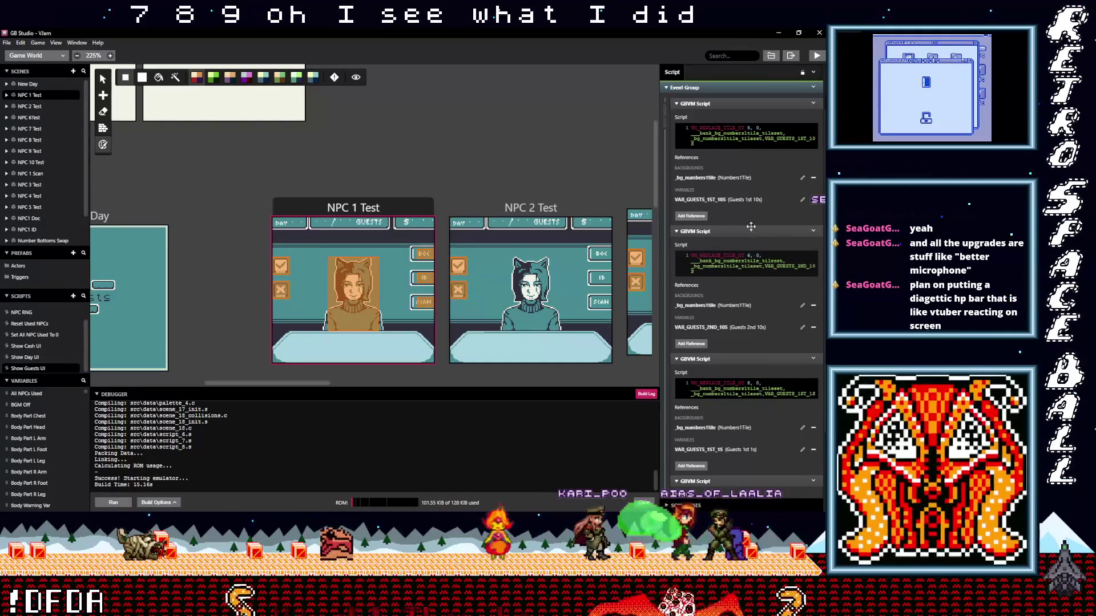
{"action": "left_click", "coordinate": [749, 129]}
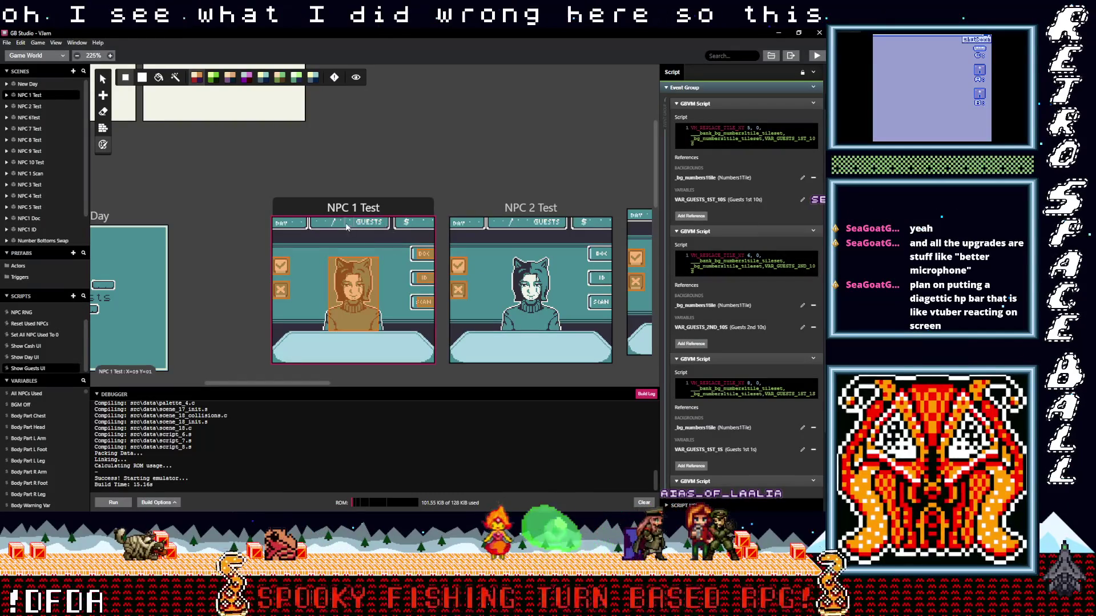
- Change the second script's tile value from 6 to 8 and the third's from 8 to 6
{"action": "left_click", "coordinate": [749, 256]}
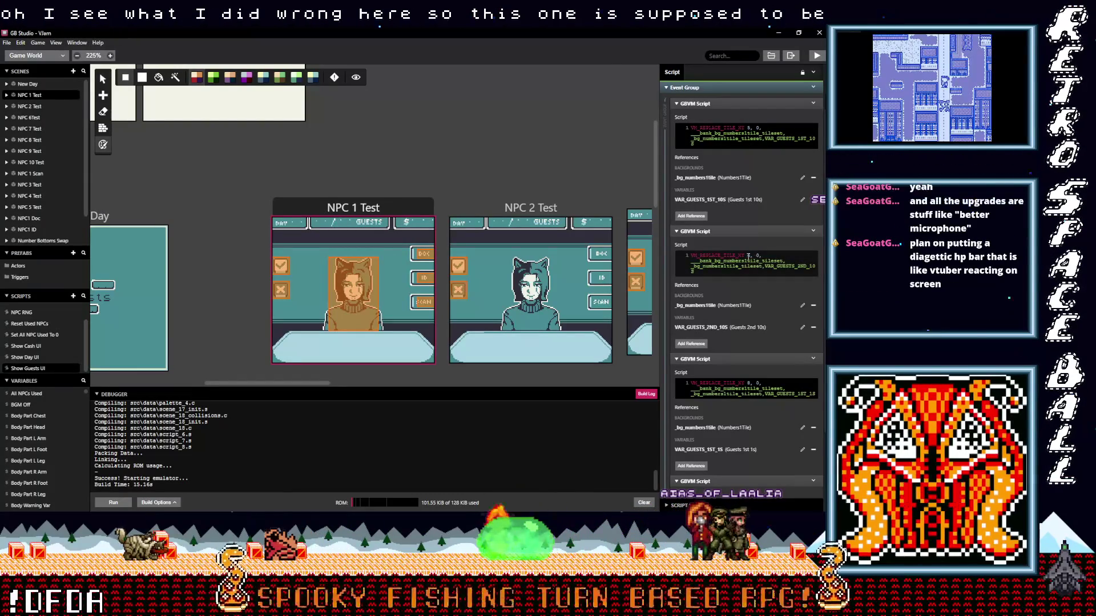
{"action": "type", "text": "8"}
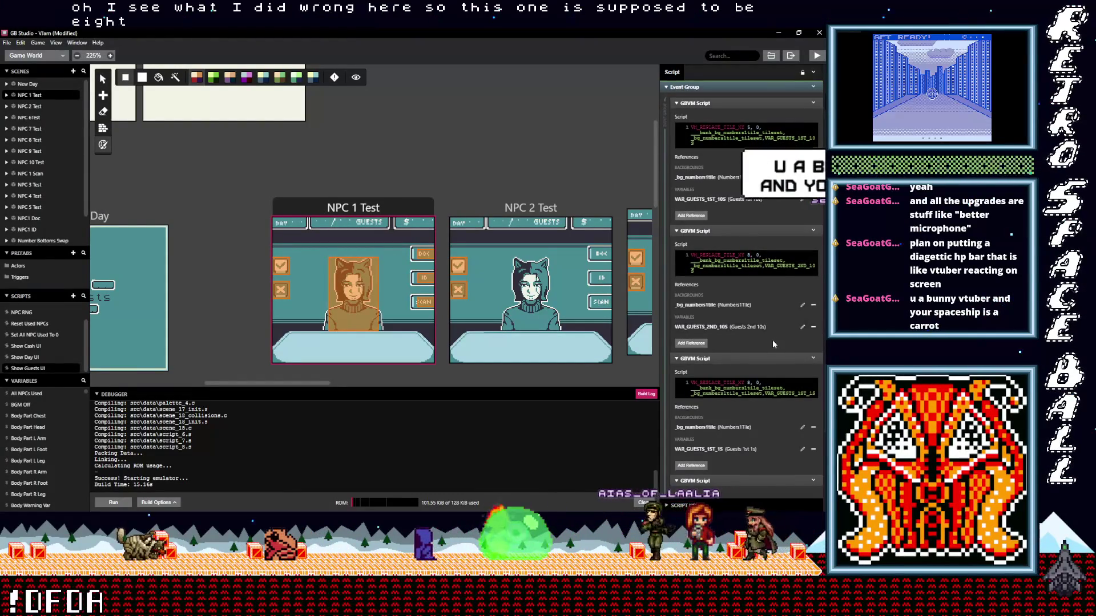
{"action": "scroll", "coordinate": [772, 339], "scroll_direction": "down", "scroll_amount": 1}
{"action": "scroll", "coordinate": [757, 344], "scroll_direction": "down", "scroll_amount": 1}
{"action": "double_click", "coordinate": [748, 279]}
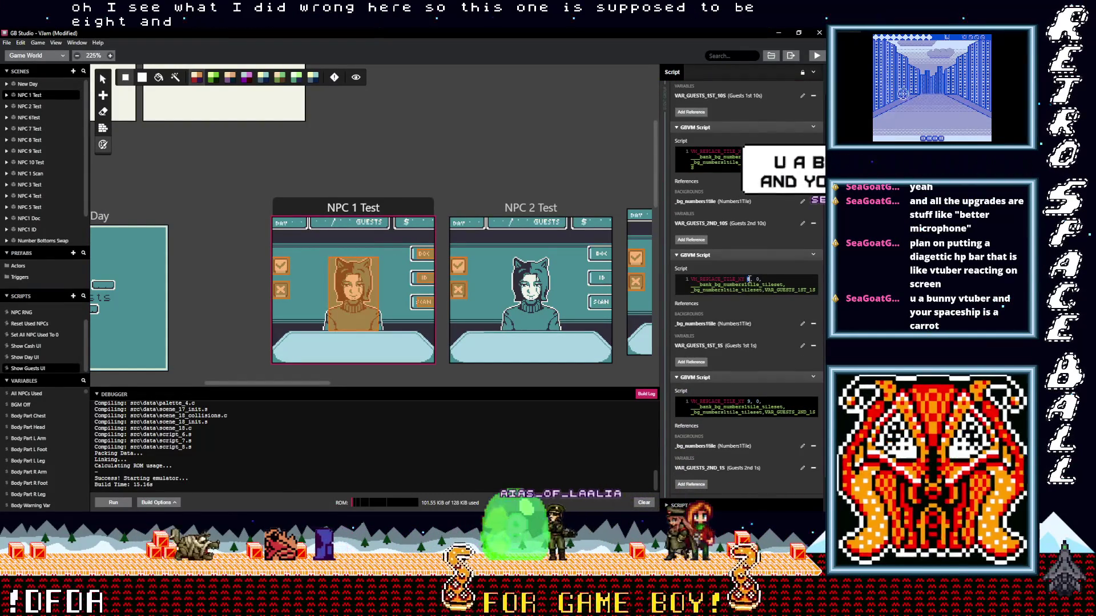
{"action": "type", "text": "6"}
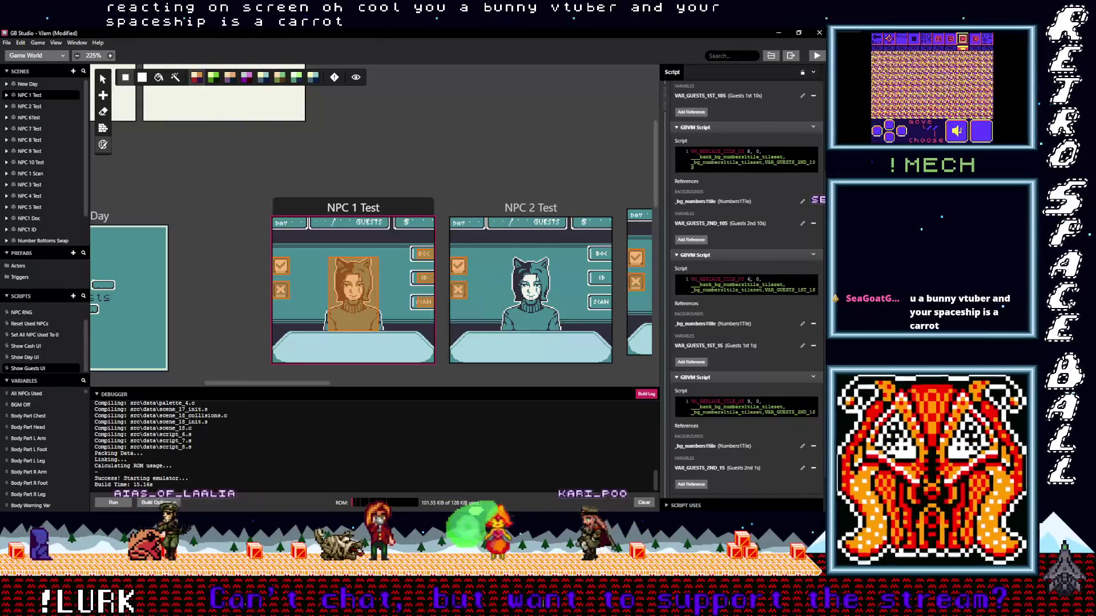
{"action": "key", "text": "ctrl+s"}
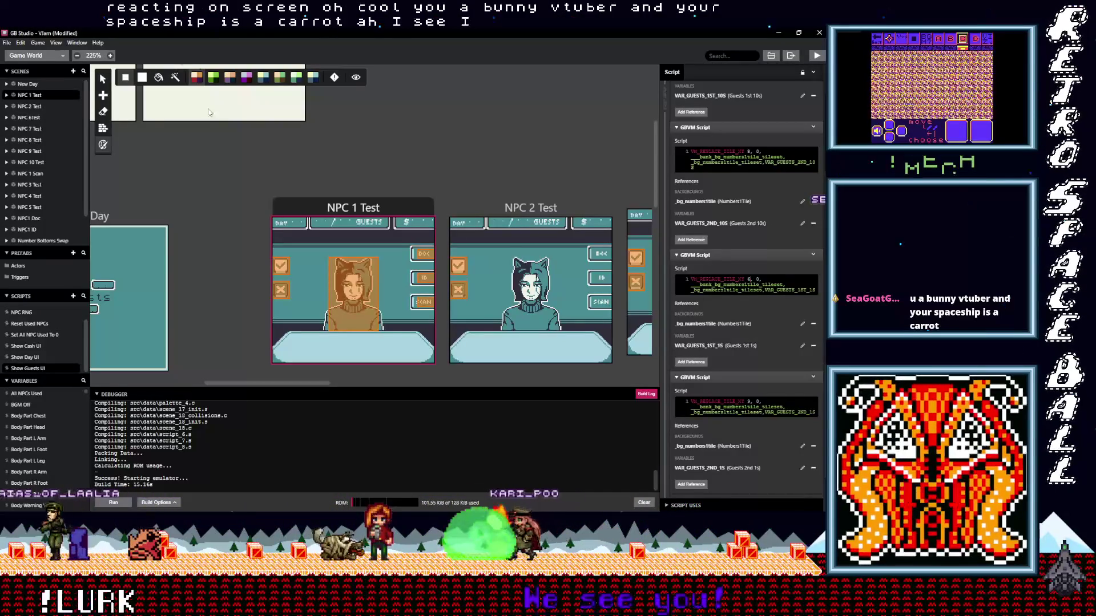
- Deselect the scene, build and run the game, and focus the emulator window
{"action": "left_click", "coordinate": [437, 114]}
{"action": "left_click", "coordinate": [813, 56]}
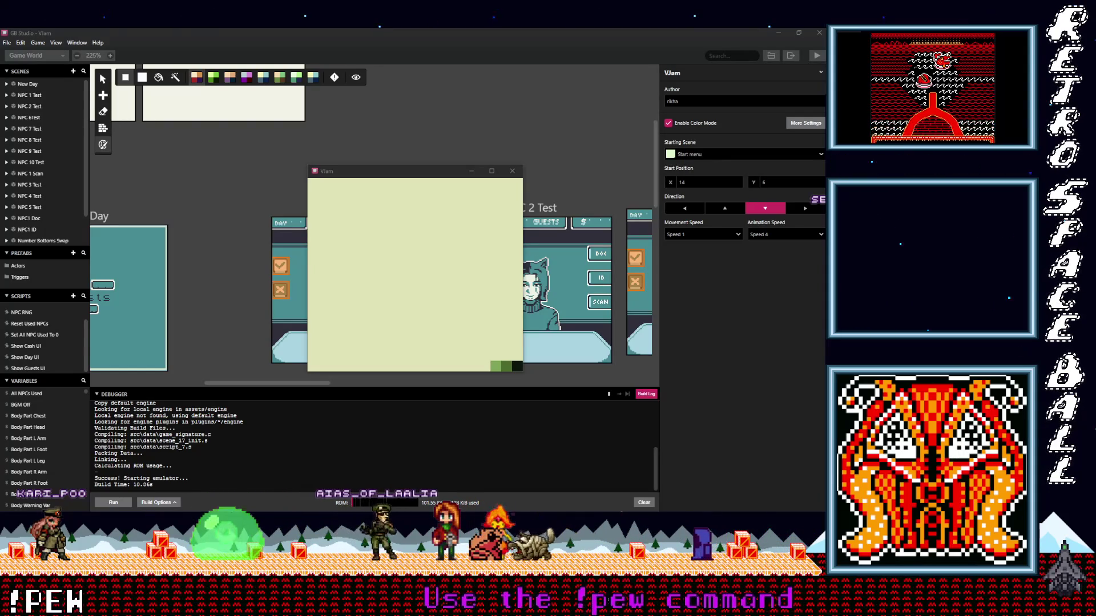
{"action": "left_click", "coordinate": [432, 291]}
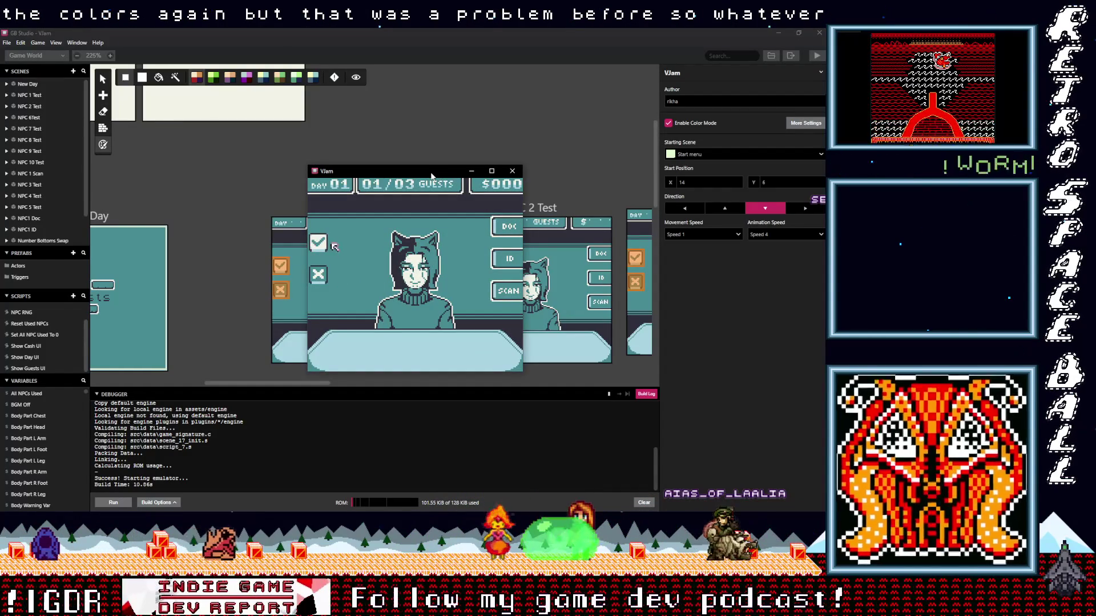
- Accept every guest (03/03, then 05/05) until the game reaches Day 03 with 01/08 guests
{"action": "key", "text": "Right"}
{"action": "key", "text": "Left"}
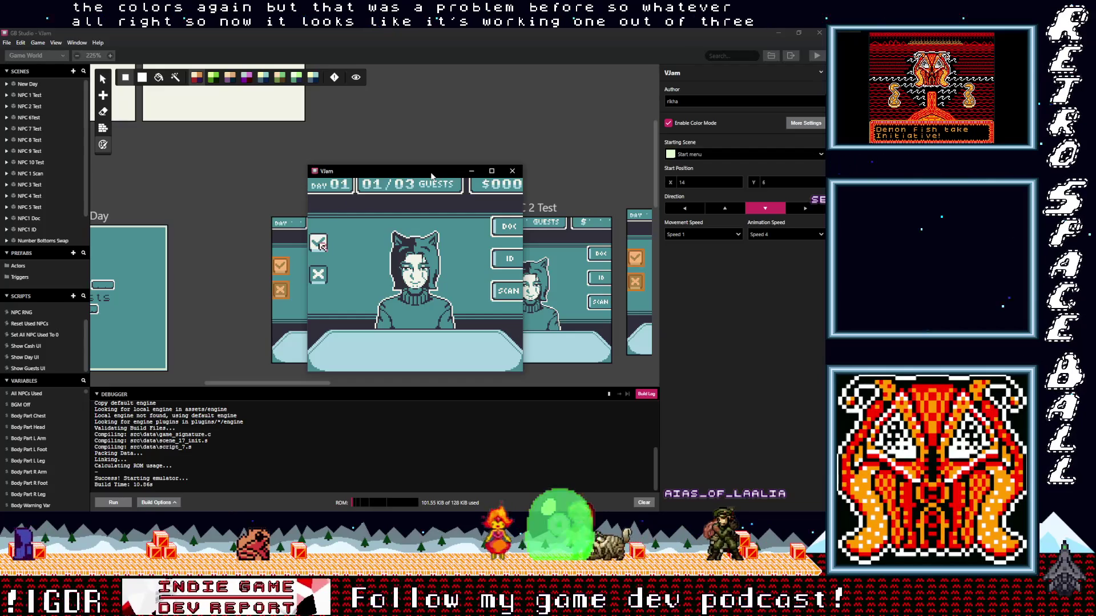
{"action": "key", "text": "z"}
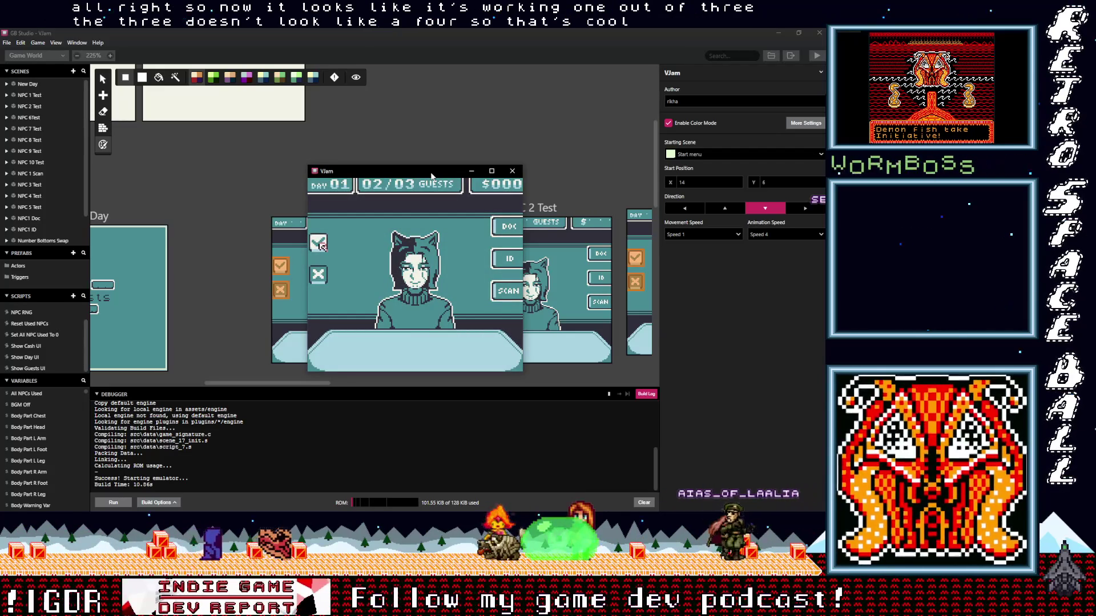
{"action": "key", "text": "z"}
{"action": "key", "text": "z"}
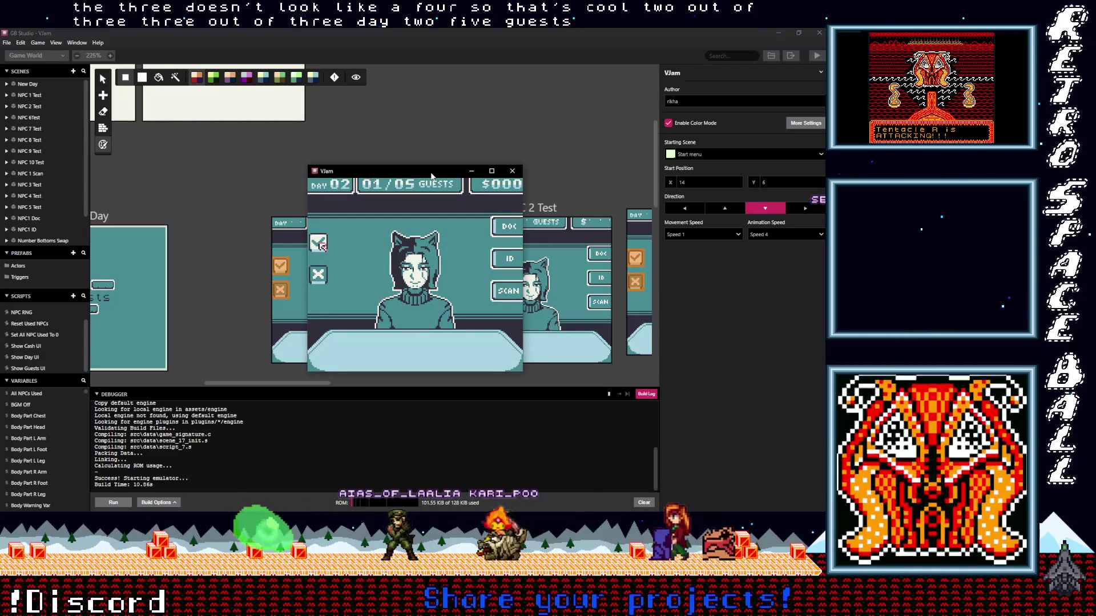
{"action": "key", "text": "z"}
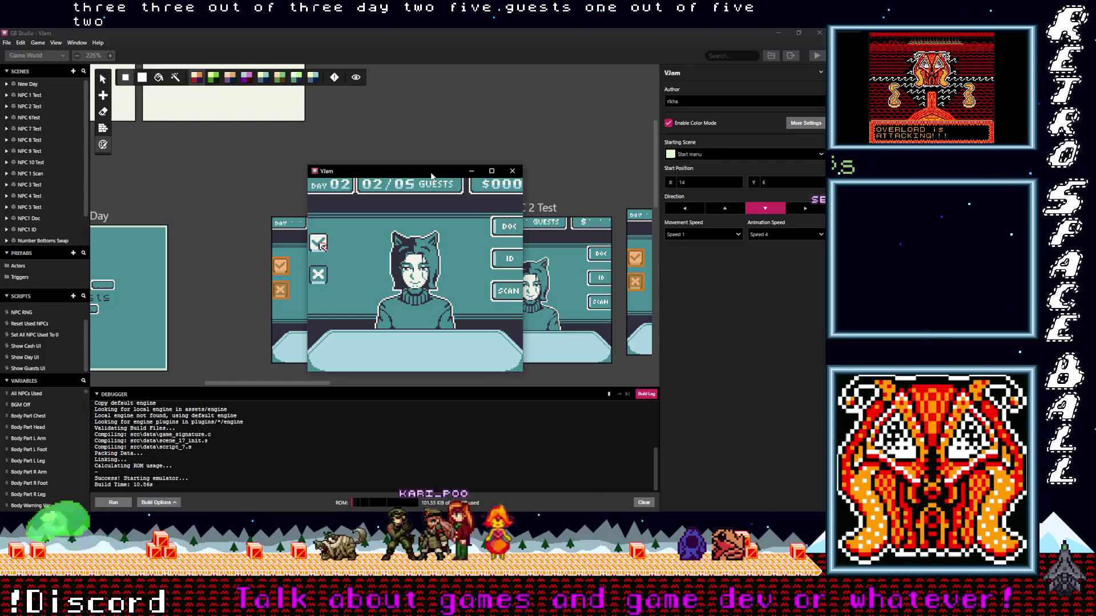
{"action": "key", "text": "z"}
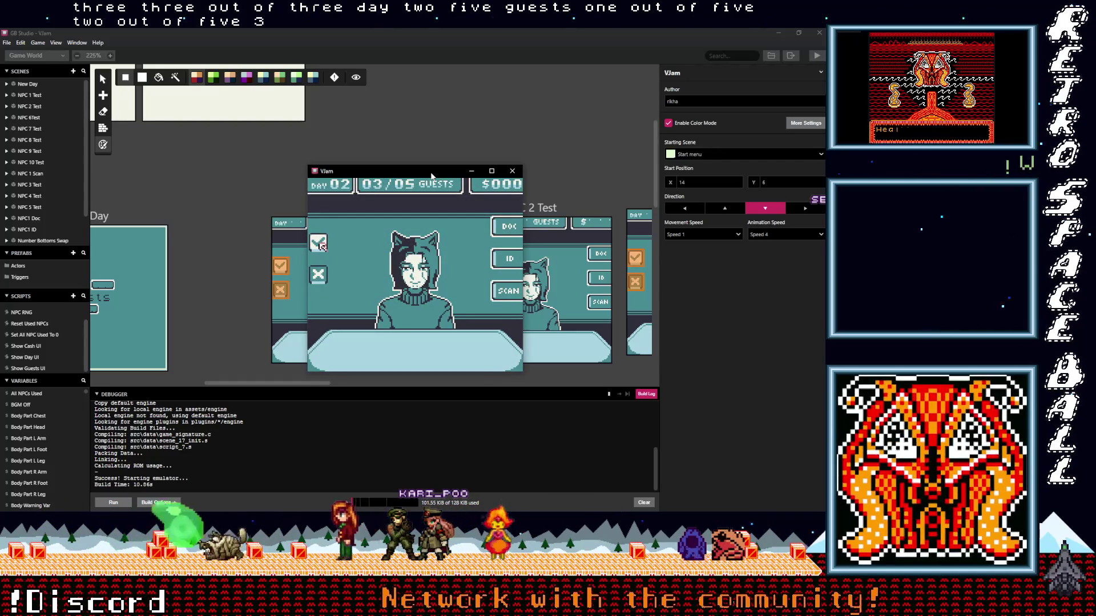
{"action": "key", "text": "z"}
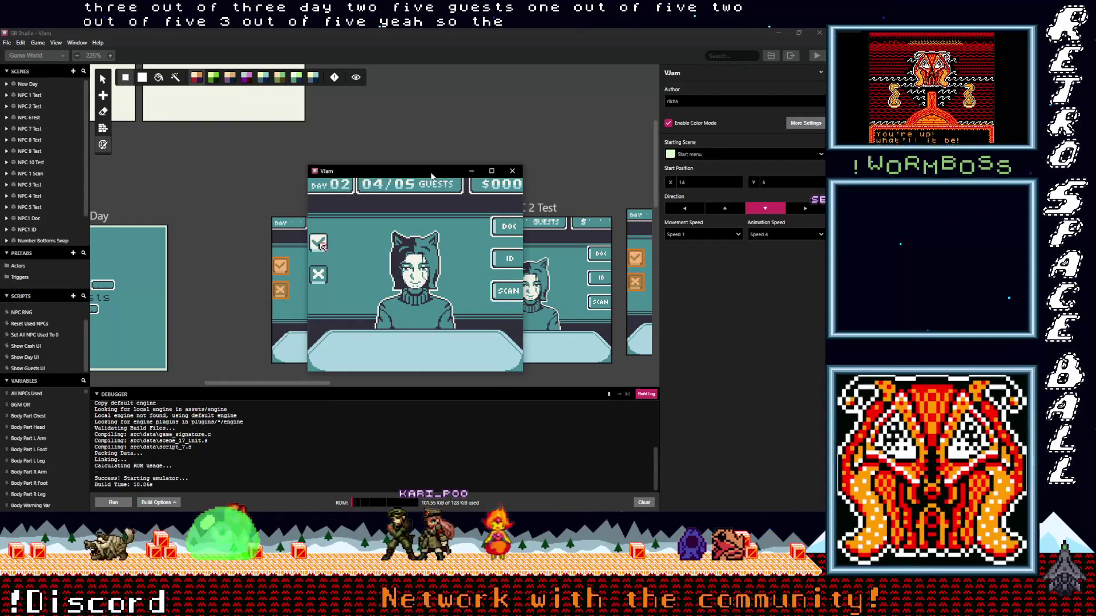
{"action": "key", "text": "z"}
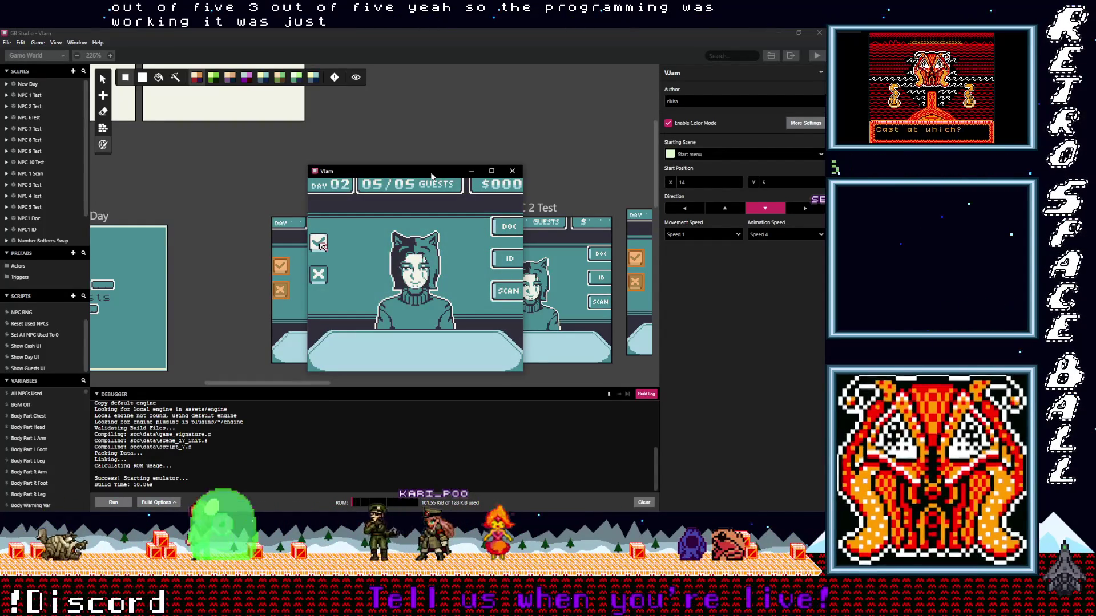
{"action": "key", "text": "z"}
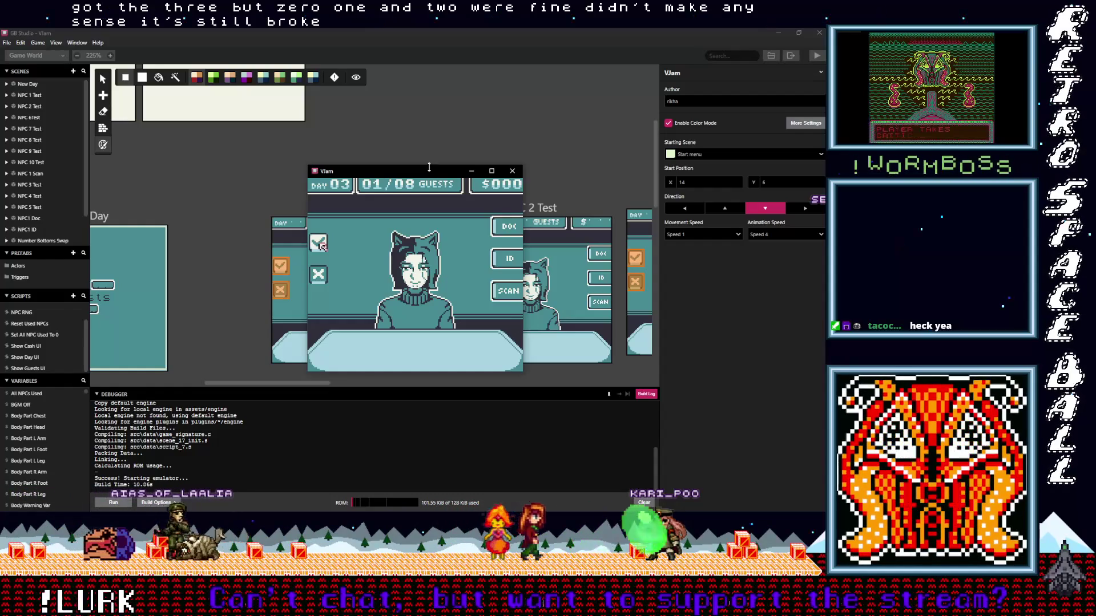
- Switch from the running game to the SoundCloud Fresh Beets track page
{"action": "key", "text": "alt+Tab"}
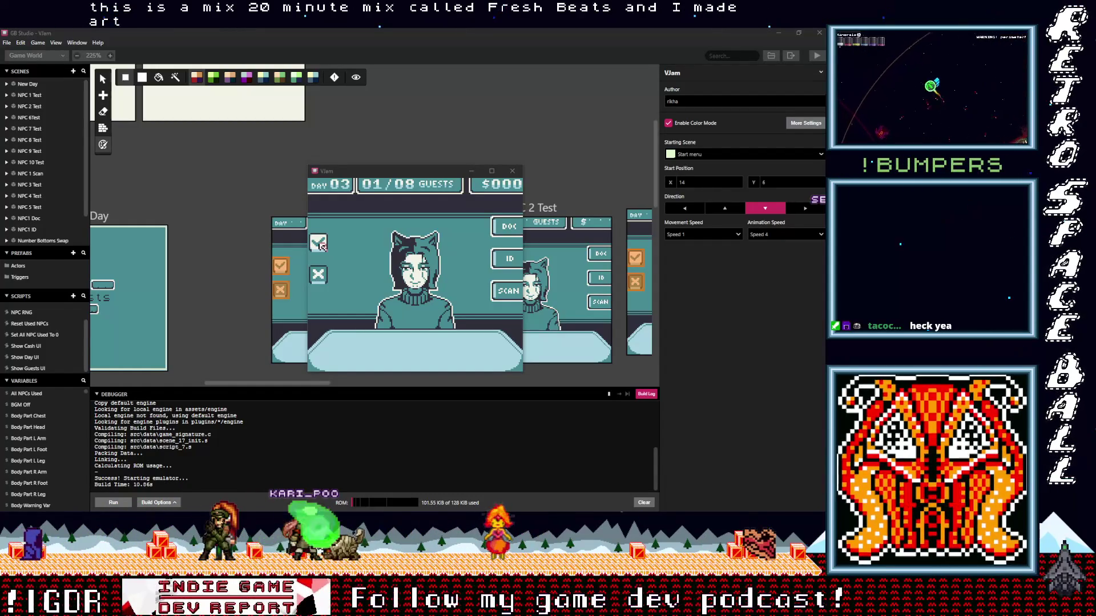
{"action": "key", "text": "alt+Tab"}
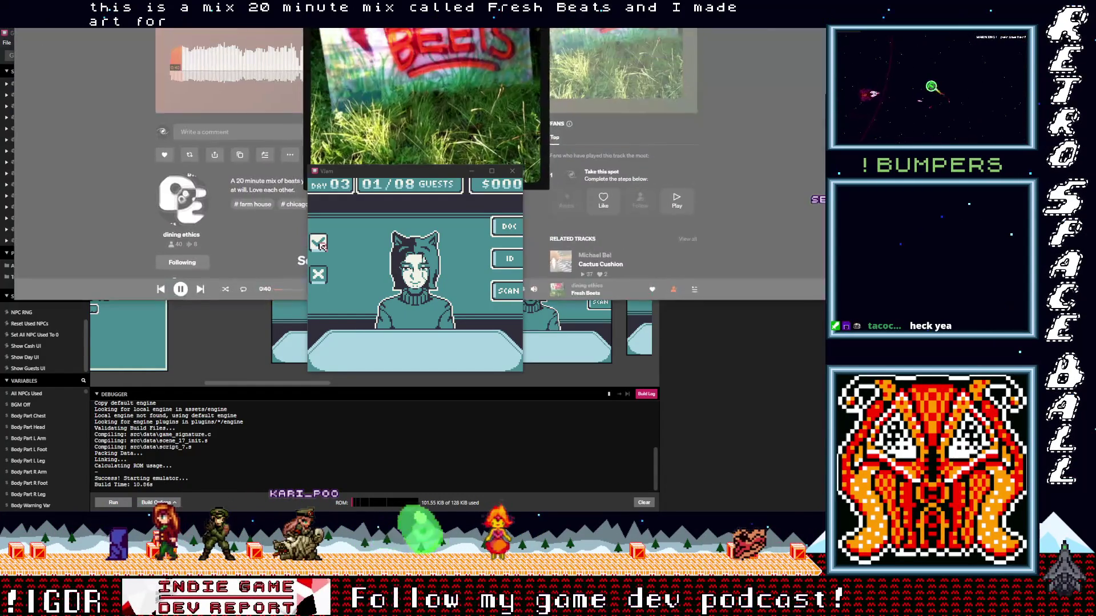
- Close SoundCloud's enlarged Fresh Beets artwork and minimise the browser to reveal the desktop
{"action": "left_click", "coordinate": [512, 170]}
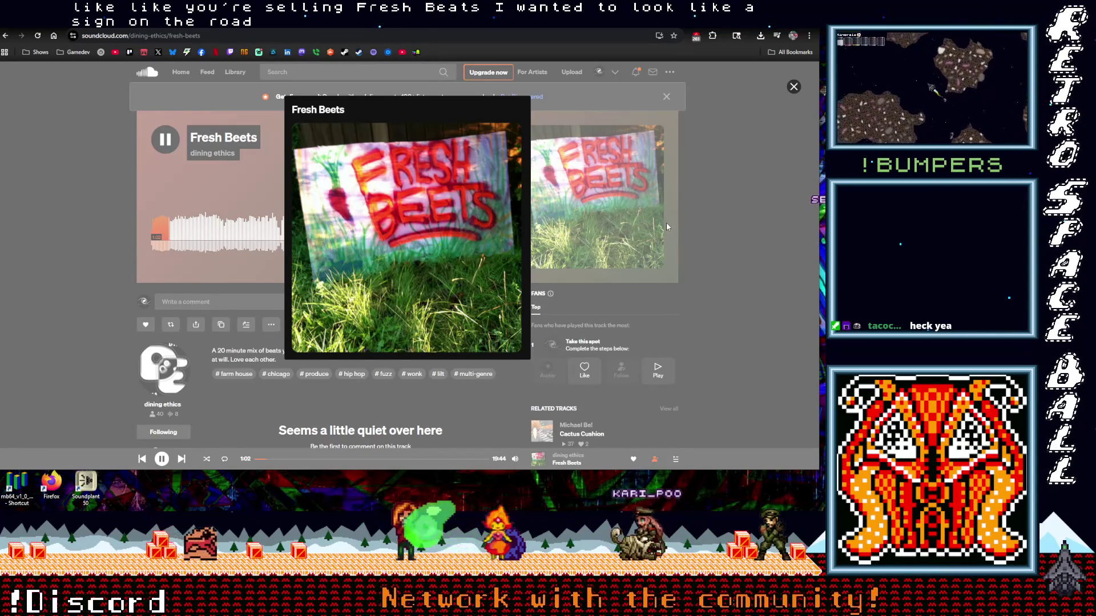
{"action": "left_click", "coordinate": [709, 208]}
{"action": "left_click", "coordinate": [539, 32]}
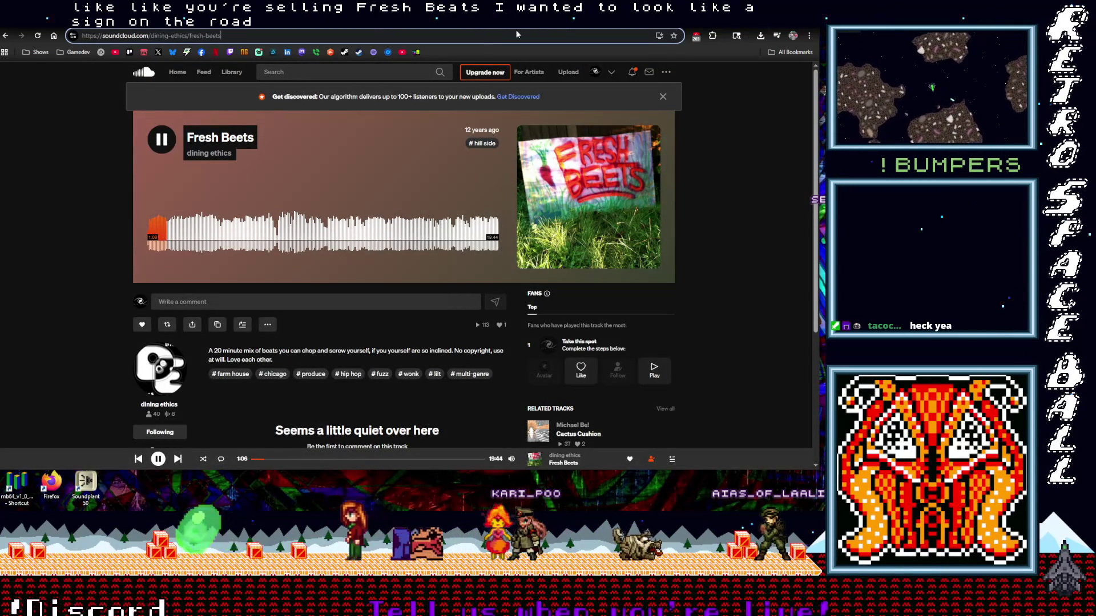
{"action": "key", "text": "super+d"}
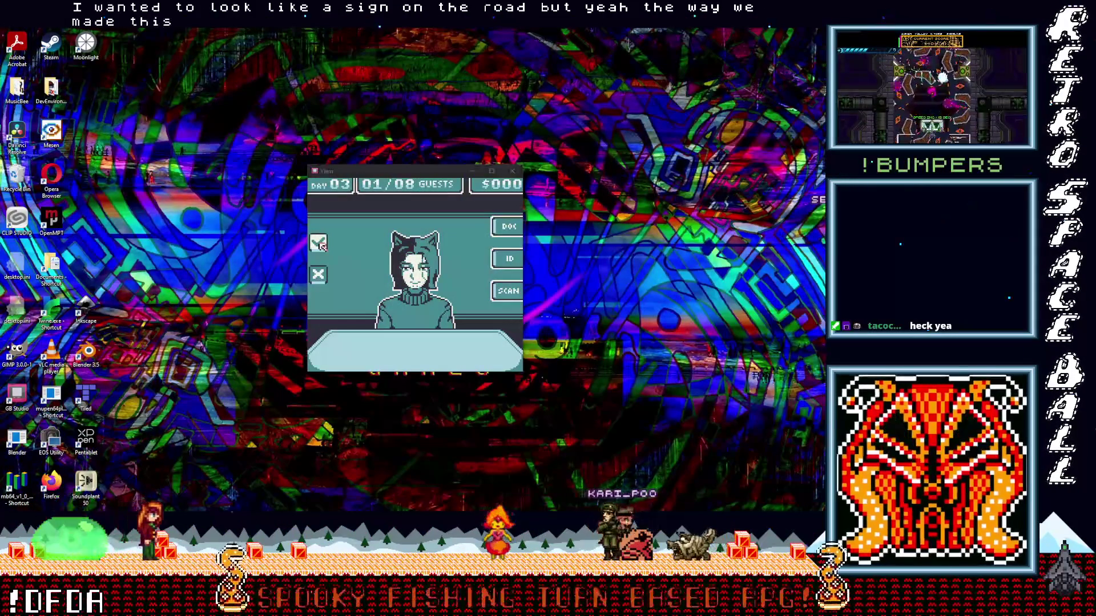
- Close the VJam emulator and return to GB Studio's NPC 1 and NPC 2 Test scenes
{"action": "left_click", "coordinate": [455, 231]}
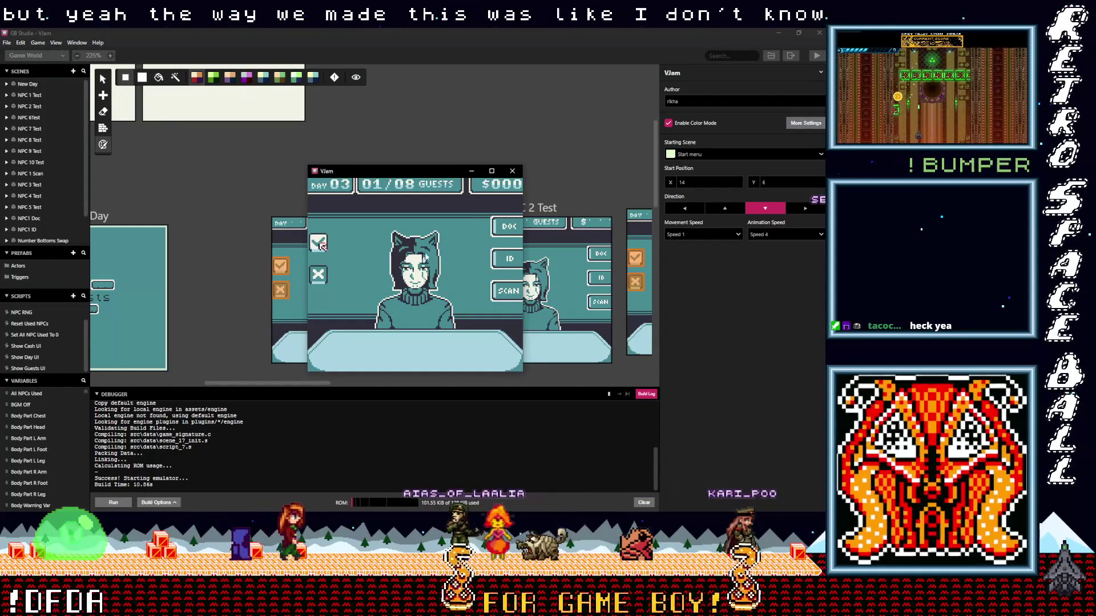
{"action": "left_click", "coordinate": [512, 172]}
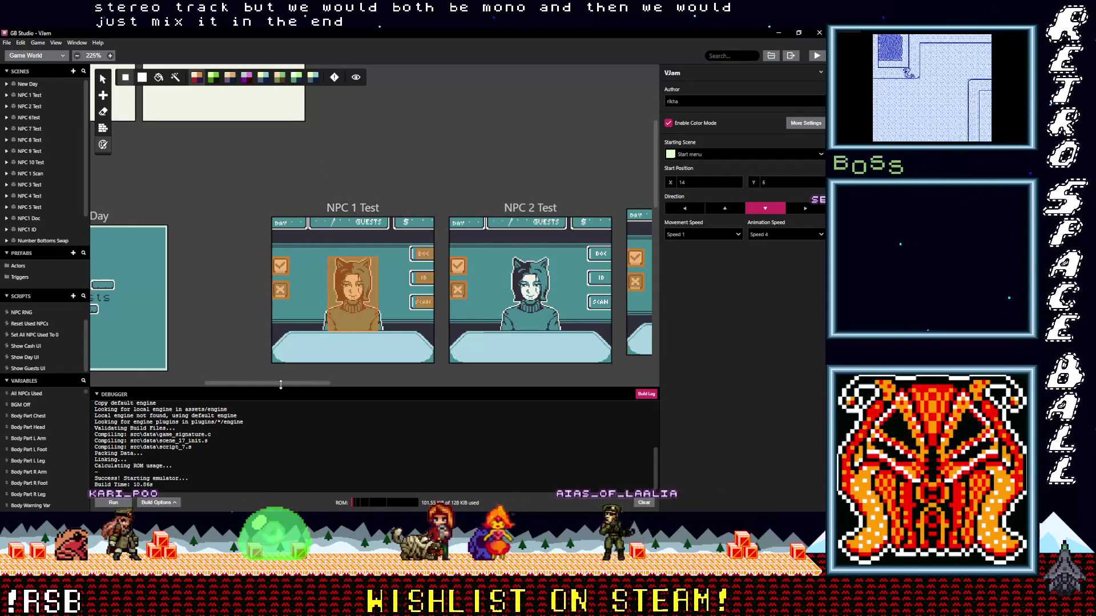
{"action": "left_click_drag", "start_coordinate": [278, 382], "coordinate": [285, 382]}
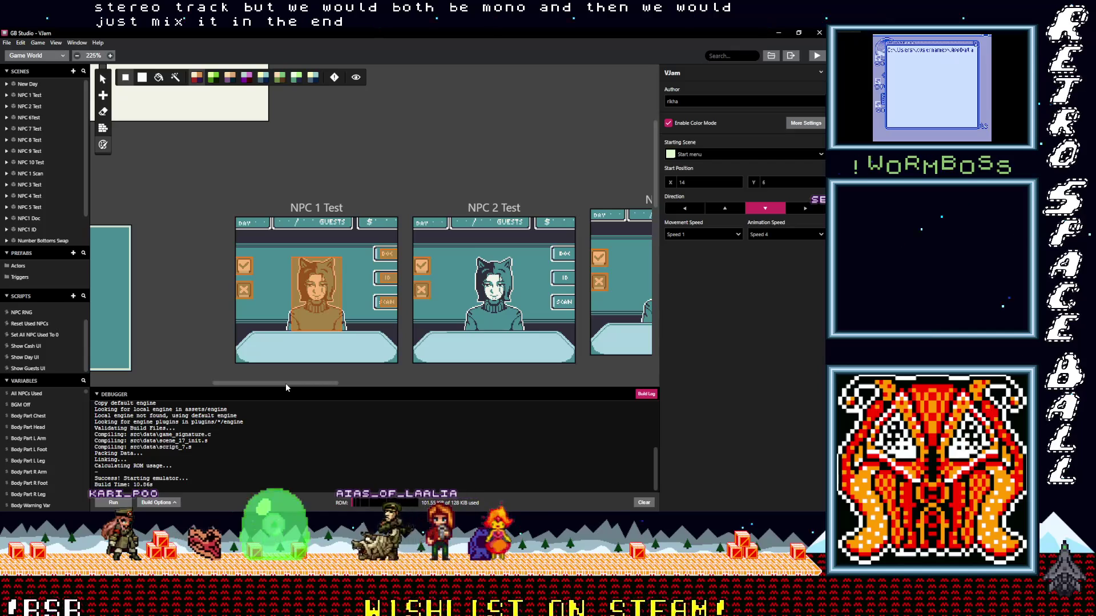
{"action": "scroll", "coordinate": [285, 382], "scroll_direction": "right", "scroll_amount": 1}
{"action": "mouse_move", "coordinate": [285, 384]}
{"action": "left_mouse_down"}
{"action": "mouse_move", "coordinate": [268, 387]}
{"action": "mouse_move", "coordinate": [604, 386]}
{"action": "mouse_move", "coordinate": [282, 392]}
{"action": "left_mouse_up"}
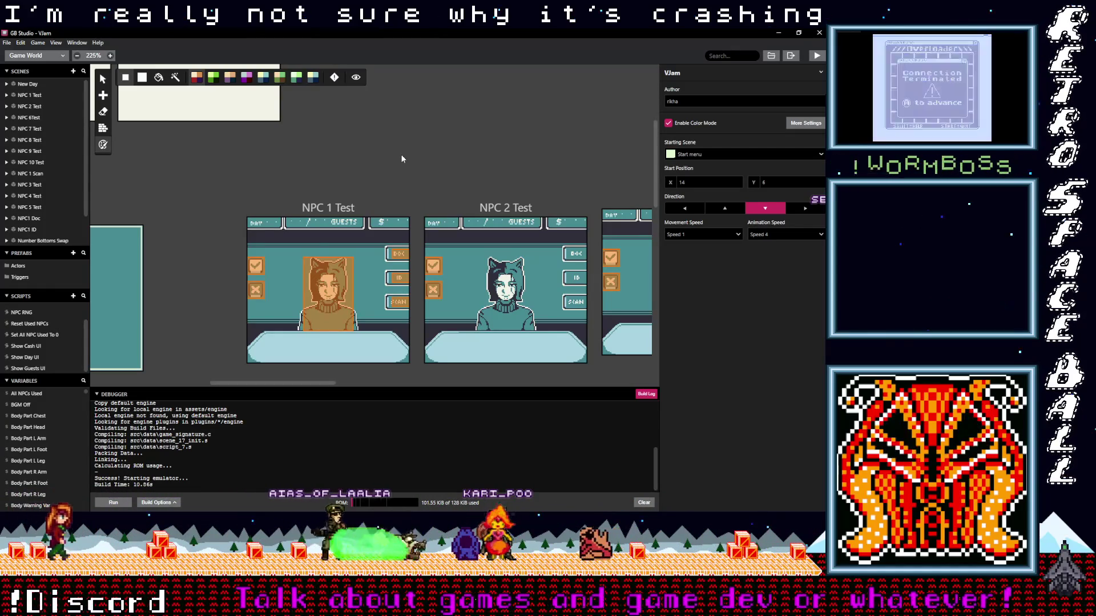
{"action": "scroll", "coordinate": [249, 385], "scroll_direction": "left", "scroll_amount": 5}
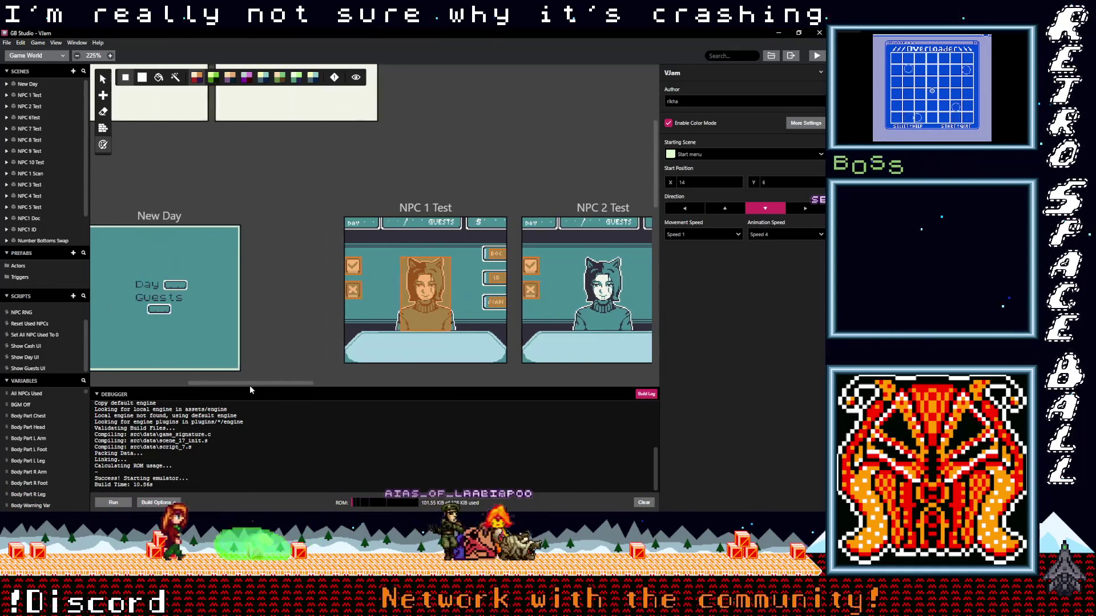
{"action": "scroll", "coordinate": [221, 394], "scroll_direction": "left", "scroll_amount": 3}
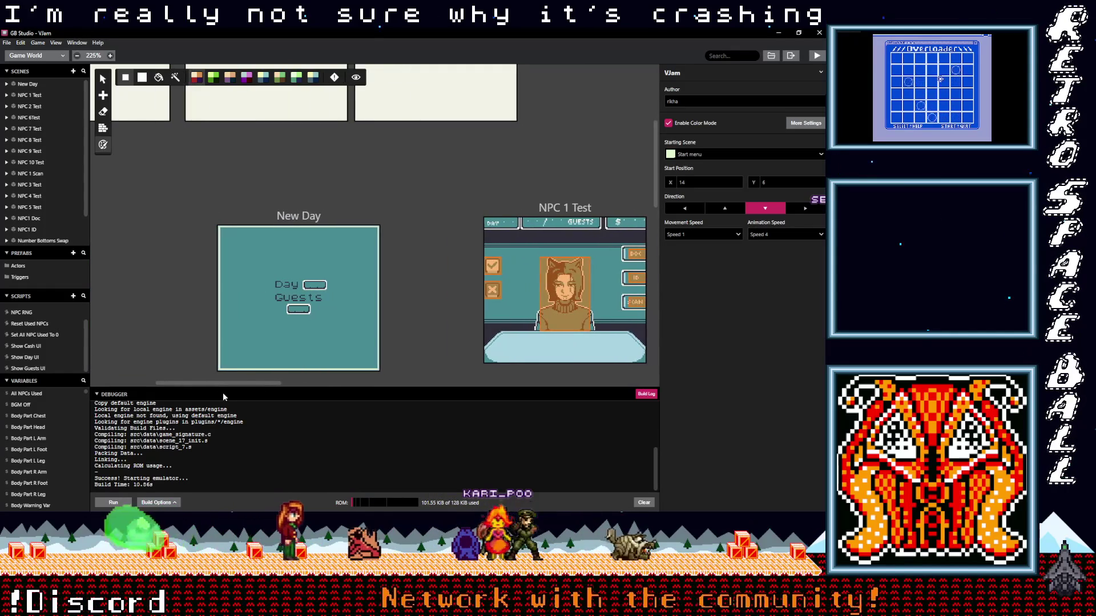
{"action": "scroll", "coordinate": [223, 392], "scroll_direction": "right", "scroll_amount": 4}
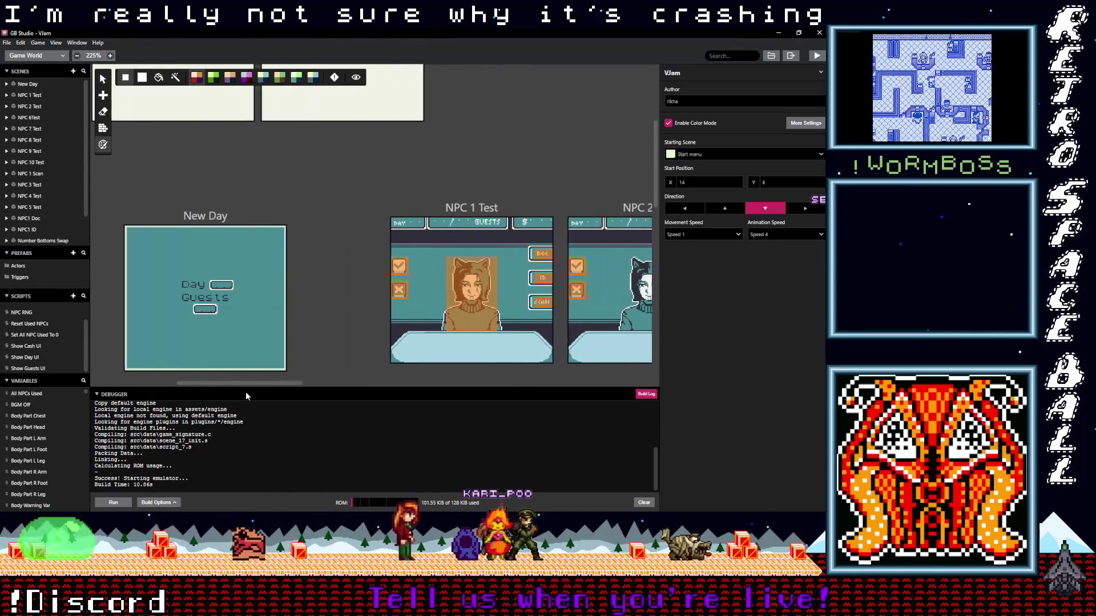
{"action": "scroll", "coordinate": [250, 392], "scroll_direction": "left", "scroll_amount": 1}
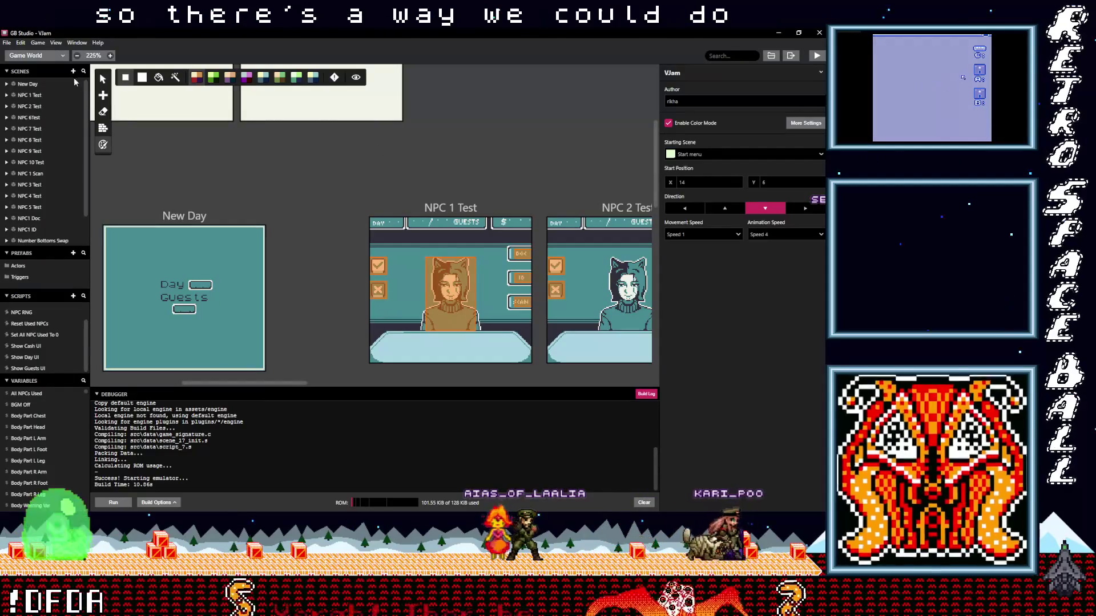
- Check the Sprites section for the arrow sprite, then return to the Game World view
{"action": "left_click", "coordinate": [36, 60]}
{"action": "left_click", "coordinate": [23, 84]}
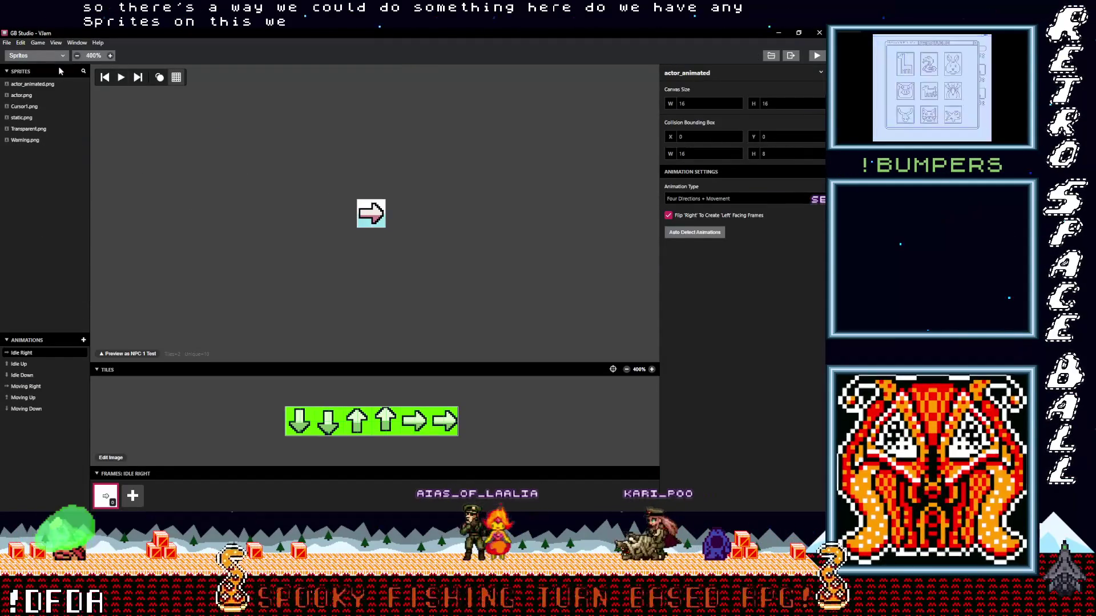
{"action": "left_click", "coordinate": [42, 57]}
{"action": "left_click", "coordinate": [38, 71]}
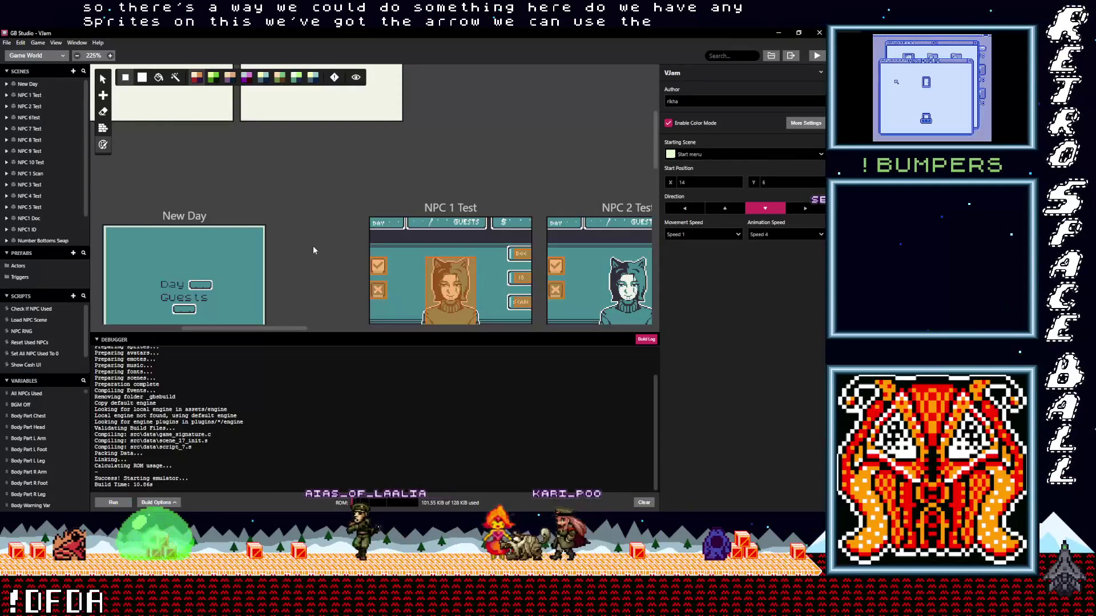
- Add Actor 1 at X 0, Y 17 in NPC 1 Test using the arrow sprite
{"action": "left_click", "coordinate": [103, 95]}
{"action": "left_click", "coordinate": [115, 106]}
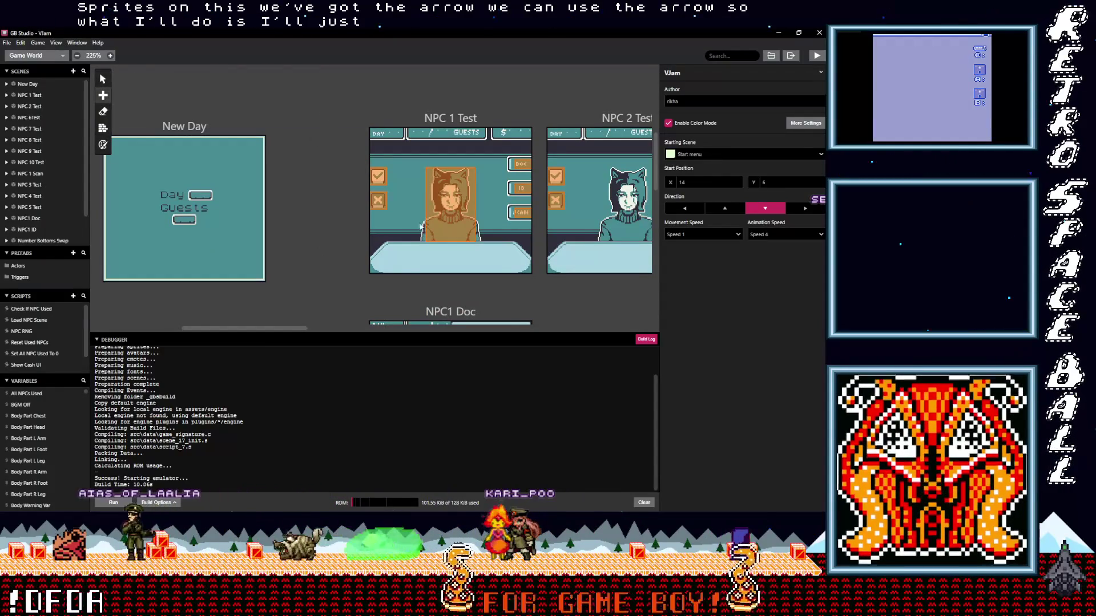
{"action": "left_click", "coordinate": [377, 269]}
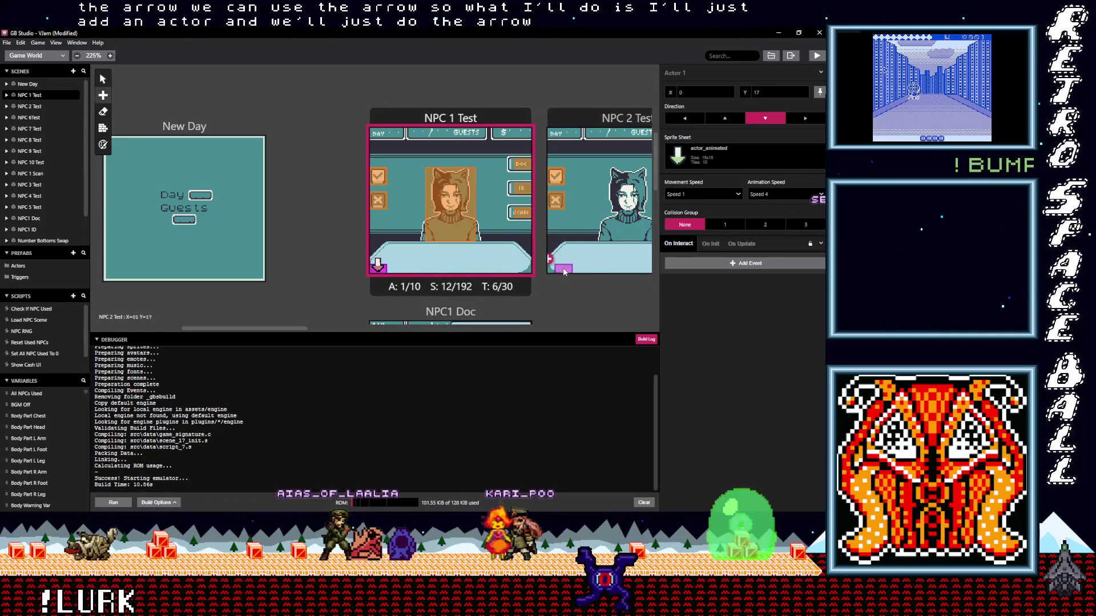
- Place arrow actors in the NPC 2, NPC 3 and NPC 4 Test scenes
{"action": "left_click", "coordinate": [567, 268]}
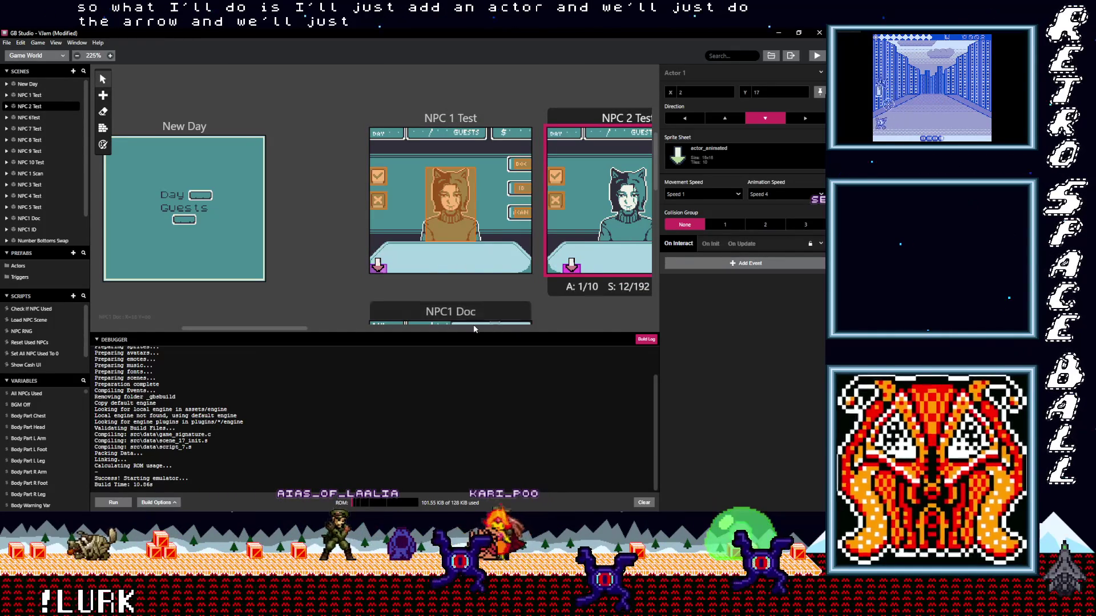
{"action": "left_click_drag", "start_coordinate": [296, 330], "coordinate": [358, 329]}
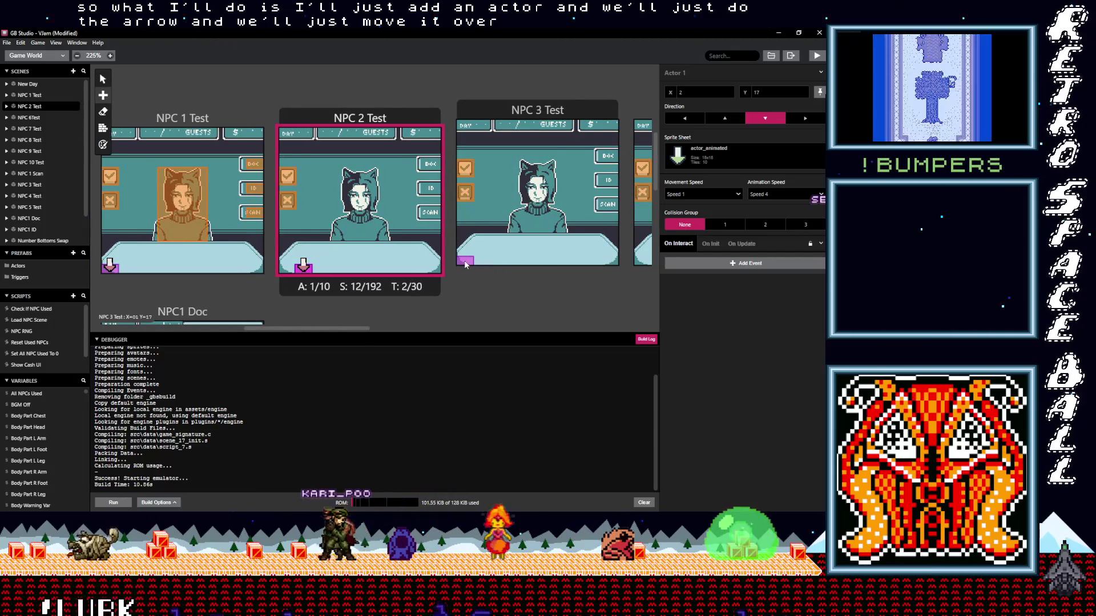
{"action": "left_click", "coordinate": [493, 261]}
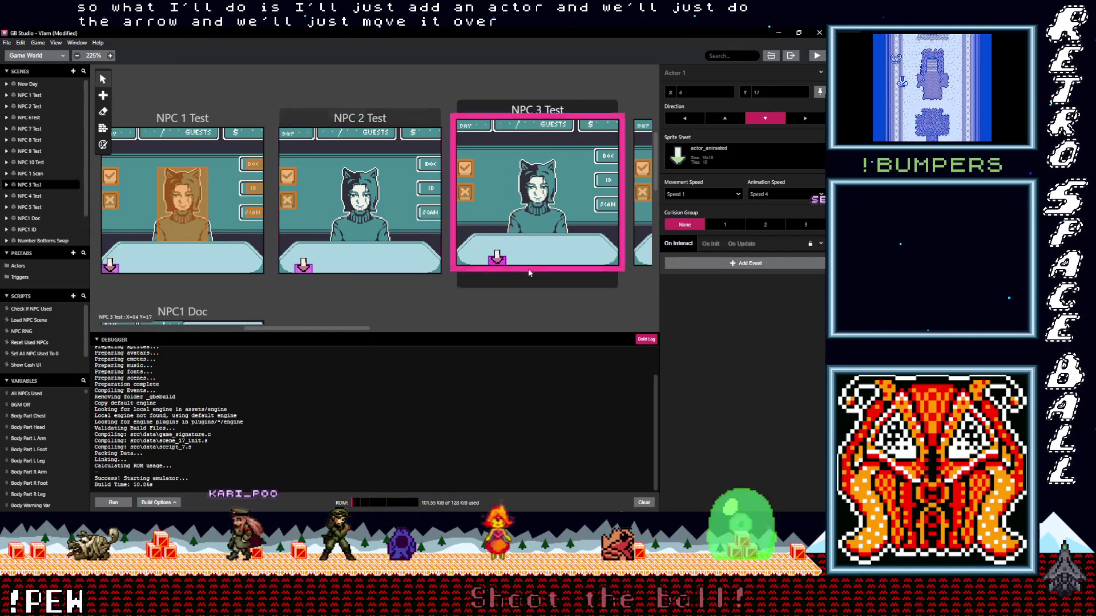
{"action": "left_click_drag", "start_coordinate": [358, 330], "coordinate": [407, 329]}
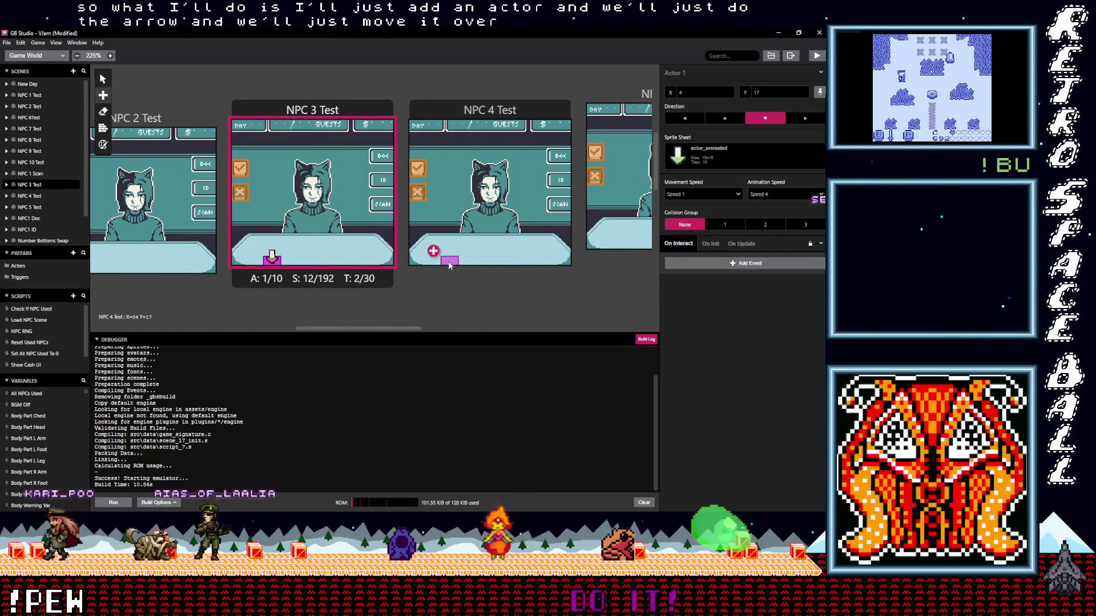
{"action": "left_click", "coordinate": [457, 262]}
{"action": "left_click_drag", "start_coordinate": [402, 328], "coordinate": [447, 328]}
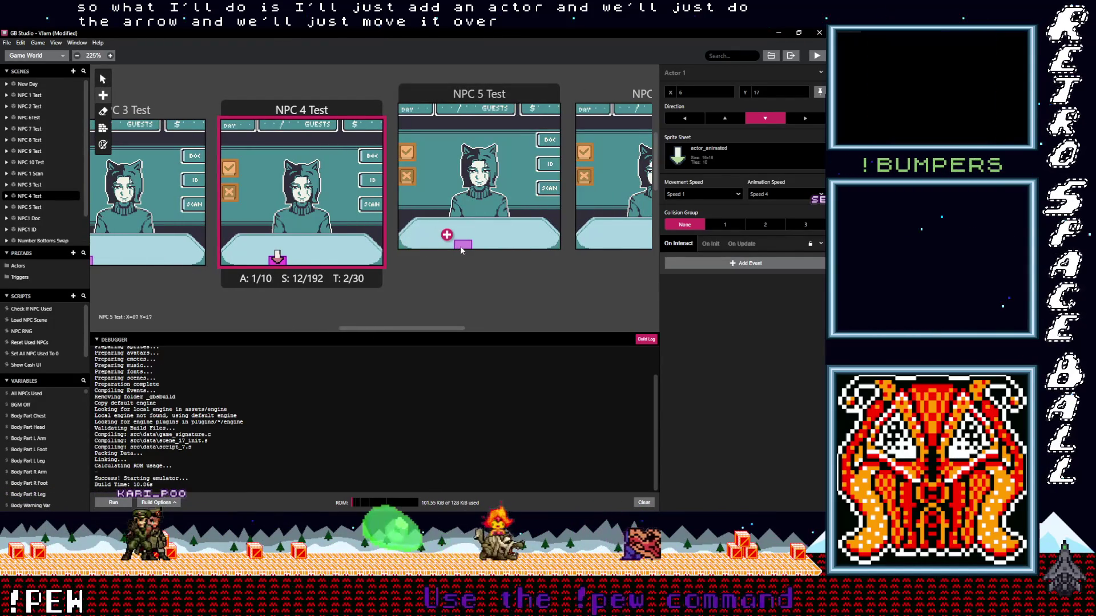
- Place arrow actors in the NPC 5, 6, 7 and 8 Test scenes
{"action": "left_click", "coordinate": [465, 250]}
{"action": "left_click_drag", "start_coordinate": [430, 327], "coordinate": [475, 328]}
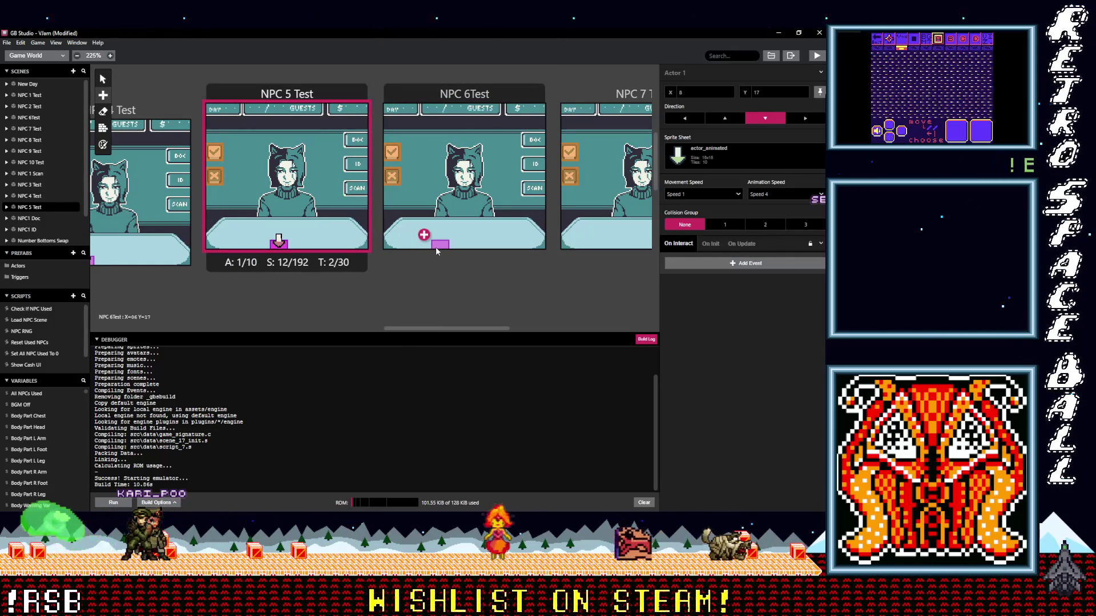
{"action": "left_click", "coordinate": [465, 246]}
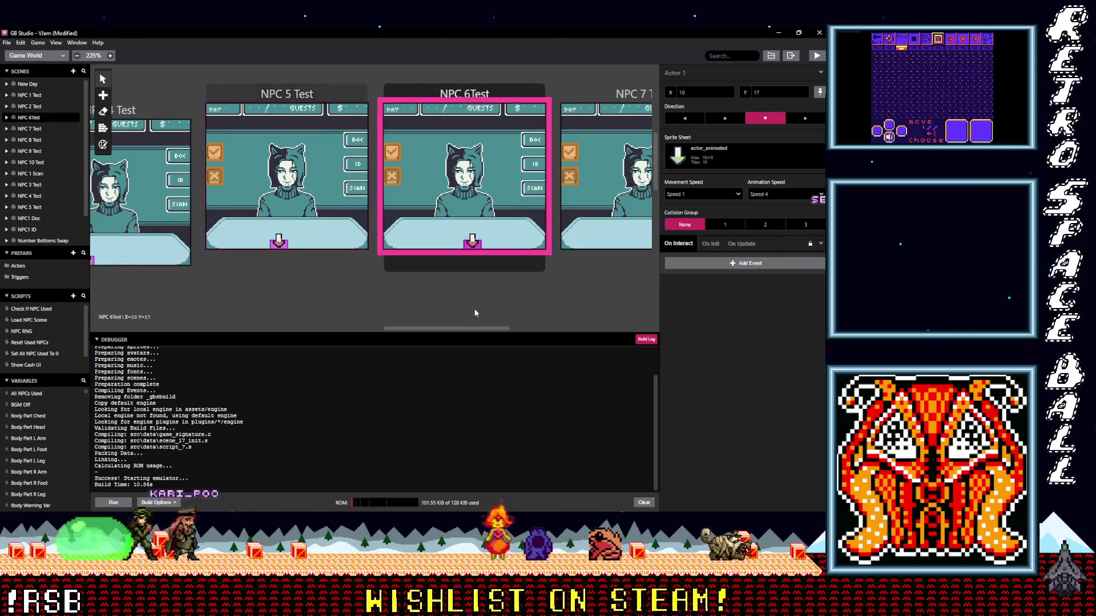
{"action": "left_click_drag", "start_coordinate": [480, 328], "coordinate": [522, 329]}
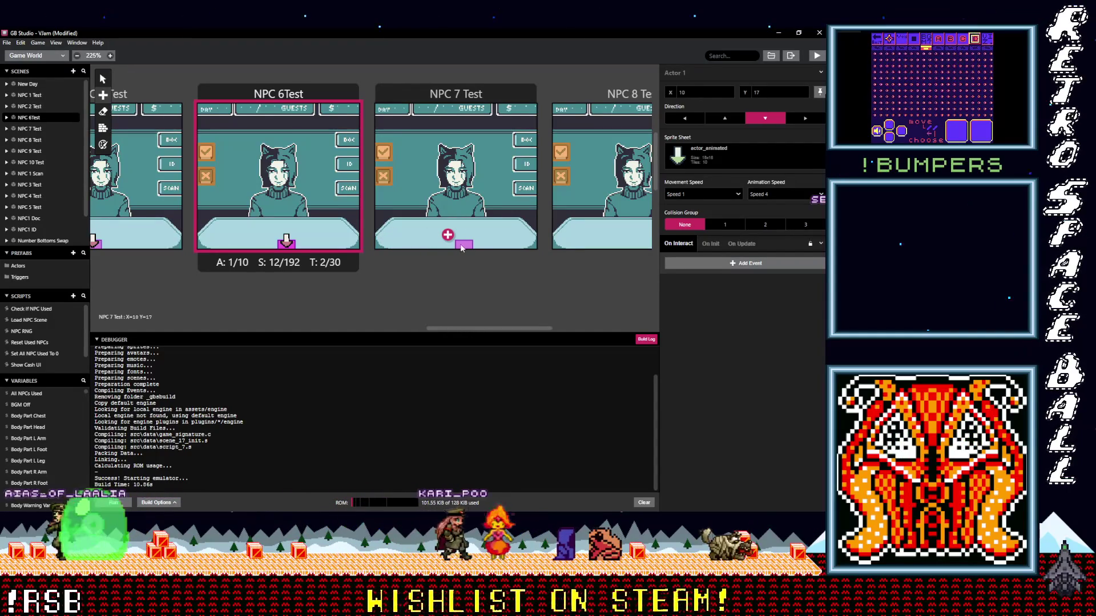
{"action": "left_click", "coordinate": [471, 245]}
{"action": "scroll", "coordinate": [498, 299], "scroll_direction": "right", "scroll_amount": 3}
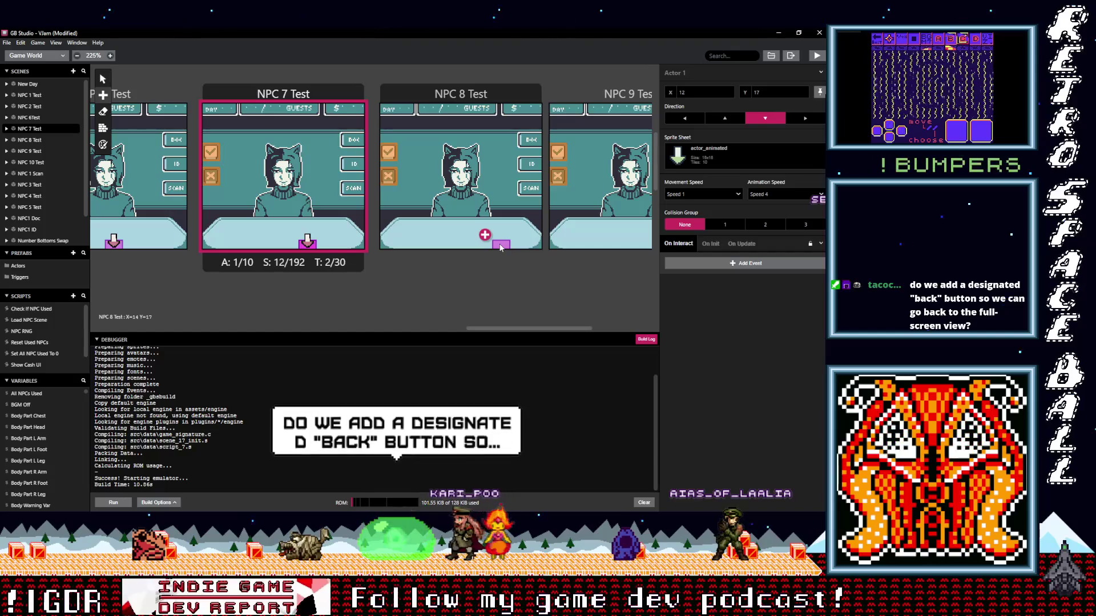
{"action": "left_click", "coordinate": [500, 246]}
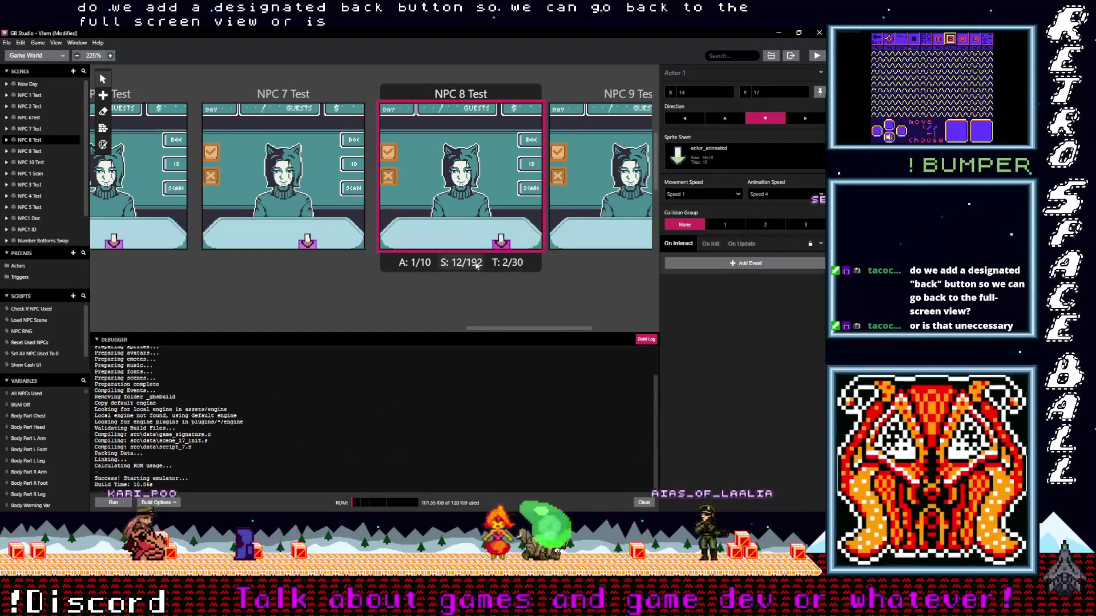
{"action": "left_click_drag", "start_coordinate": [488, 327], "coordinate": [196, 346]}
- Scroll the world view and check the NPC 10 Test scene's label
{"action": "scroll", "coordinate": [385, 279], "scroll_direction": "down", "scroll_amount": 5}
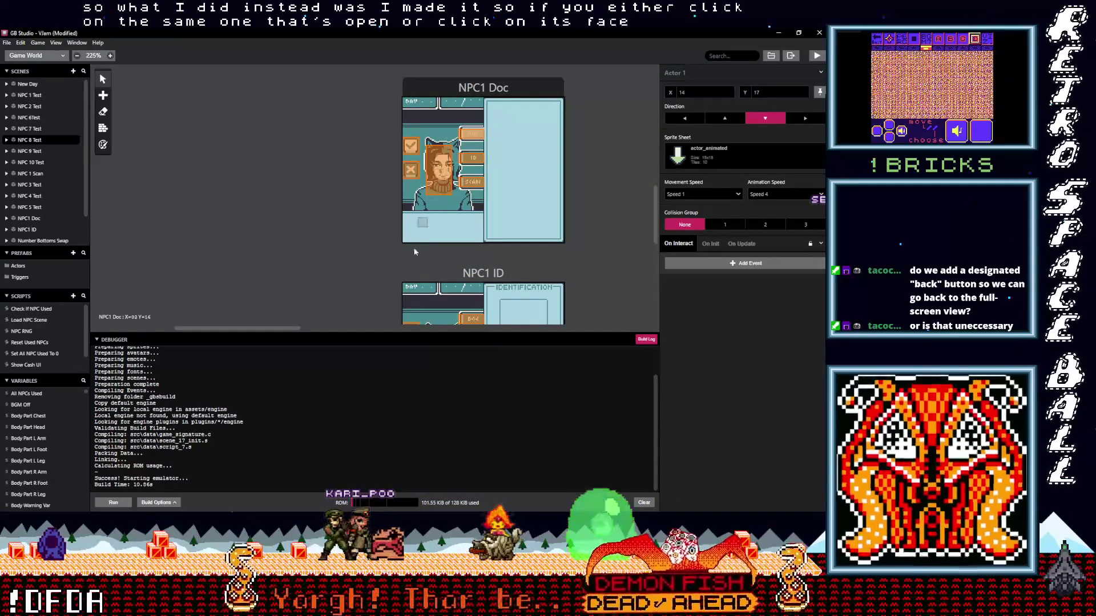
{"action": "scroll", "coordinate": [380, 263], "scroll_direction": "down", "scroll_amount": 3}
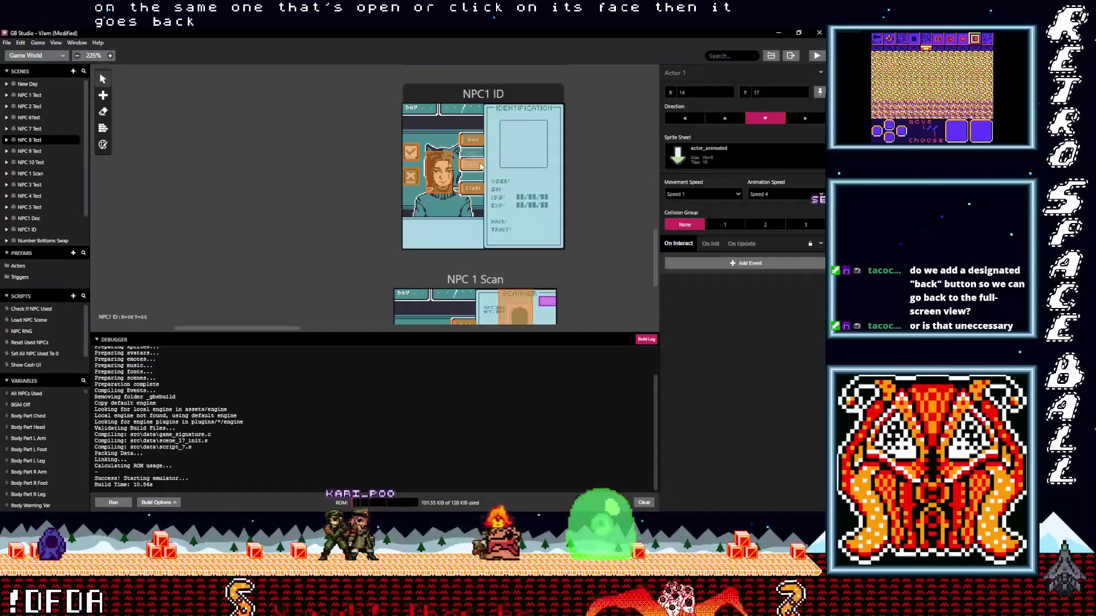
{"action": "scroll", "coordinate": [442, 194], "scroll_direction": "down", "scroll_amount": 3}
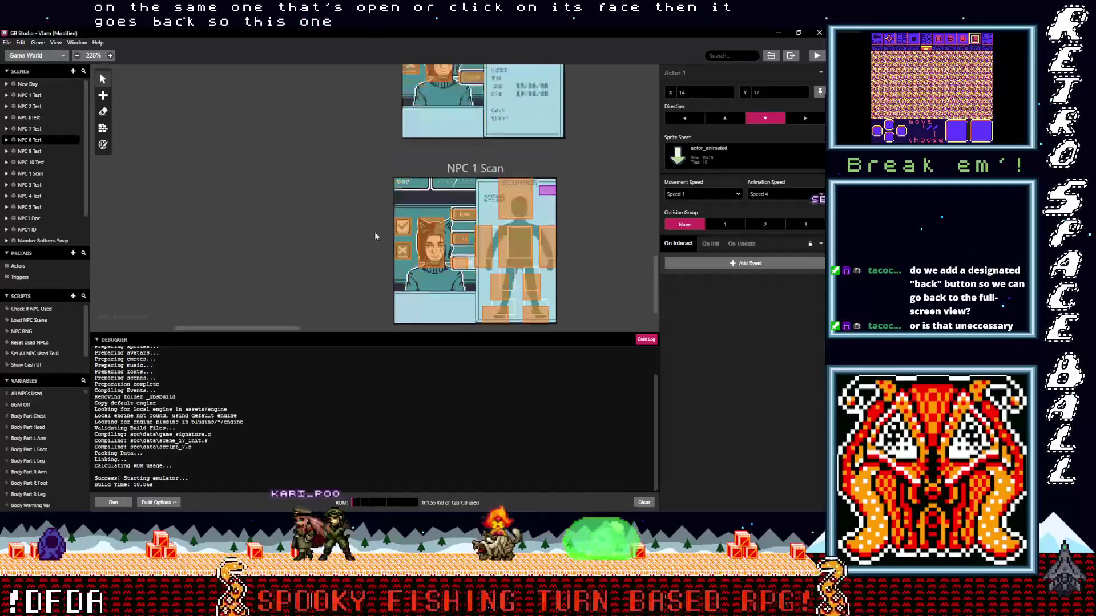
{"action": "scroll", "coordinate": [441, 253], "scroll_direction": "up", "scroll_amount": 9}
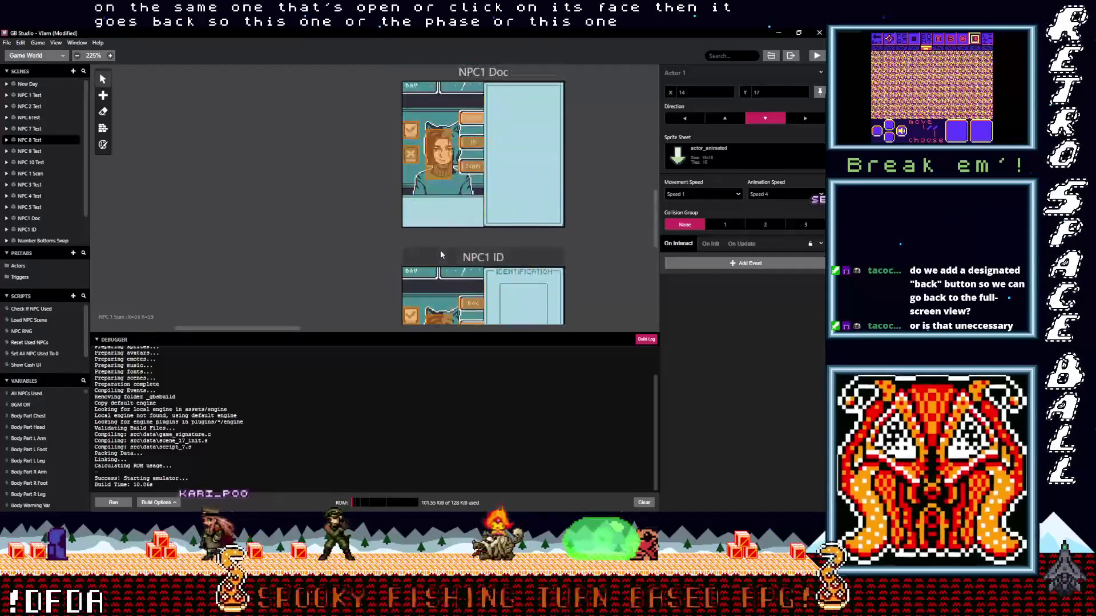
{"action": "scroll", "coordinate": [454, 255], "scroll_direction": "down", "scroll_amount": 4}
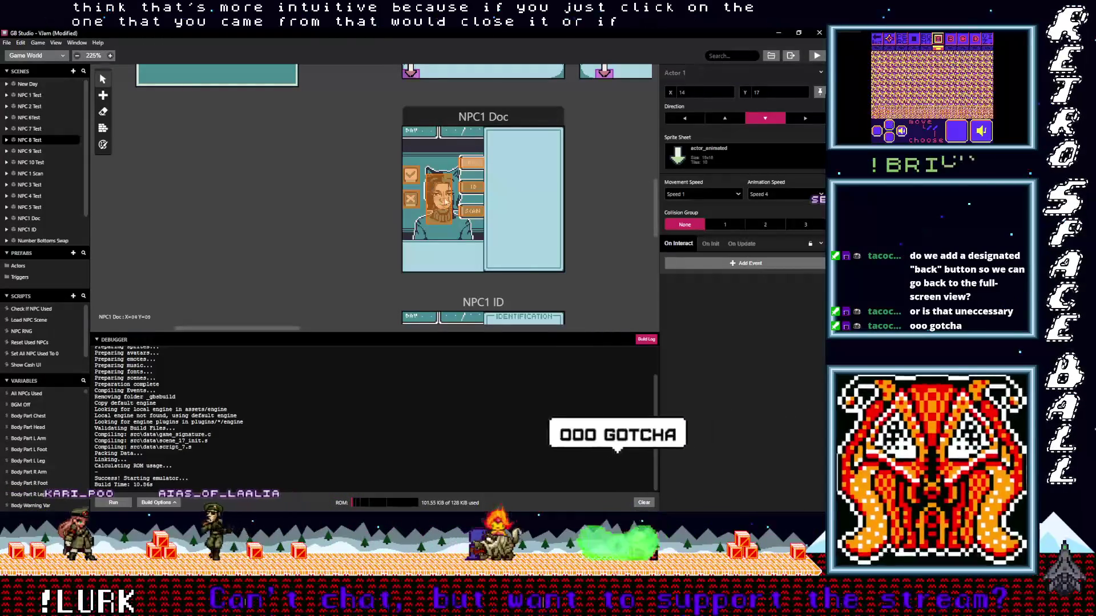
{"action": "scroll", "coordinate": [456, 249], "scroll_direction": "up", "scroll_amount": 4}
{"action": "scroll", "coordinate": [456, 248], "scroll_direction": "down", "scroll_amount": 3}
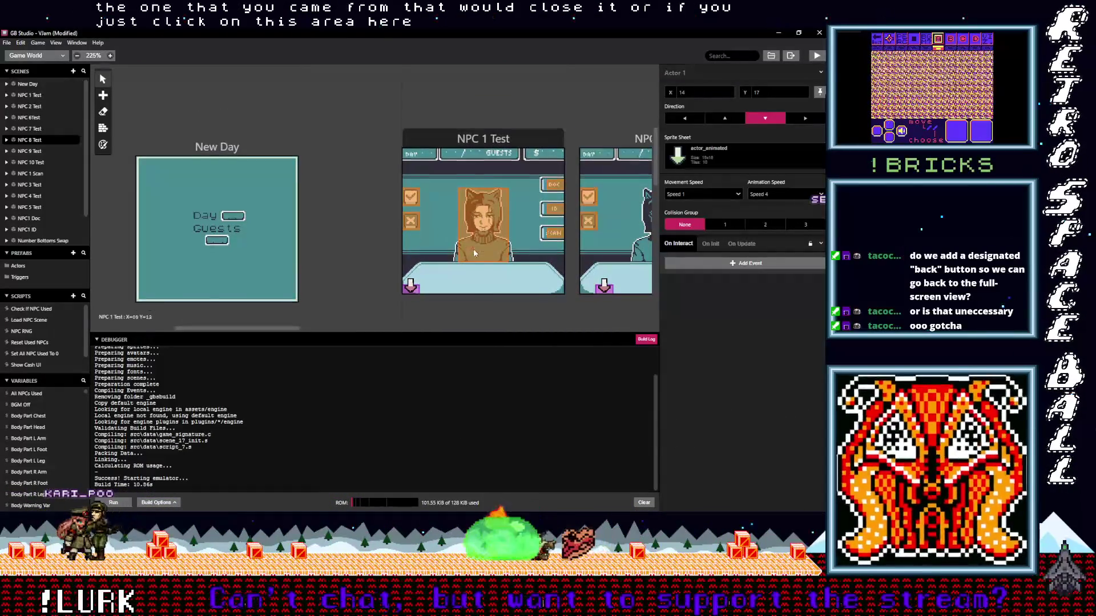
{"action": "left_click_drag", "start_coordinate": [275, 330], "coordinate": [345, 328]}
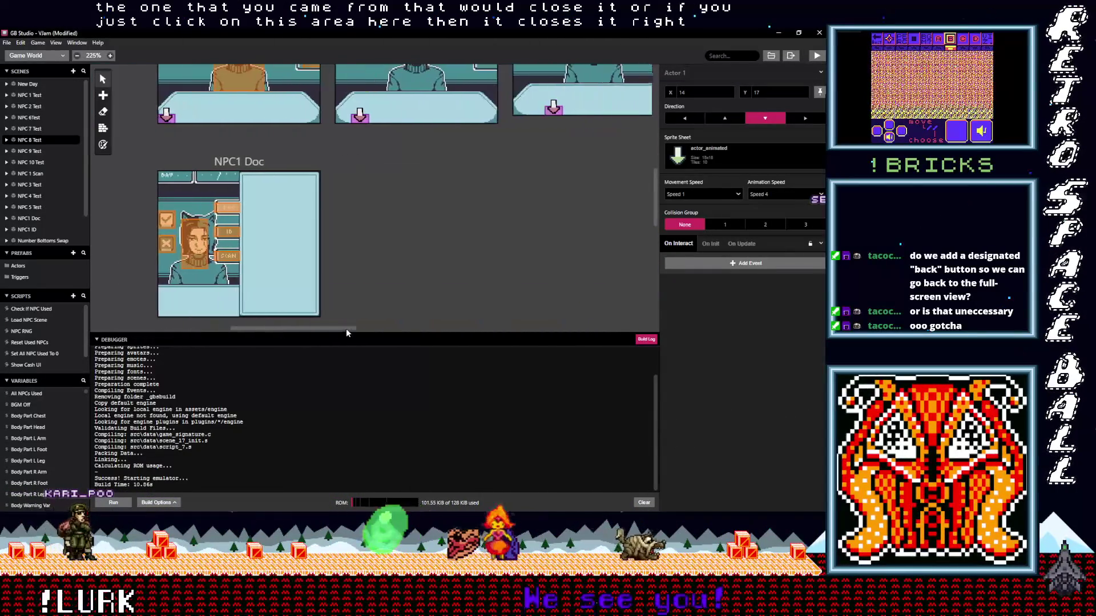
{"action": "left_click", "coordinate": [31, 162]}
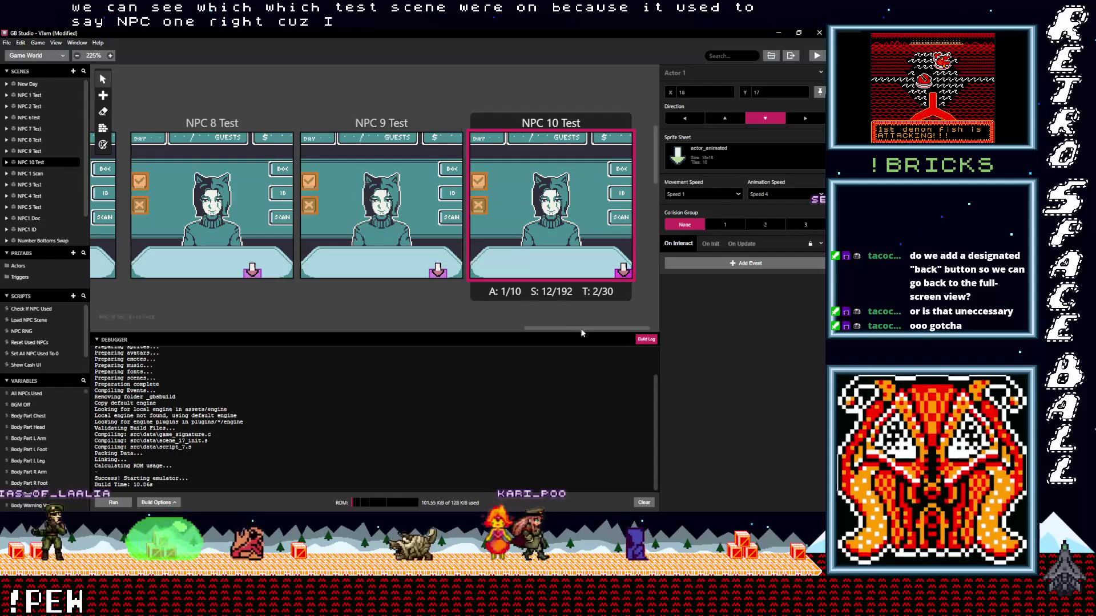
- Build and launch the game in the emulator, succeeding in 12.36 s
{"action": "mouse_move", "coordinate": [566, 329]}
{"action": "left_mouse_down"}
{"action": "mouse_move", "coordinate": [222, 344]}
{"action": "mouse_move", "coordinate": [307, 340]}
{"action": "left_mouse_up"}
{"action": "left_click", "coordinate": [351, 317]}
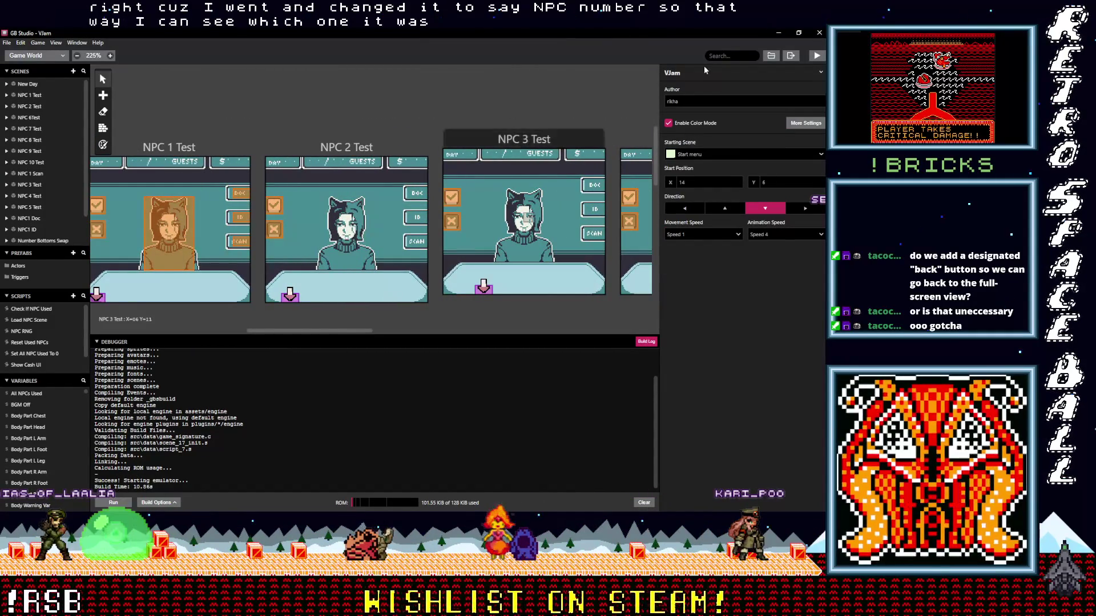
{"action": "left_click", "coordinate": [817, 55]}
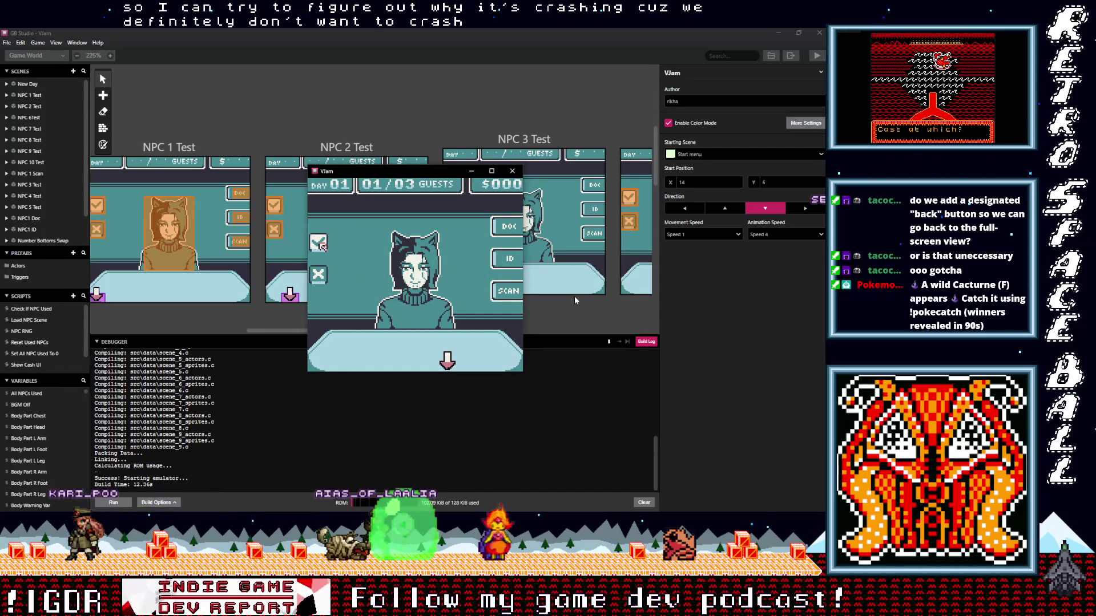
- Accept guests through Day 02 into Day 03, reaching 02/08 guests
{"action": "key", "text": "z"}
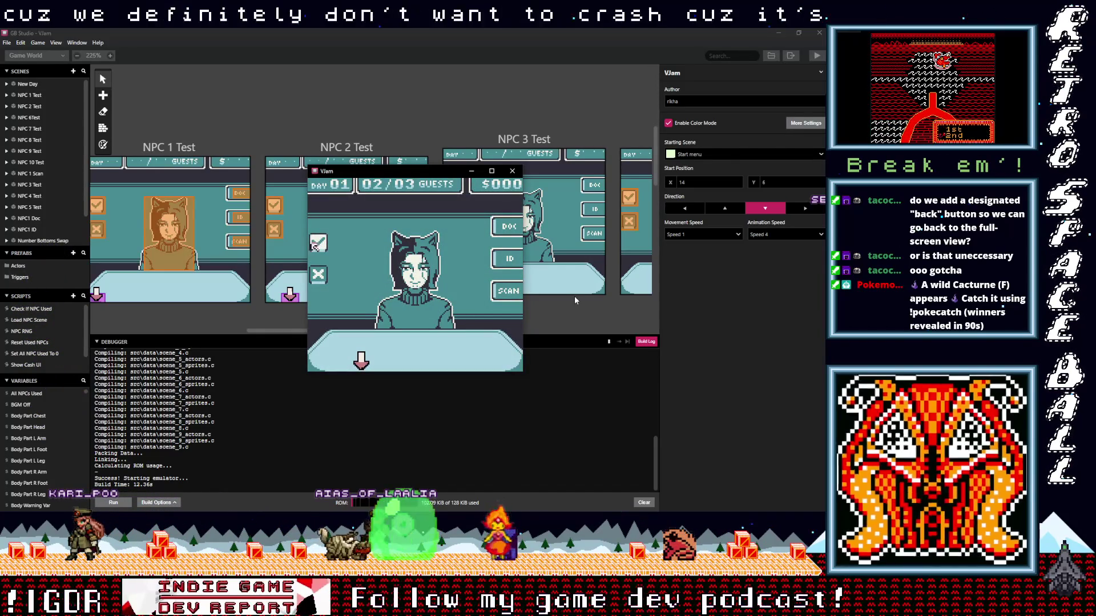
{"action": "key", "text": "z"}
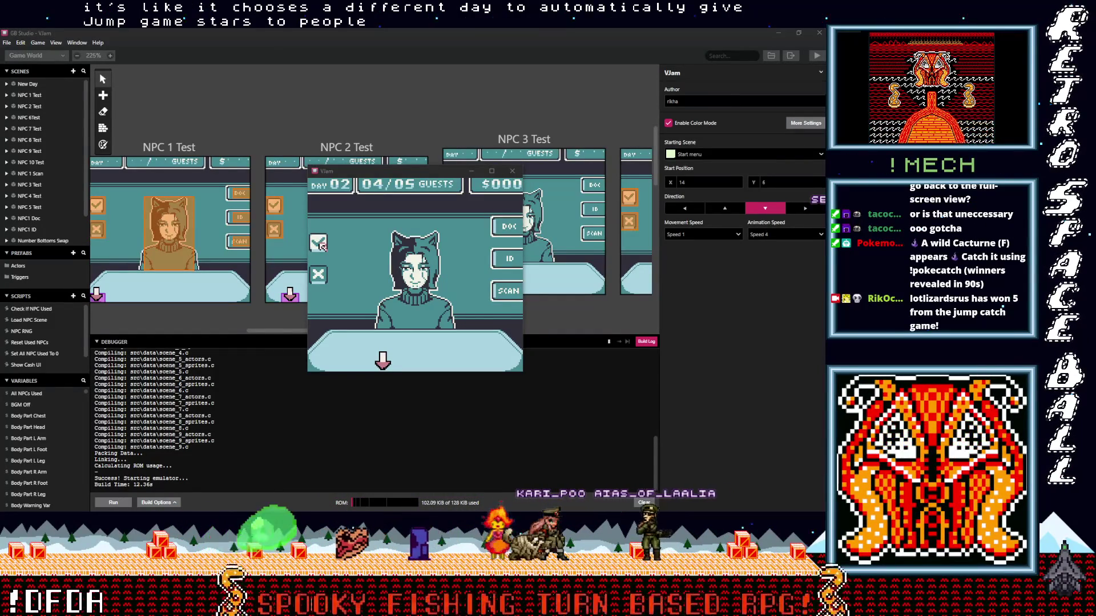
{"action": "left_click", "coordinate": [427, 174]}
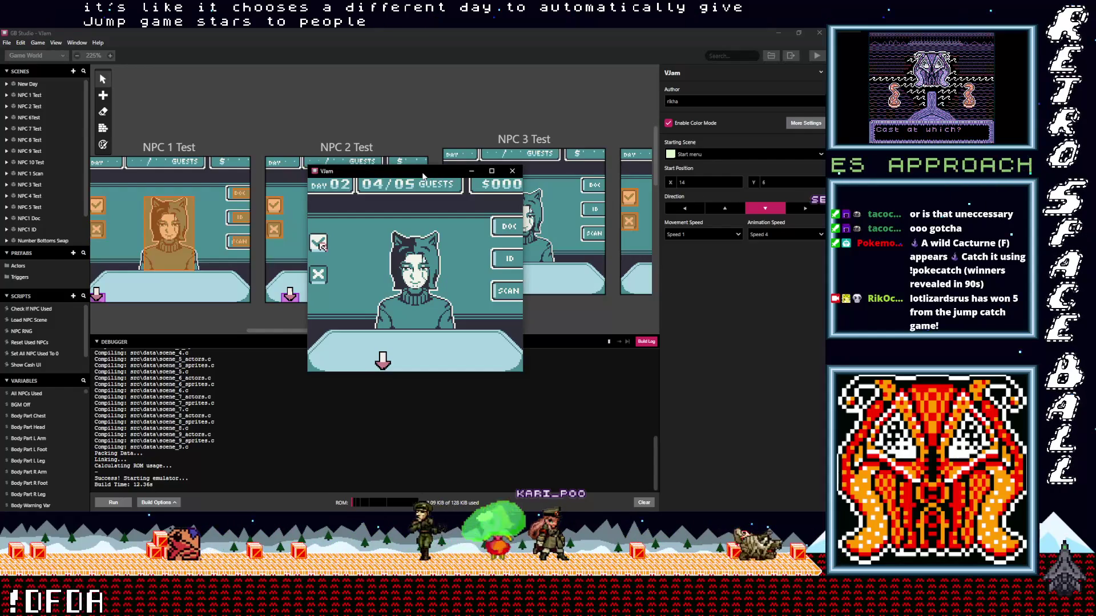
{"action": "key", "text": "z"}
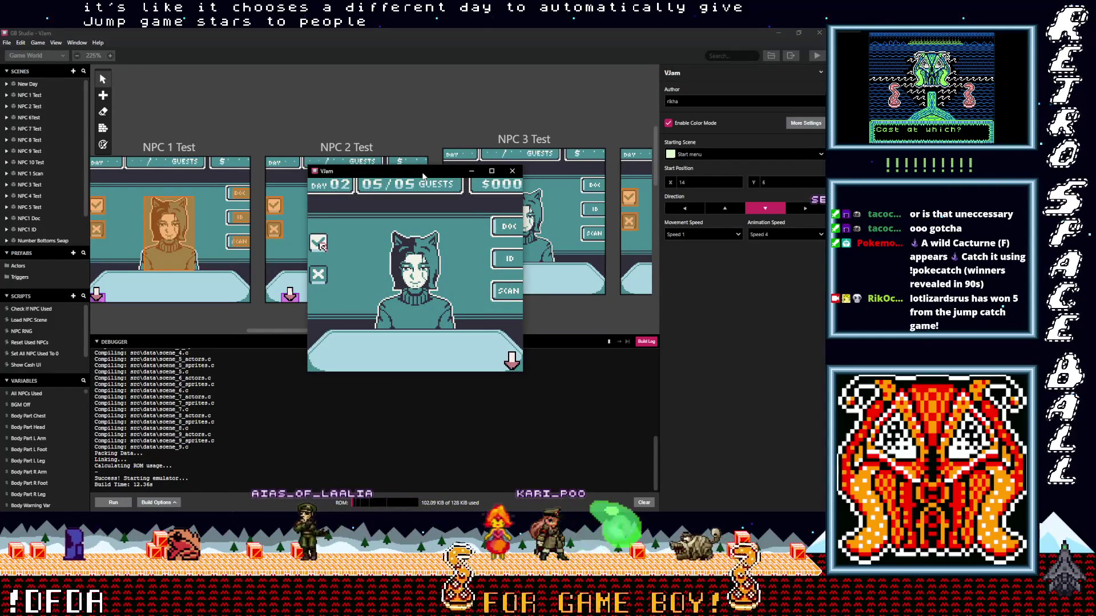
{"action": "key", "text": "z"}
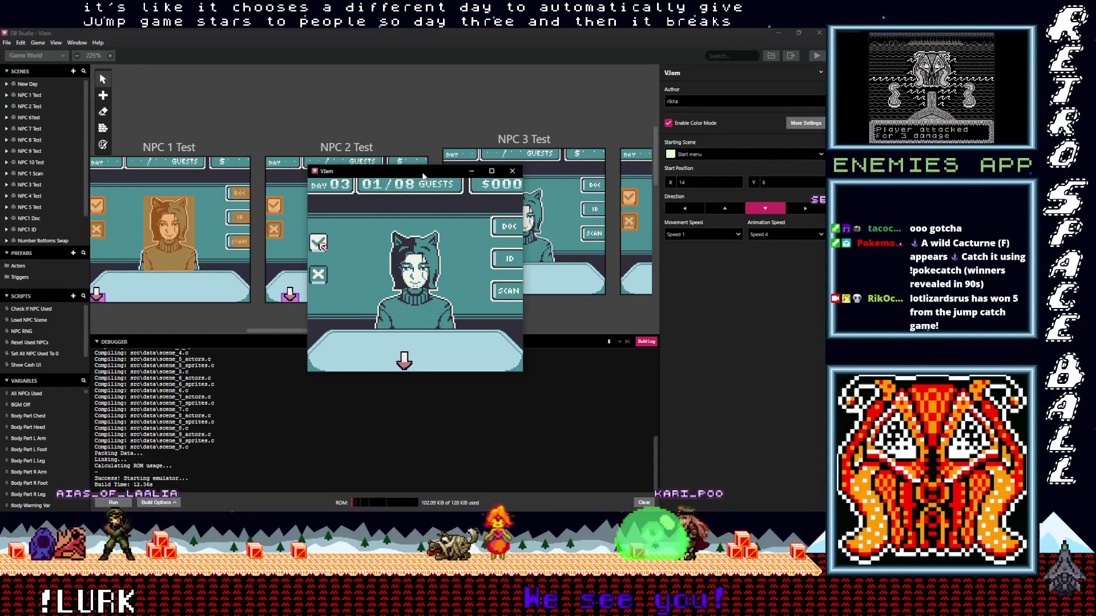
{"action": "key", "text": "z"}
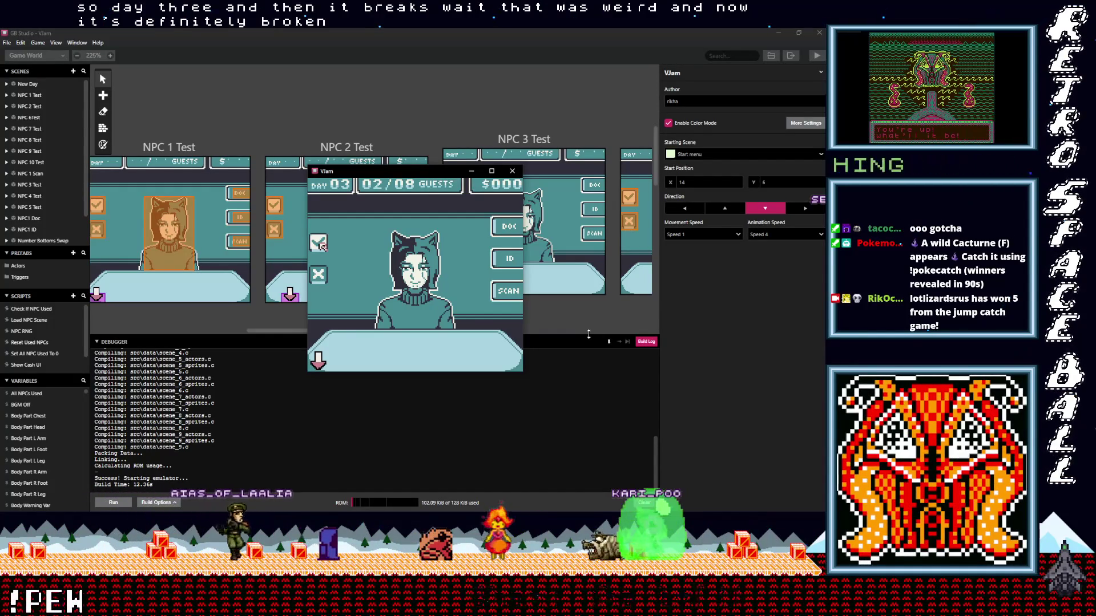
- Show the debugger's Days and Guests variable values and move the game window aside
{"action": "left_click", "coordinate": [646, 341]}
{"action": "mouse_move", "coordinate": [386, 172]}
{"action": "left_mouse_down"}
{"action": "mouse_move", "coordinate": [457, 143]}
{"action": "mouse_move", "coordinate": [498, 104]}
{"action": "left_mouse_up"}
{"action": "mouse_move", "coordinate": [372, 381]}
{"action": "left_mouse_down"}
{"action": "mouse_move", "coordinate": [377, 493]}
{"action": "mouse_move", "coordinate": [376, 475]}
{"action": "left_mouse_up"}
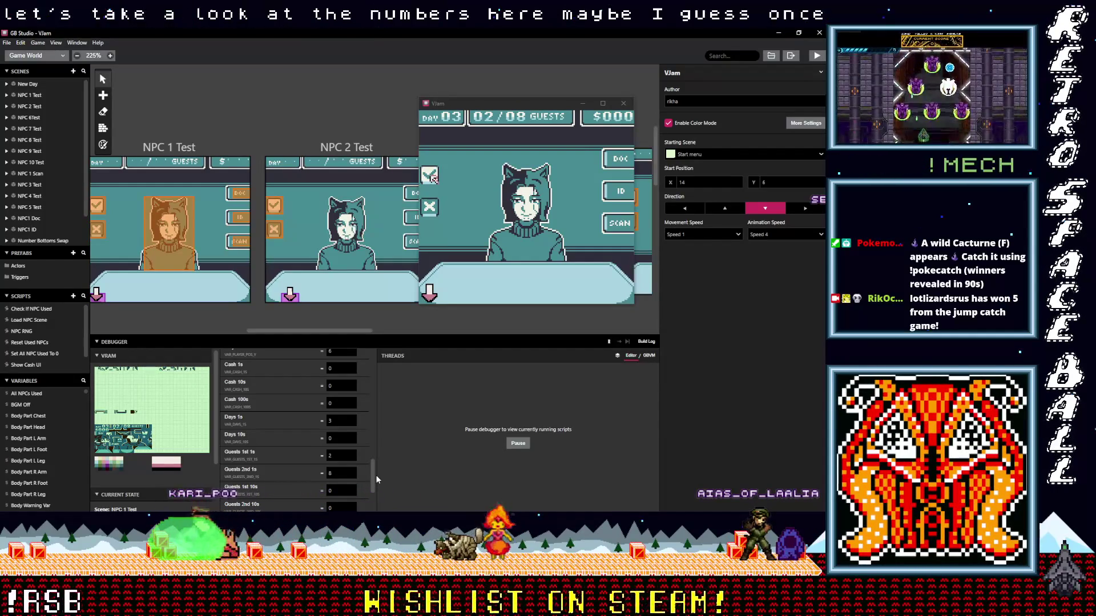
{"action": "left_click_drag", "start_coordinate": [375, 474], "coordinate": [369, 493]}
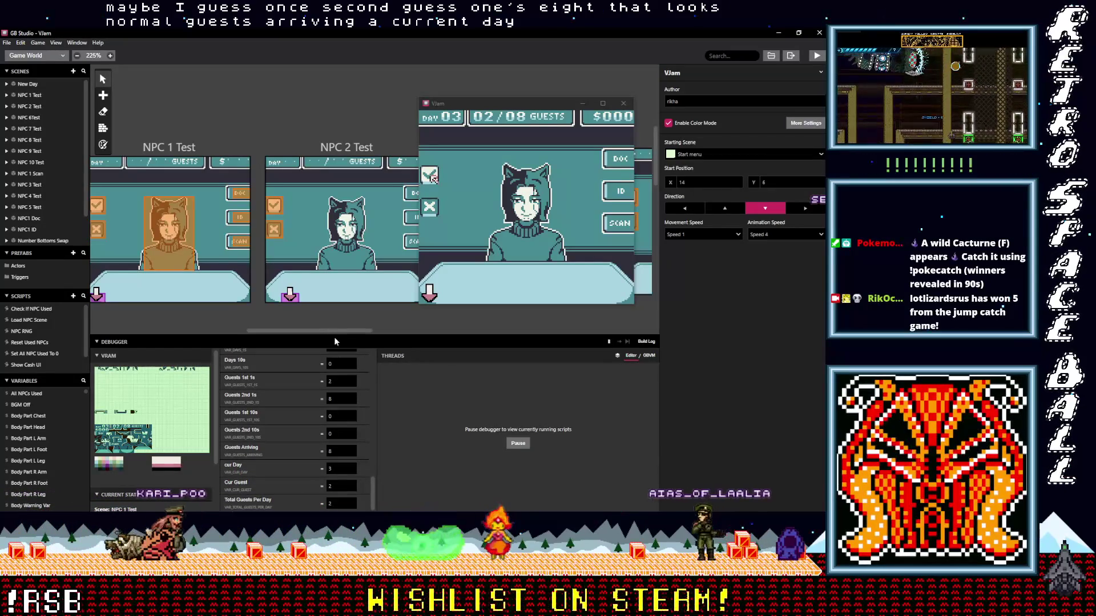
{"action": "left_click_drag", "start_coordinate": [333, 337], "coordinate": [333, 302]}
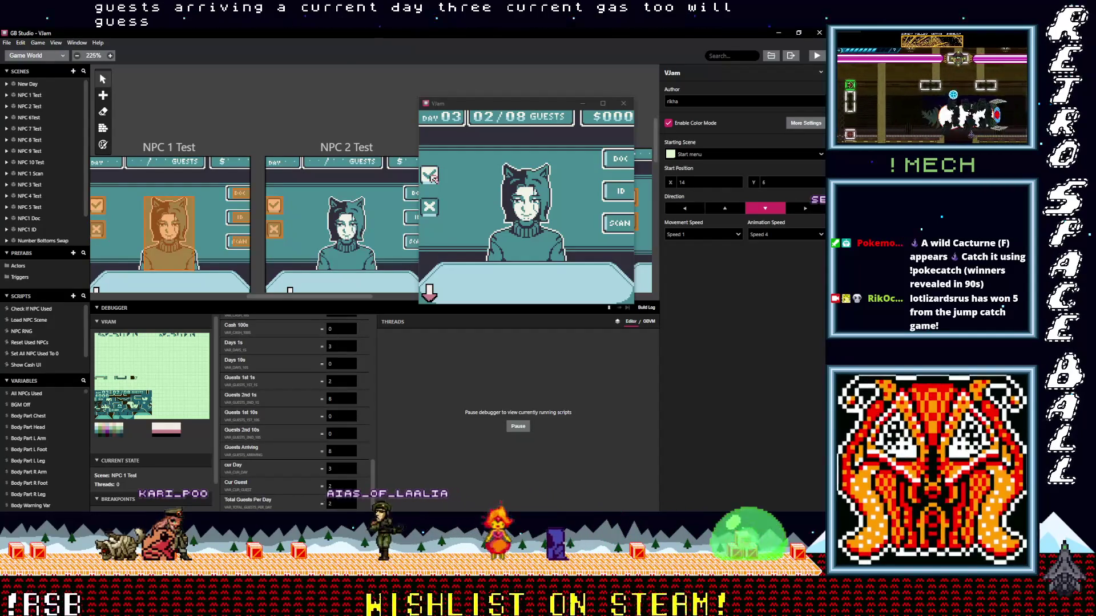
{"action": "left_click_drag", "start_coordinate": [372, 474], "coordinate": [379, 322]}
{"action": "scroll", "coordinate": [367, 365], "scroll_direction": "down", "scroll_amount": 4}
{"action": "left_click_drag", "start_coordinate": [372, 387], "coordinate": [376, 409]}
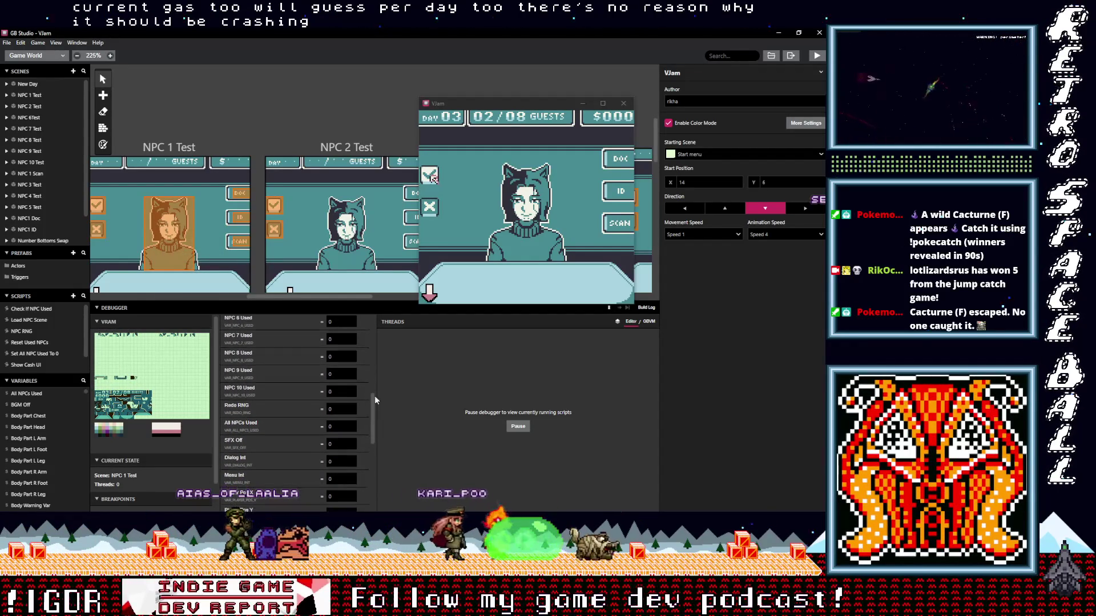
{"action": "mouse_move", "coordinate": [342, 305]}
{"action": "left_mouse_down"}
{"action": "mouse_move", "coordinate": [333, 360]}
{"action": "mouse_move", "coordinate": [296, 359]}
{"action": "left_mouse_up"}
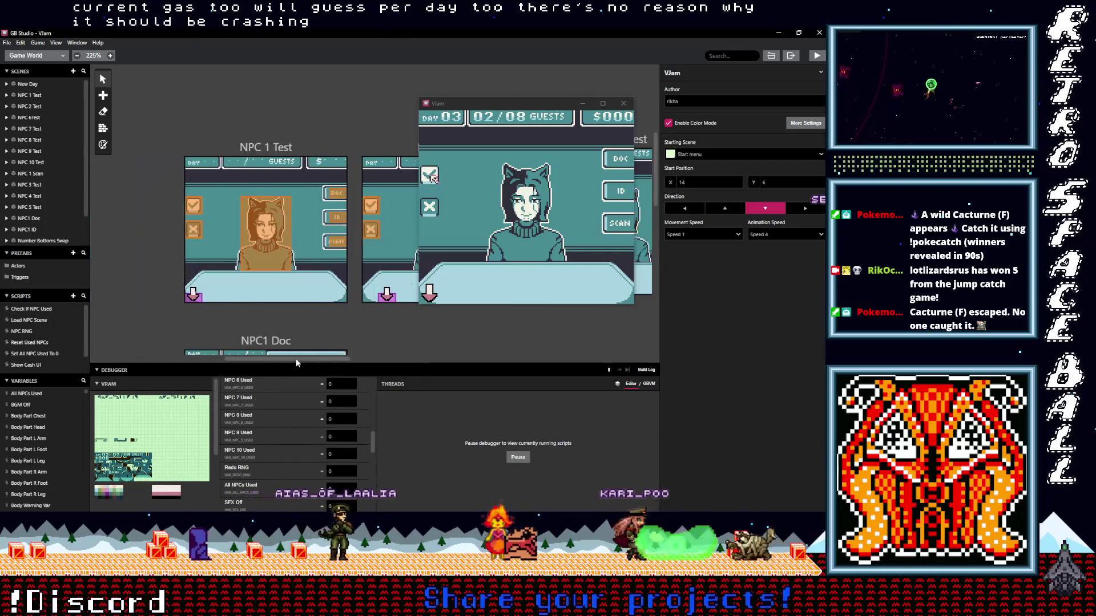
- Select the NPC 1 Test trigger and inspect its NPC RNG and LoadNPCScene script calls
{"action": "left_click", "coordinate": [252, 206]}
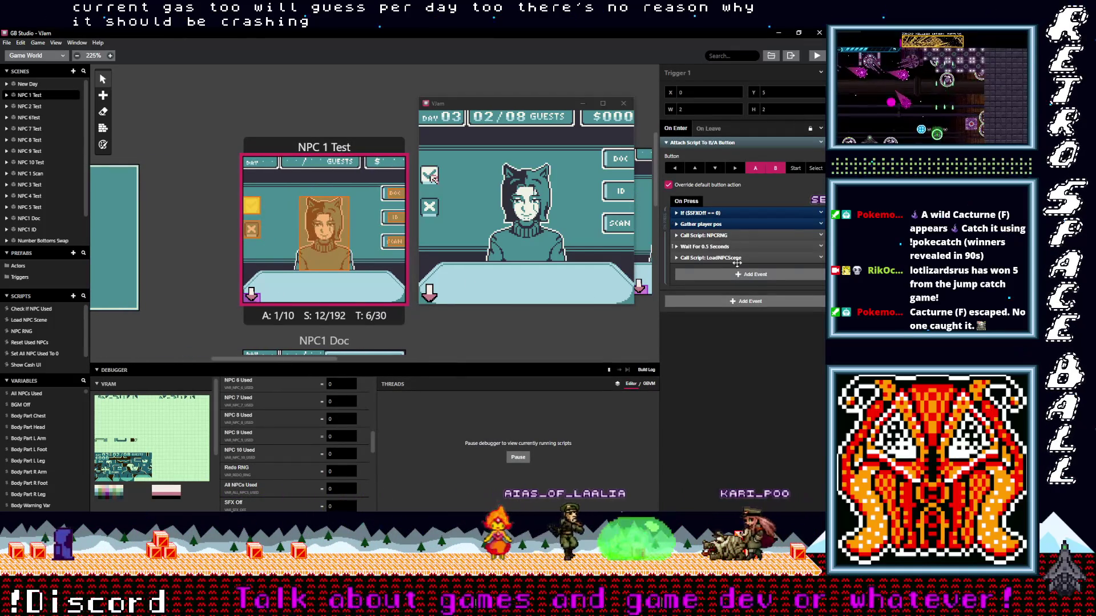
{"action": "left_click", "coordinate": [718, 235]}
{"action": "left_click", "coordinate": [717, 235]}
{"action": "left_click", "coordinate": [720, 258]}
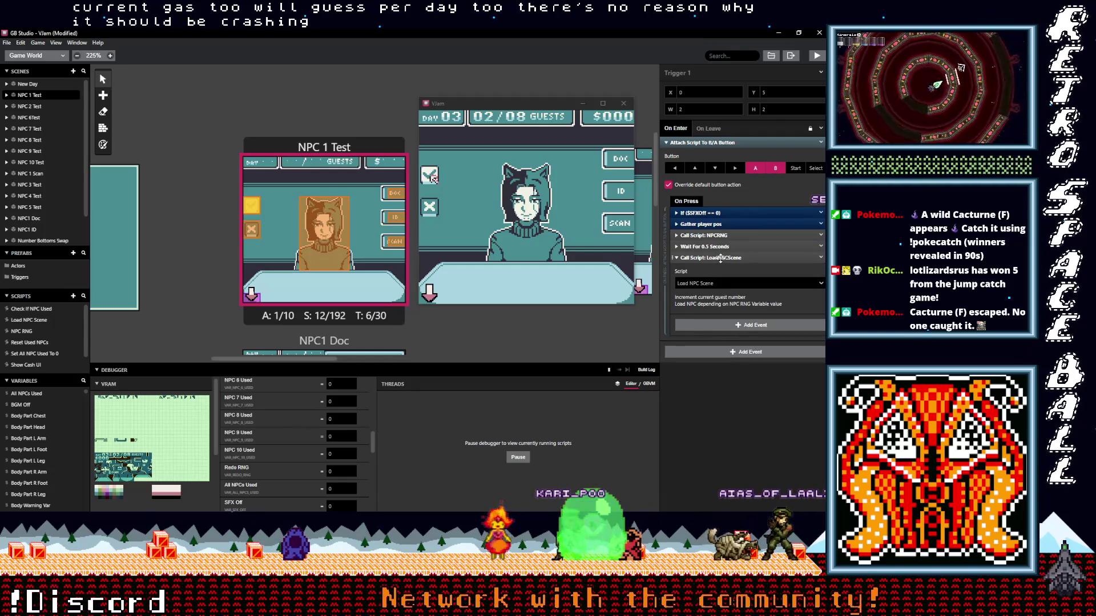
{"action": "left_click", "coordinate": [720, 258]}
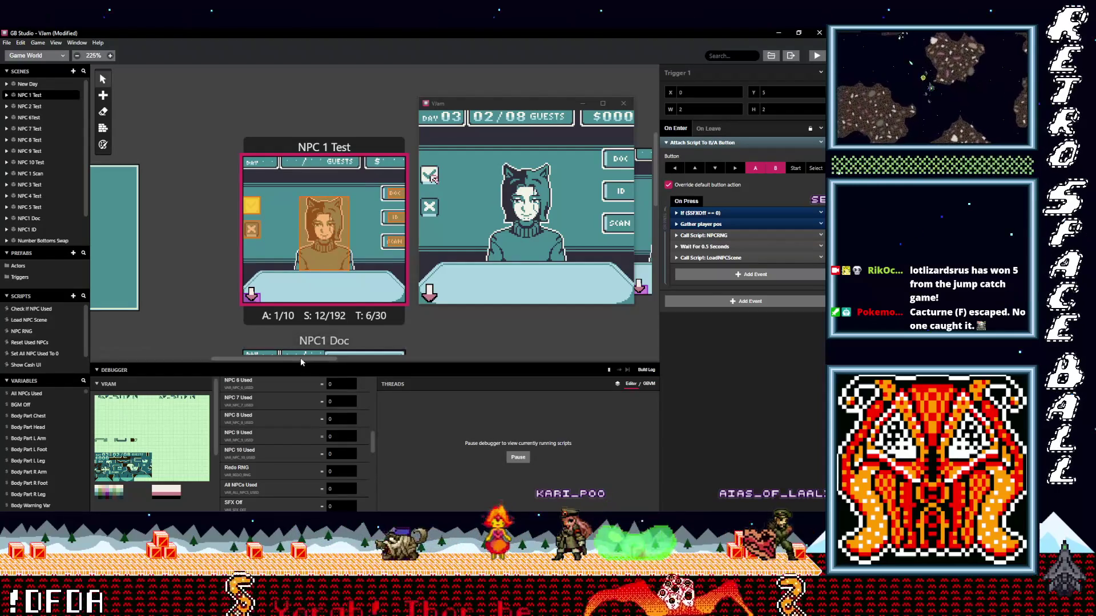
{"action": "left_click_drag", "start_coordinate": [276, 363], "coordinate": [234, 361]}
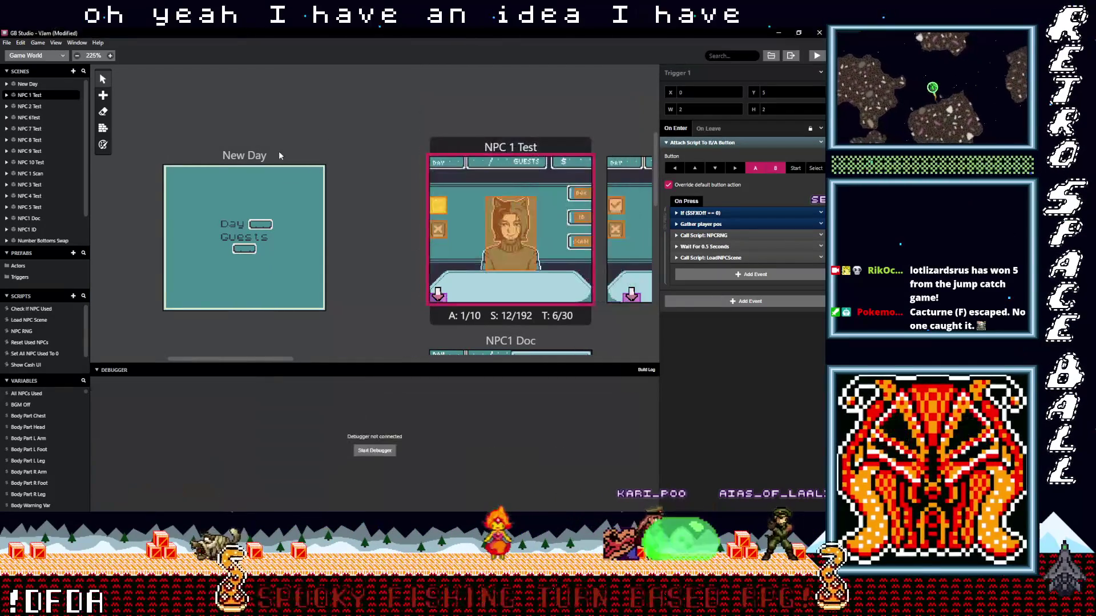
- Select New Day, collapse its guests-and-UI event, and open Add Event in On Init
{"action": "left_click", "coordinate": [251, 162]}
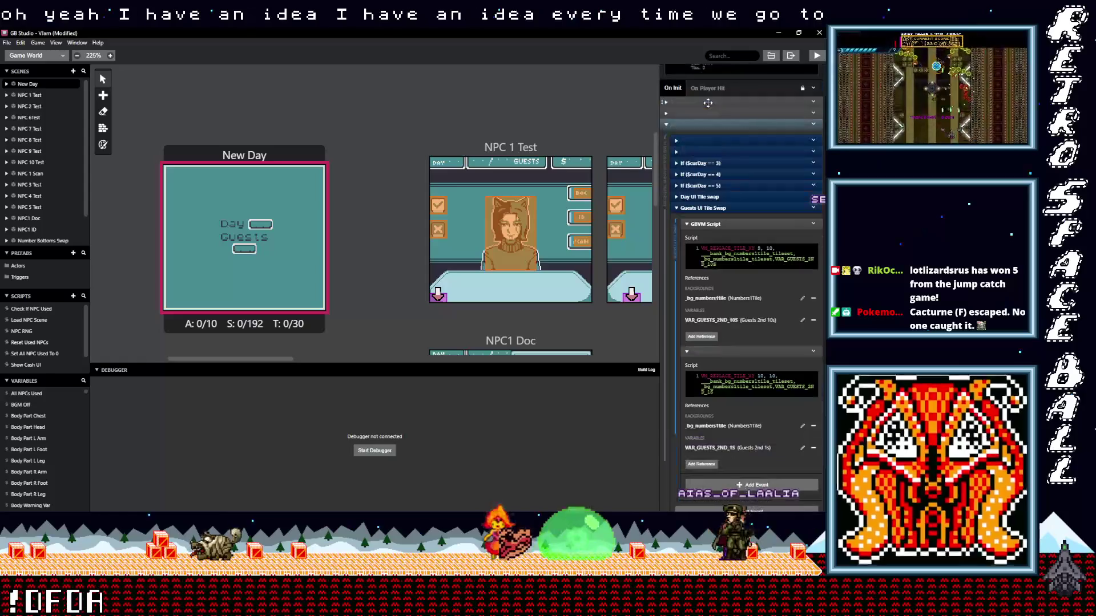
{"action": "left_click", "coordinate": [679, 125]}
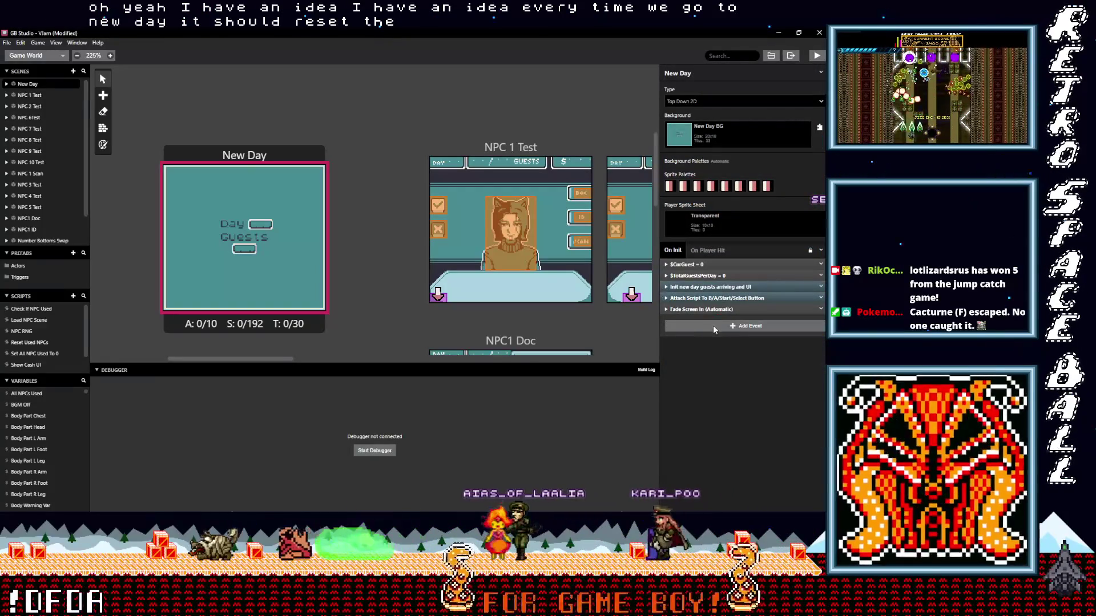
{"action": "left_click", "coordinate": [708, 329]}
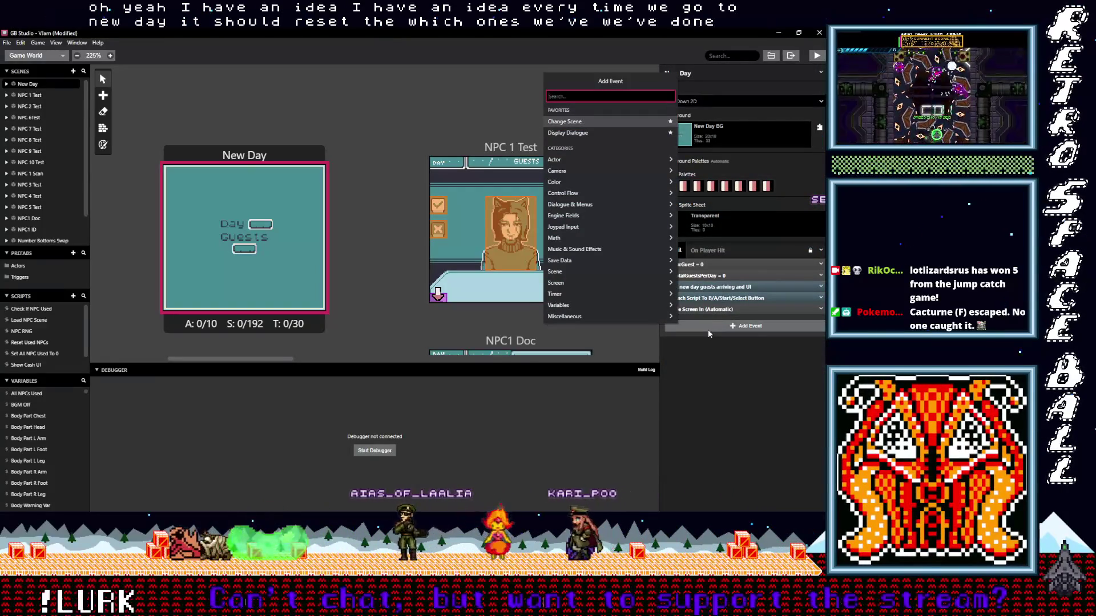
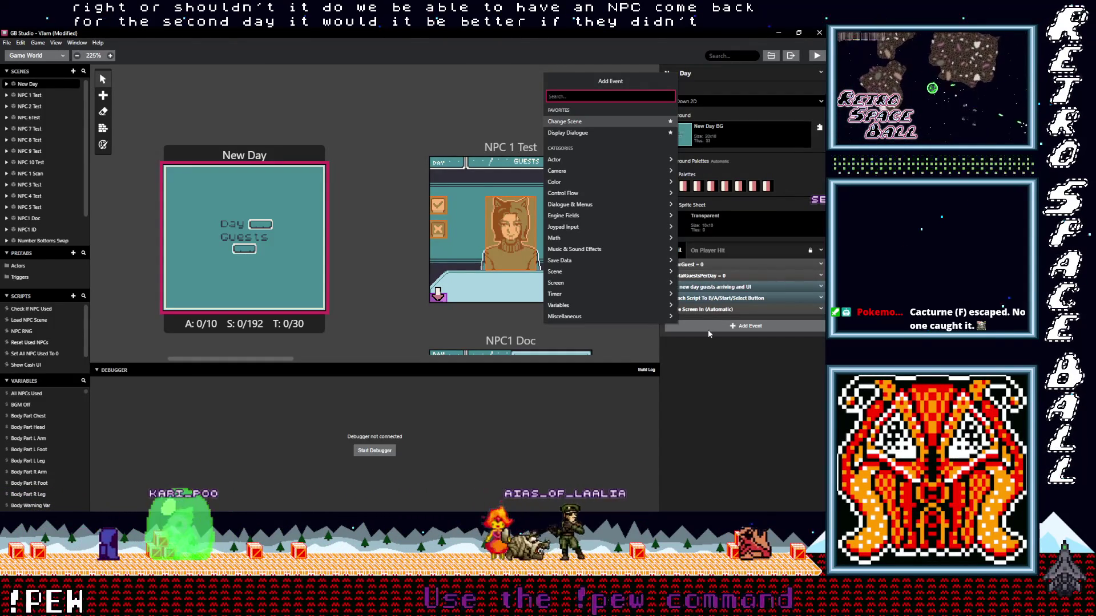
- Dismiss the Add Event list without adding anything and scroll the world view
{"action": "left_click", "coordinate": [438, 335]}
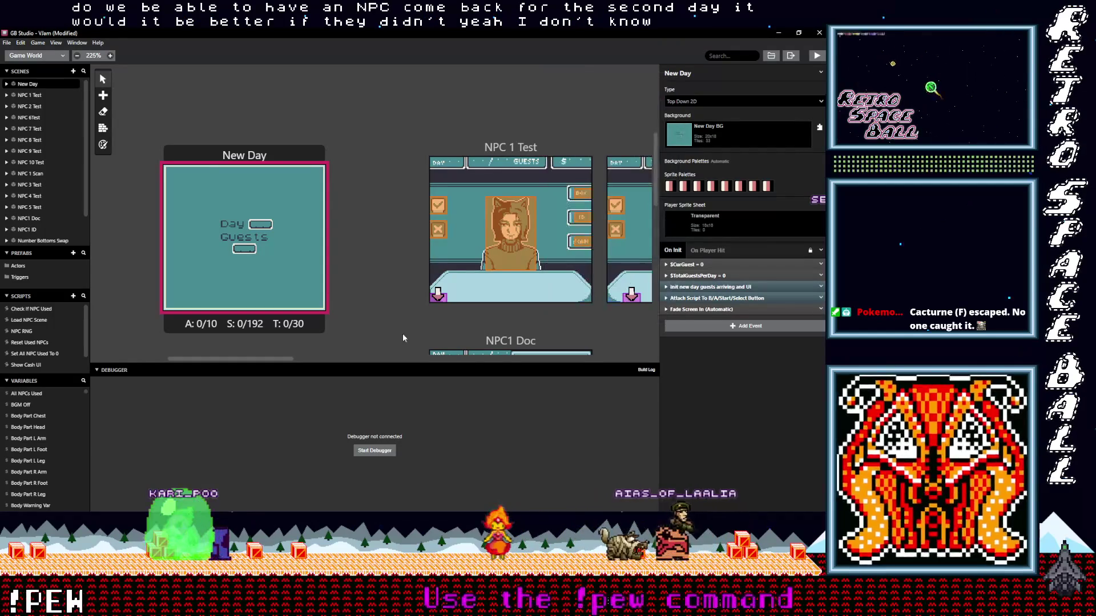
{"action": "scroll", "coordinate": [396, 335], "scroll_direction": "down", "scroll_amount": 2}
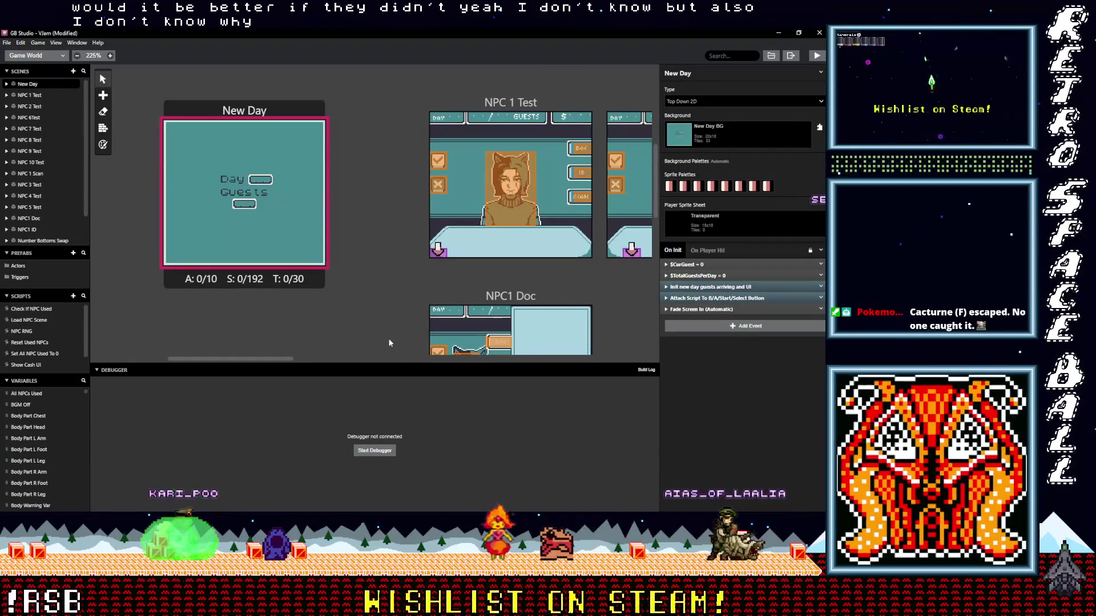
{"action": "left_click_drag", "start_coordinate": [273, 358], "coordinate": [306, 364]}
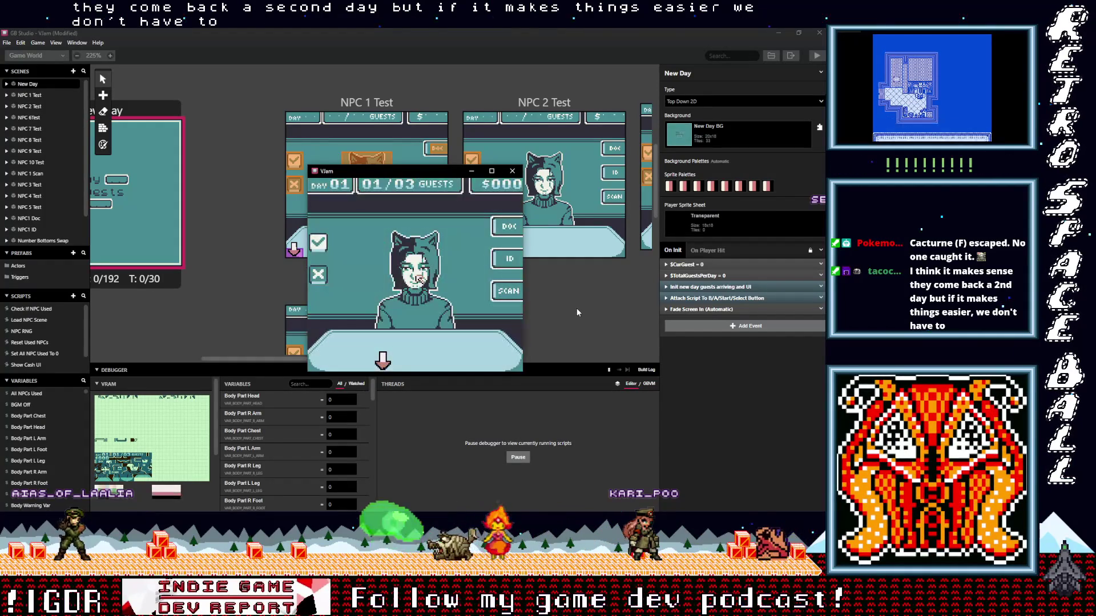
- Play through Day 01's guests from 01/03 to 03/03 and finish the day
{"action": "key", "text": "Left"}
{"action": "key", "text": "Left"}
{"action": "key", "text": "Left"}
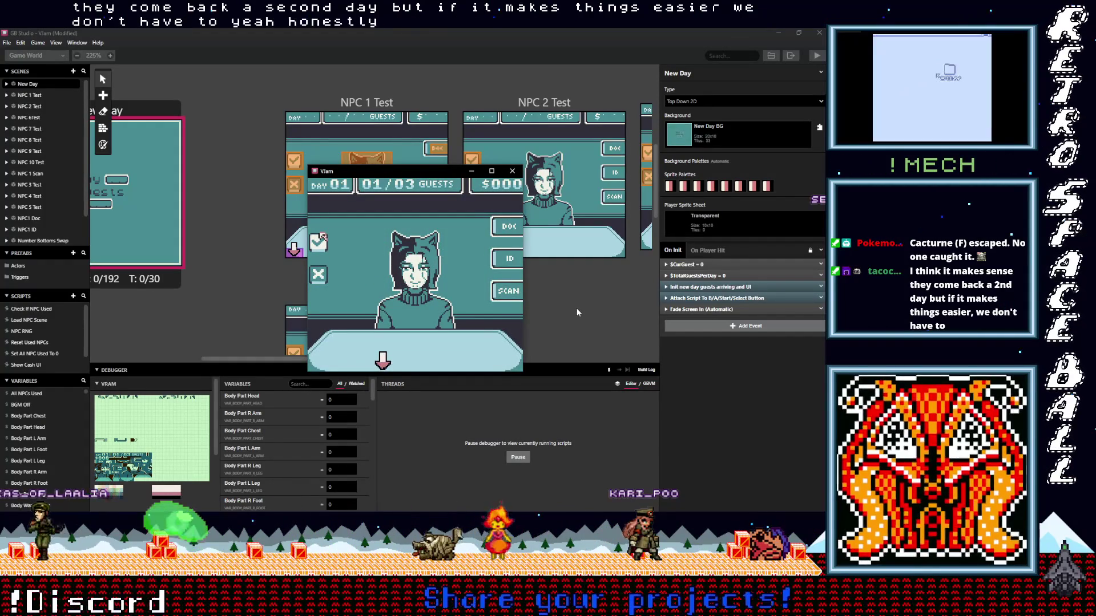
{"action": "key", "text": "z"}
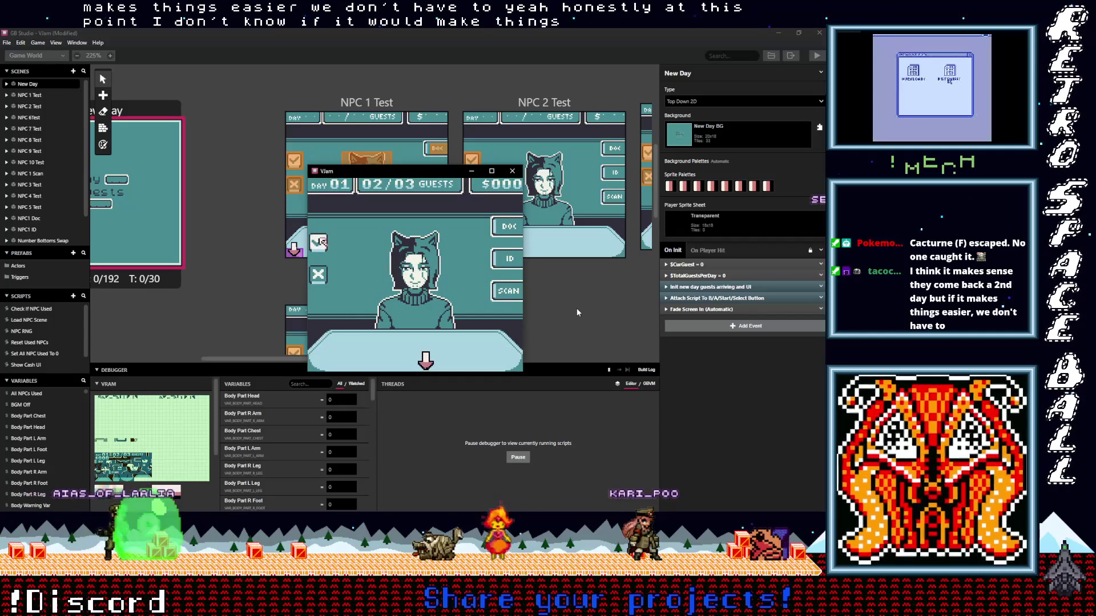
{"action": "key", "text": "z"}
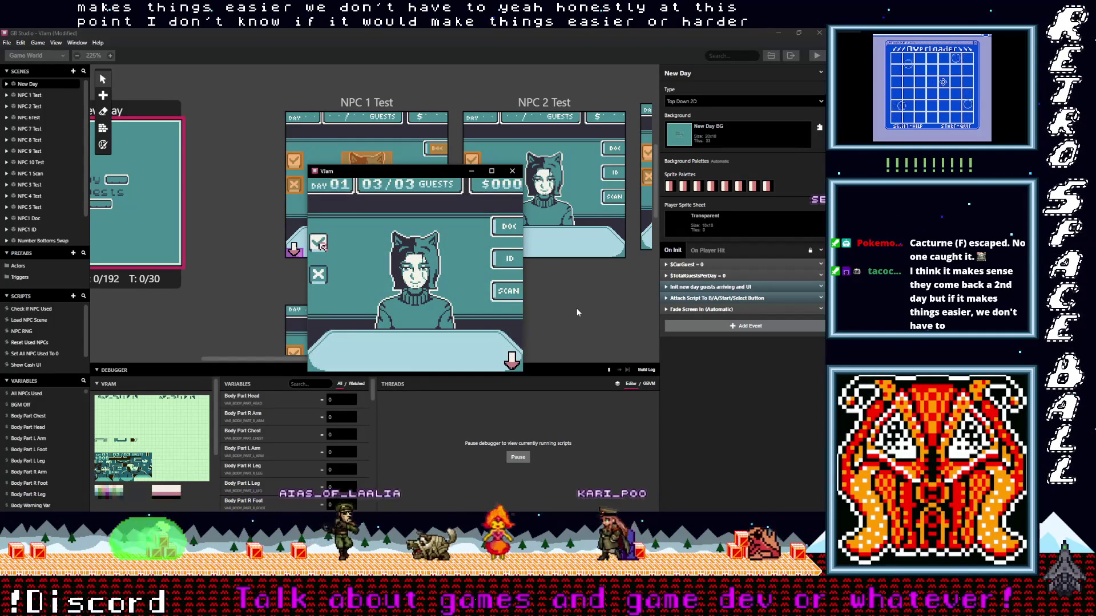
{"action": "key", "text": "z"}
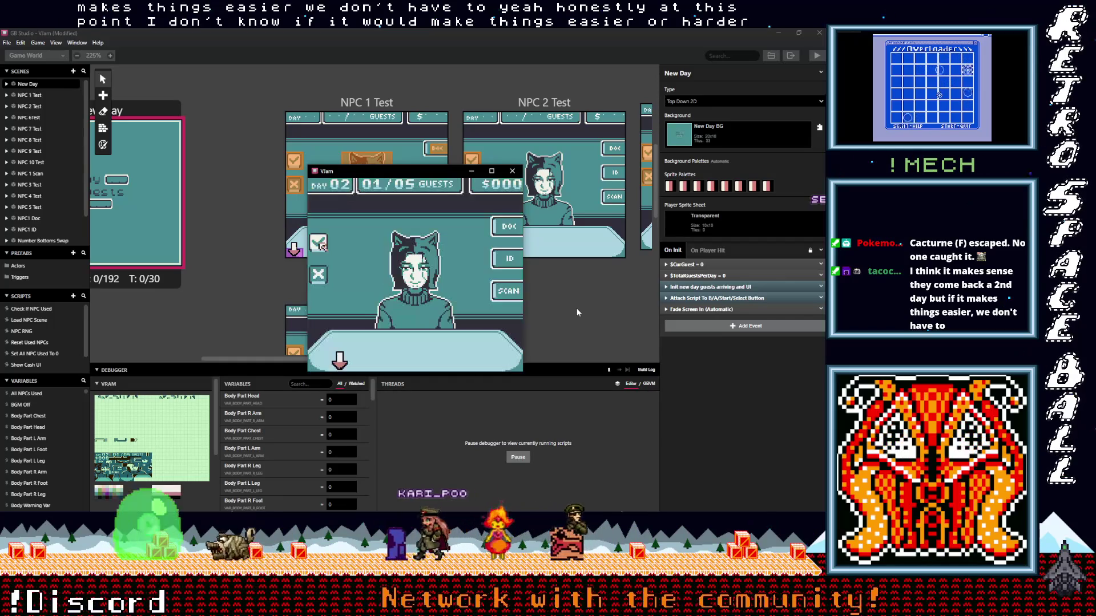
- Advance Day 02's guests from 01/05 to 05/05 and move into Day 03
{"action": "key", "text": "z"}
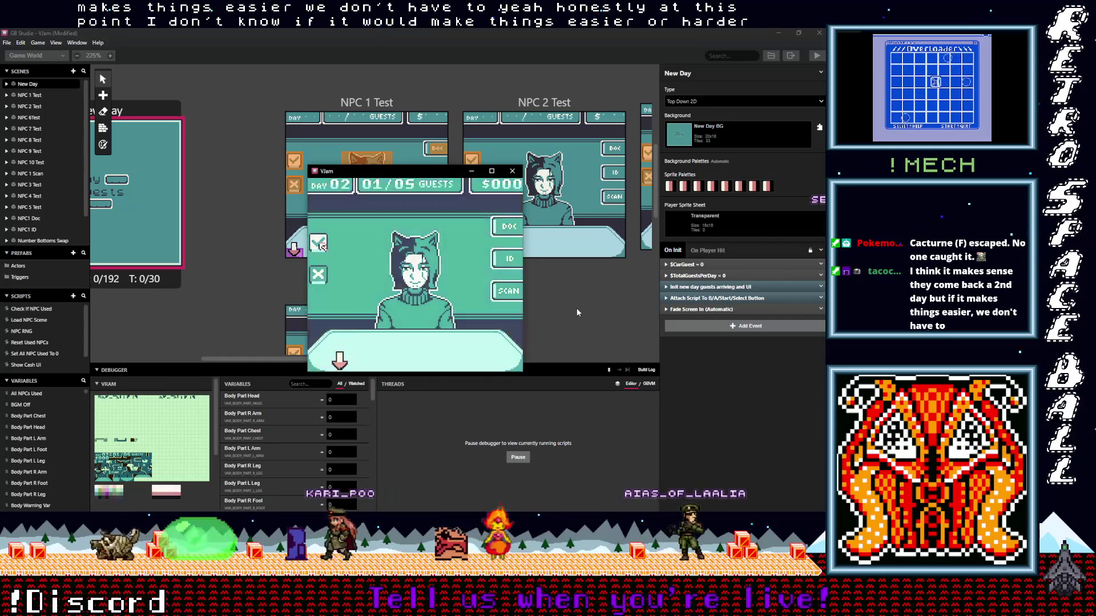
{"action": "key", "text": "z"}
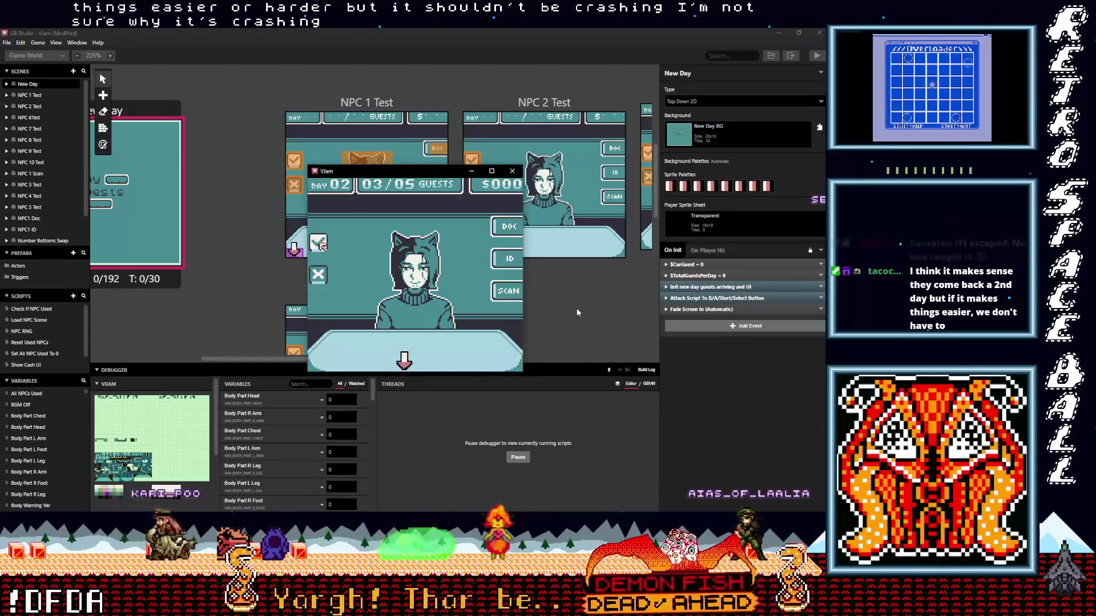
{"action": "key", "text": "z"}
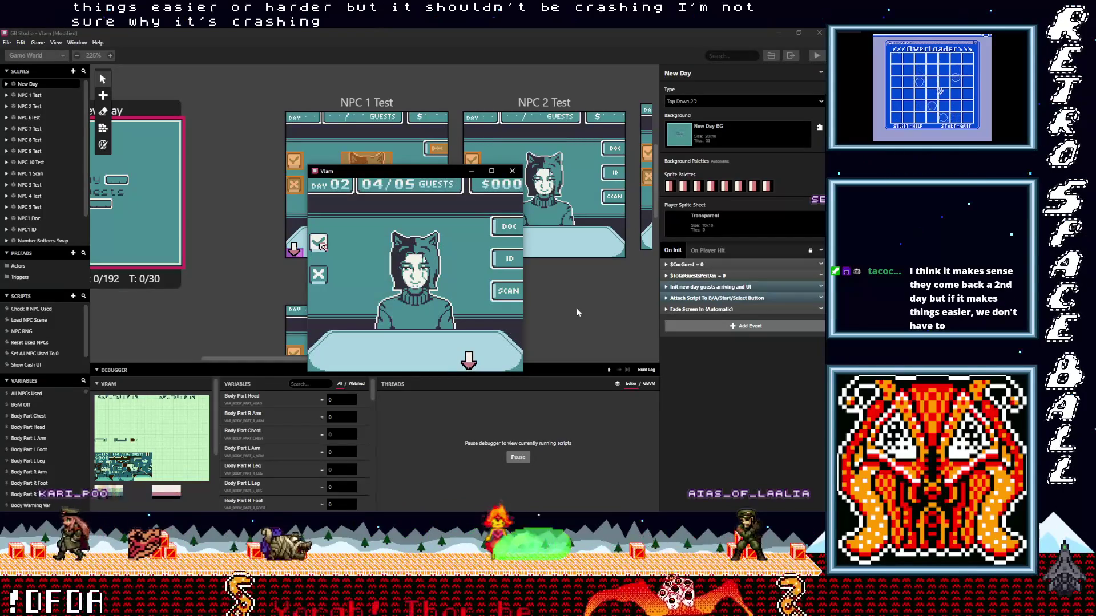
{"action": "key", "text": "z"}
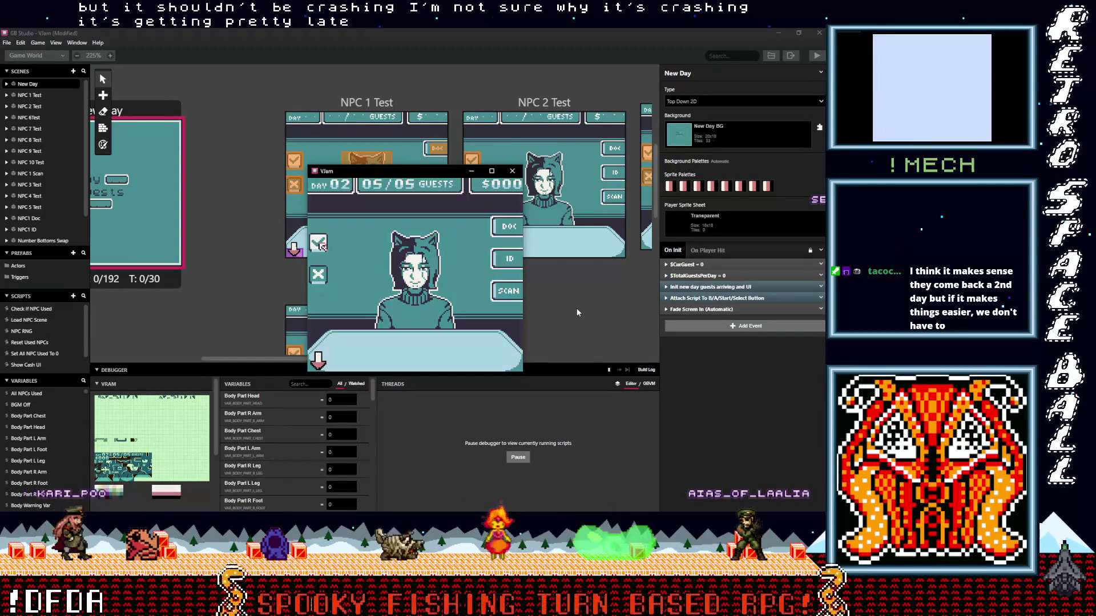
{"action": "key", "text": "z"}
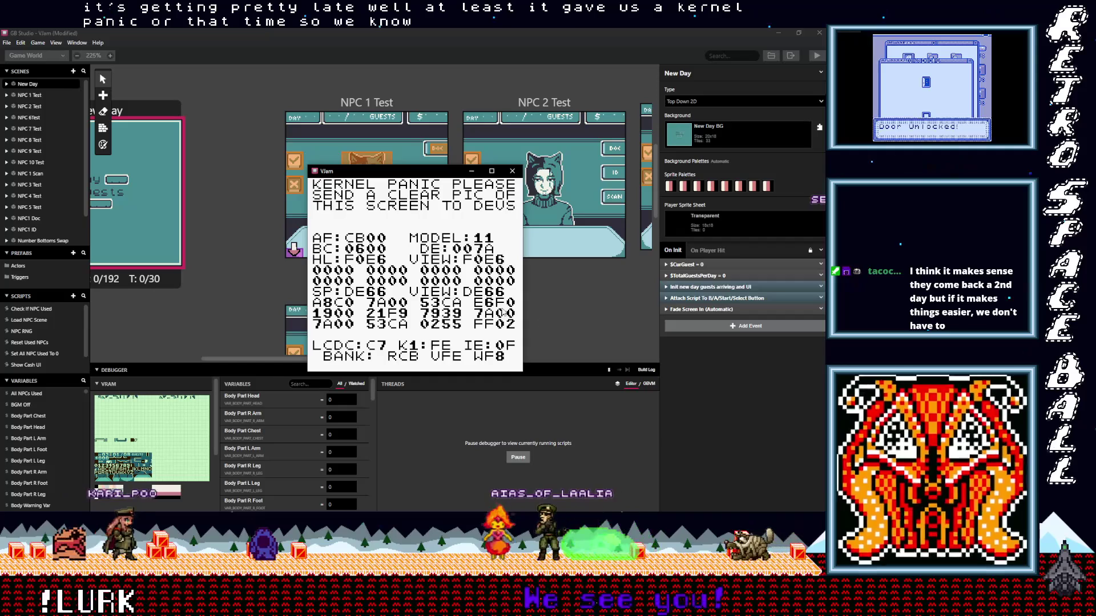
{"action": "mouse_move", "coordinate": [403, 167]}
{"action": "left_mouse_down"}
{"action": "mouse_move", "coordinate": [381, 94]}
{"action": "mouse_move", "coordinate": [436, 93]}
{"action": "left_mouse_up"}
{"action": "scroll", "coordinate": [375, 420], "scroll_direction": "down", "scroll_amount": 3}
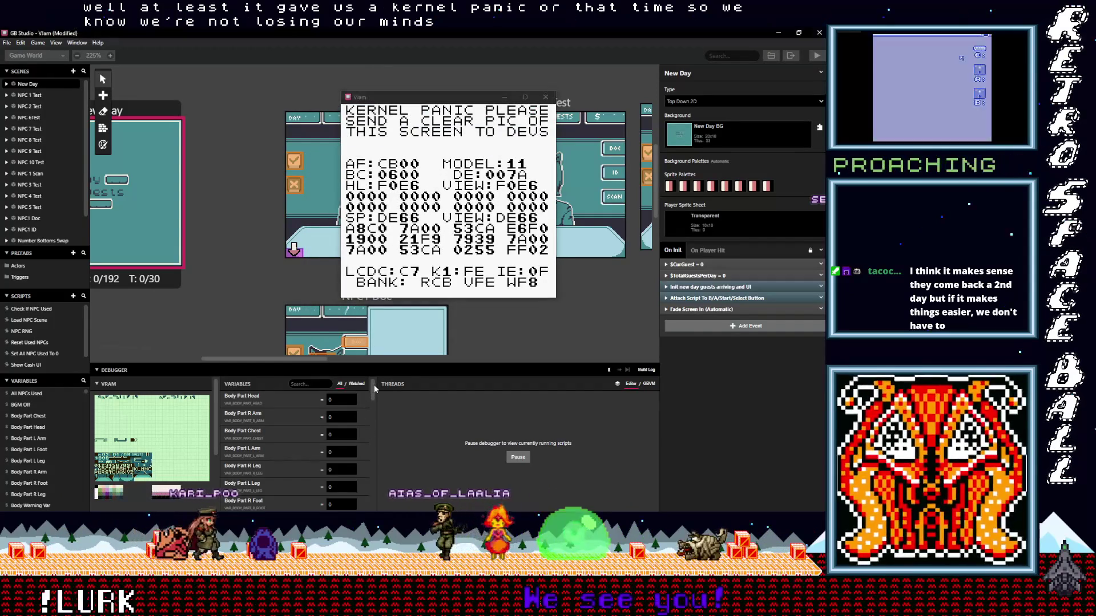
{"action": "scroll", "coordinate": [375, 420], "scroll_direction": "down", "scroll_amount": 3}
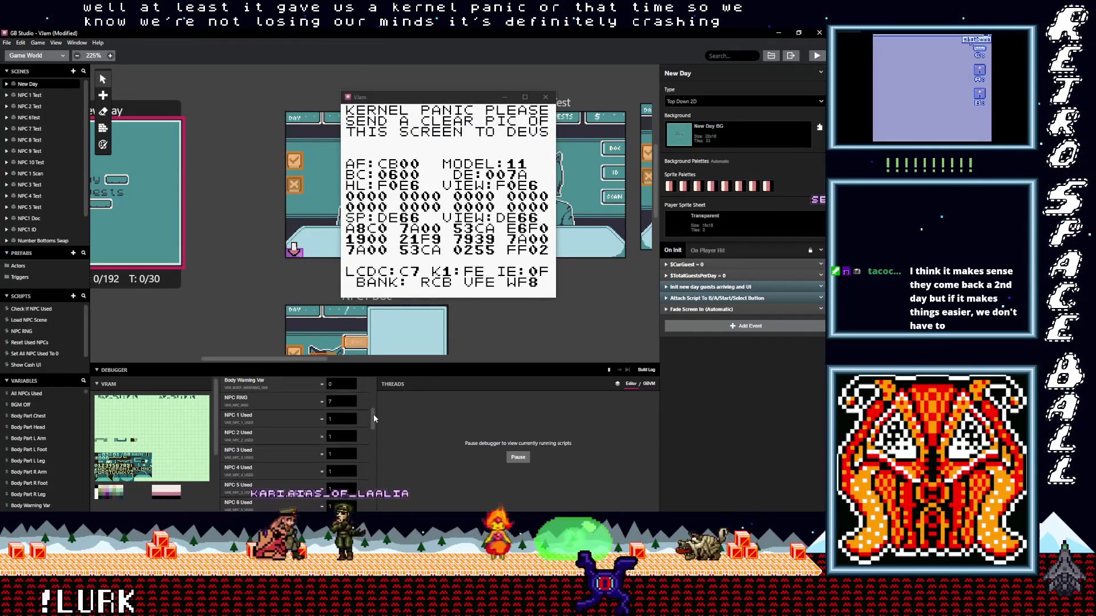
{"action": "scroll", "coordinate": [373, 421], "scroll_direction": "down", "scroll_amount": 1}
{"action": "scroll", "coordinate": [373, 423], "scroll_direction": "down", "scroll_amount": 3}
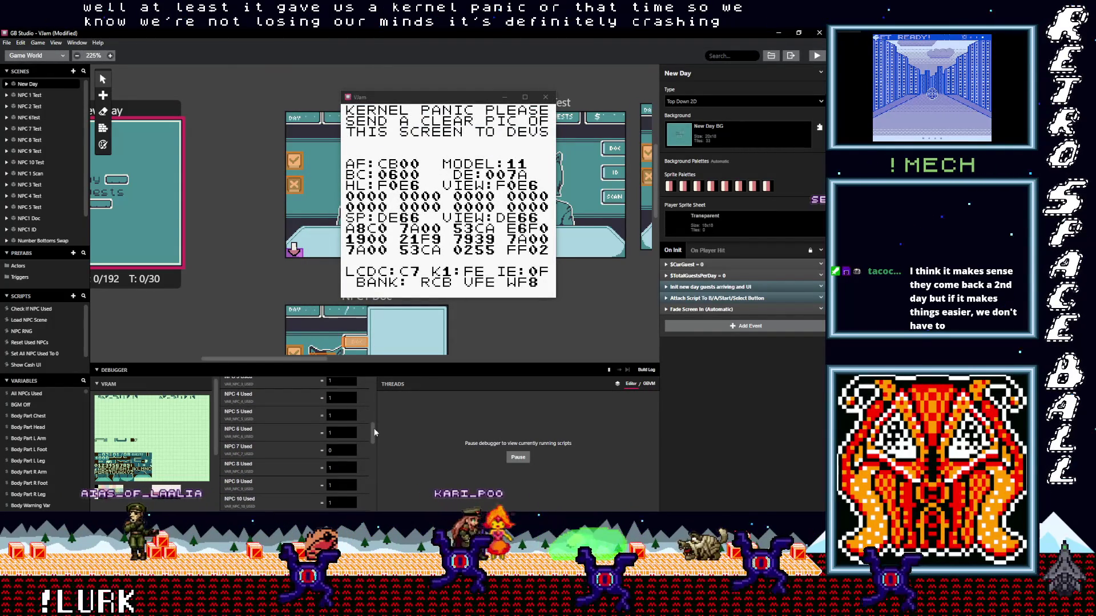
{"action": "scroll", "coordinate": [374, 429], "scroll_direction": "down", "scroll_amount": 1}
{"action": "mouse_move", "coordinate": [374, 430]}
{"action": "left_mouse_down"}
{"action": "mouse_move", "coordinate": [373, 440]}
{"action": "mouse_move", "coordinate": [372, 429]}
{"action": "left_mouse_up"}
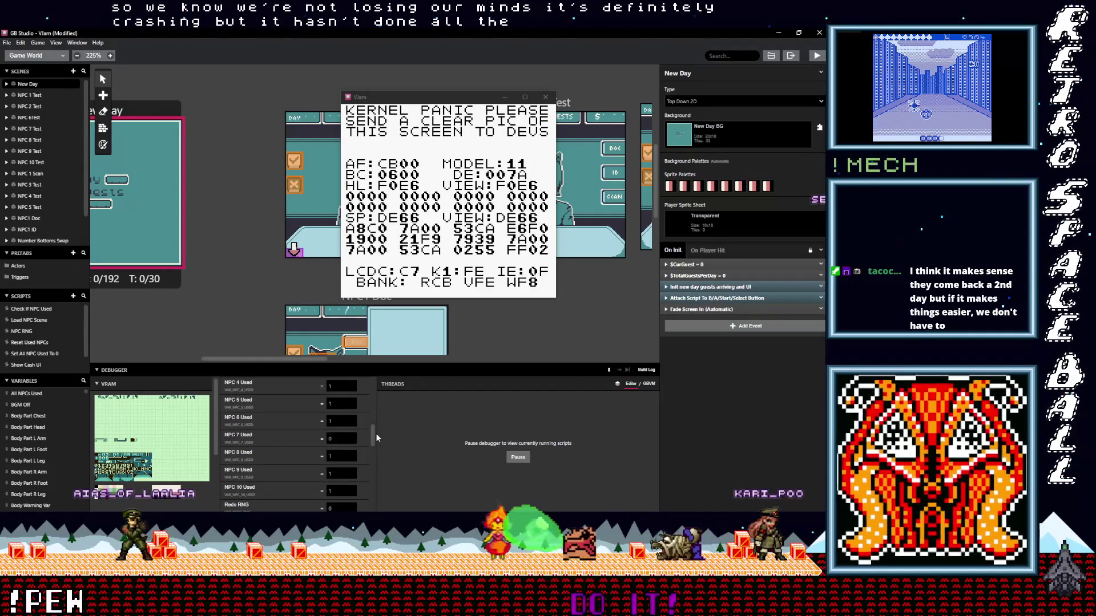
{"action": "left_click_drag", "start_coordinate": [374, 437], "coordinate": [371, 506]}
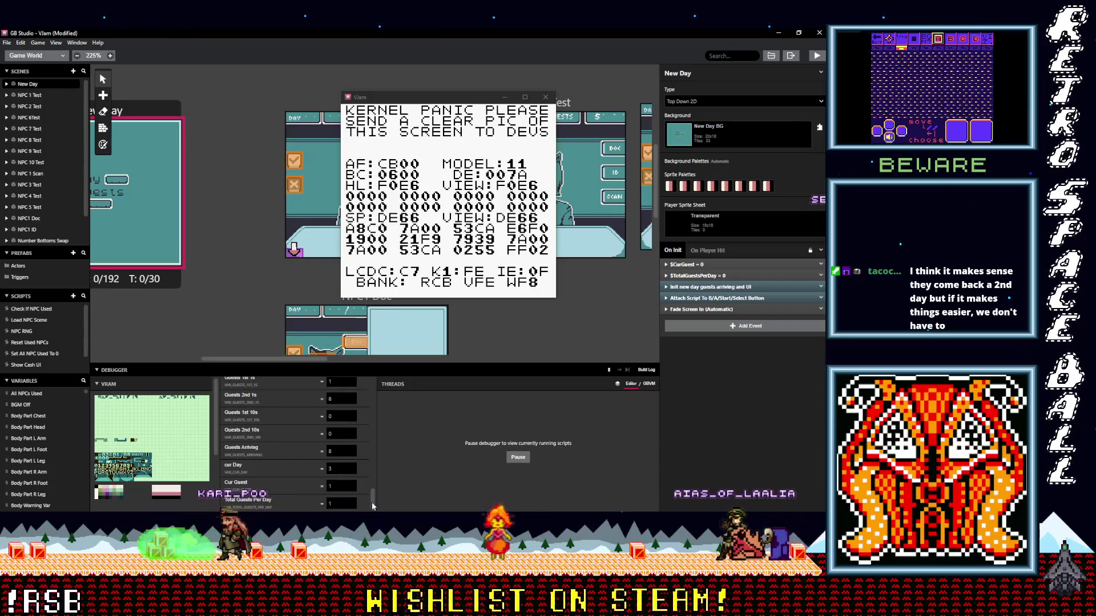
{"action": "scroll", "coordinate": [371, 498], "scroll_direction": "up", "scroll_amount": 2}
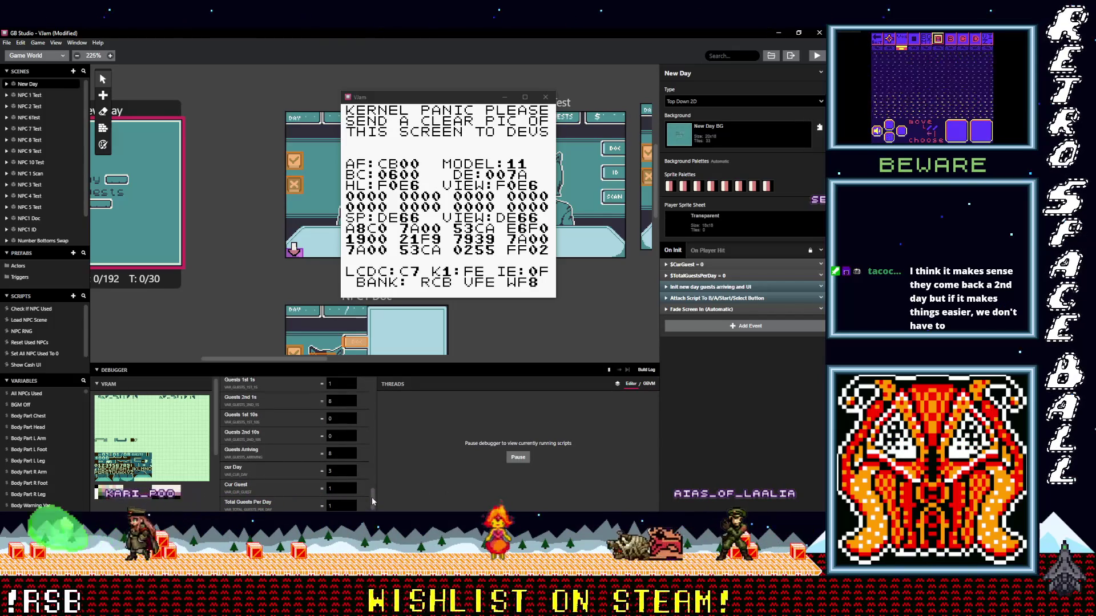
{"action": "left_click_drag", "start_coordinate": [413, 101], "coordinate": [426, 98]}
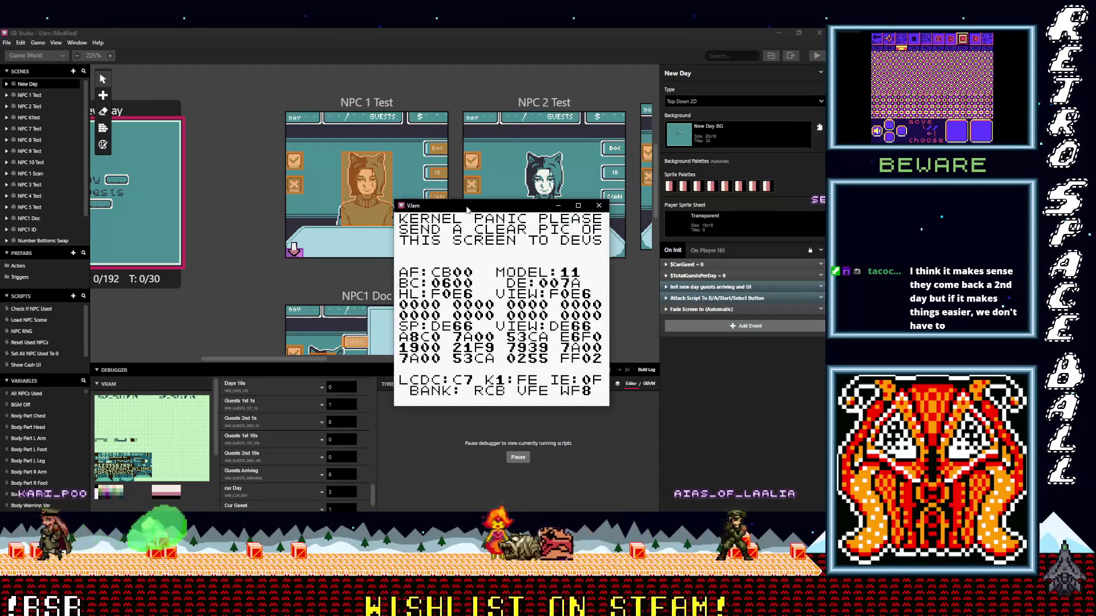
{"action": "scroll", "coordinate": [351, 434], "scroll_direction": "down", "scroll_amount": 2}
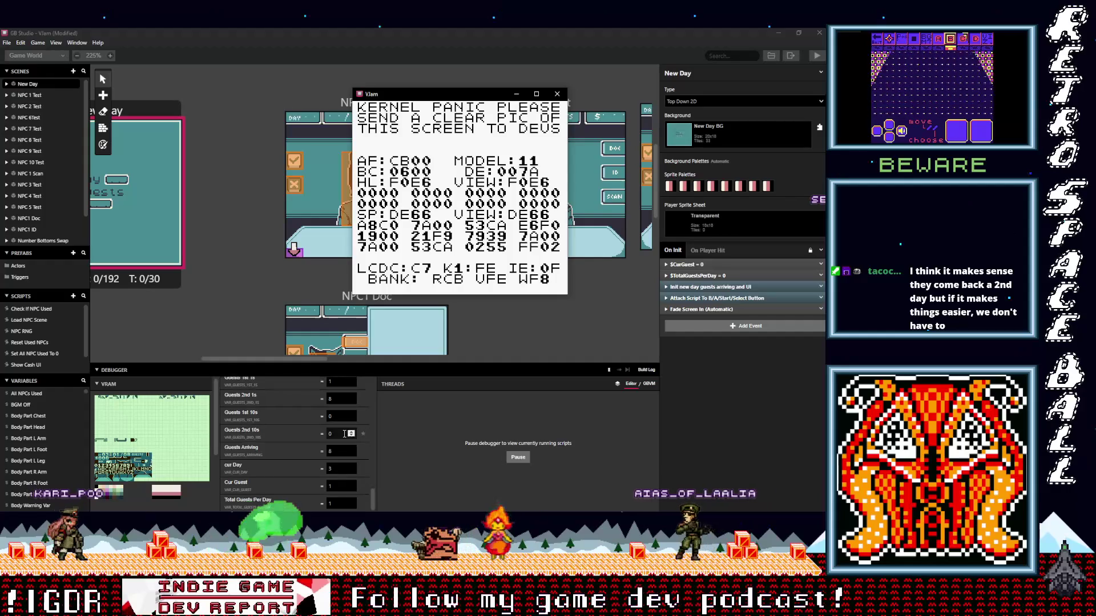
{"action": "left_click", "coordinate": [372, 495]}
{"action": "left_click_drag", "start_coordinate": [372, 496], "coordinate": [372, 495]}
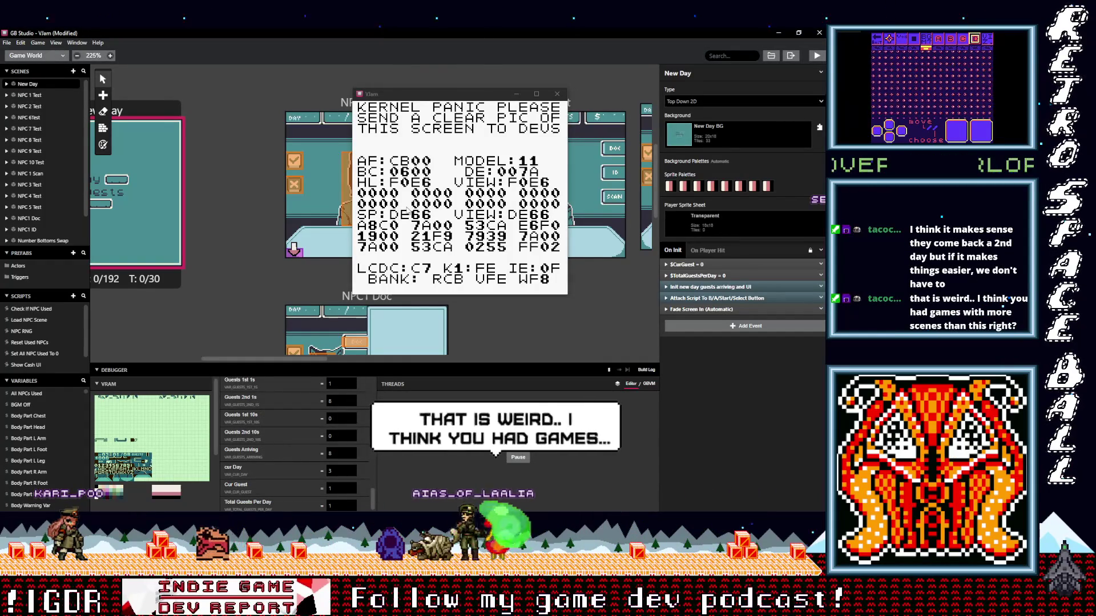
{"action": "mouse_move", "coordinate": [431, 96]}
{"action": "left_mouse_down"}
{"action": "mouse_move", "coordinate": [478, 217]}
{"action": "mouse_move", "coordinate": [438, 114]}
{"action": "left_mouse_up"}
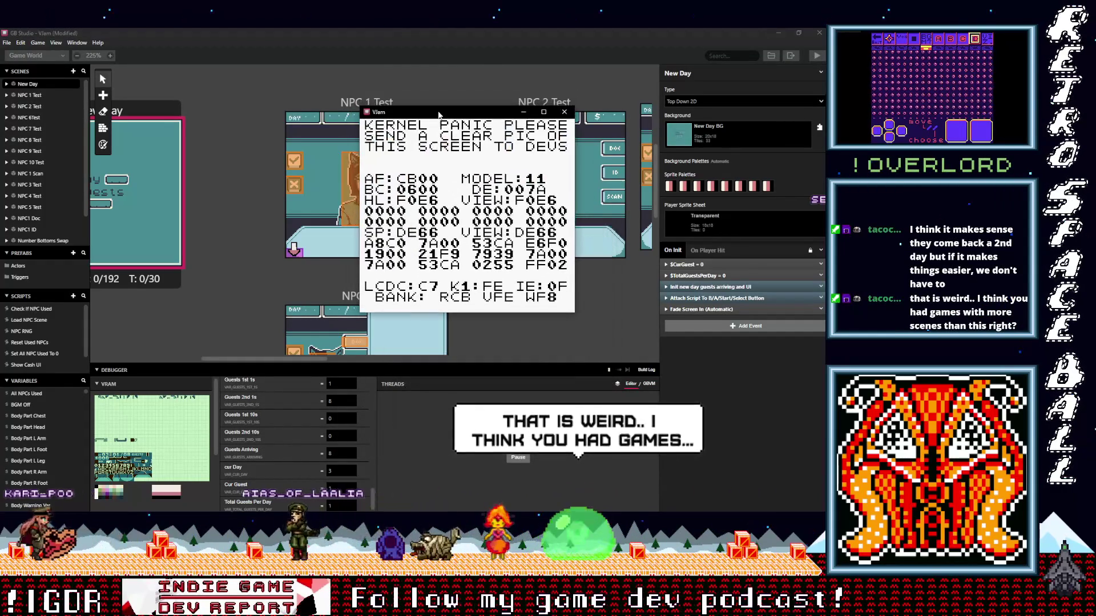
{"action": "left_click", "coordinate": [372, 497]}
{"action": "left_click_drag", "start_coordinate": [372, 496], "coordinate": [374, 482]}
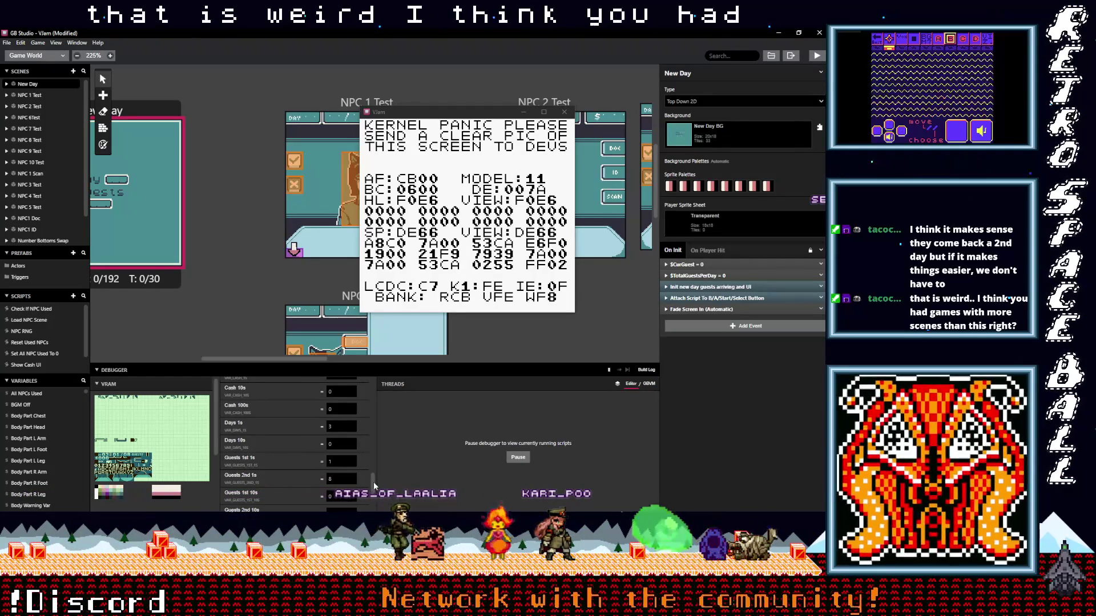
{"action": "left_click_drag", "start_coordinate": [373, 482], "coordinate": [375, 444]}
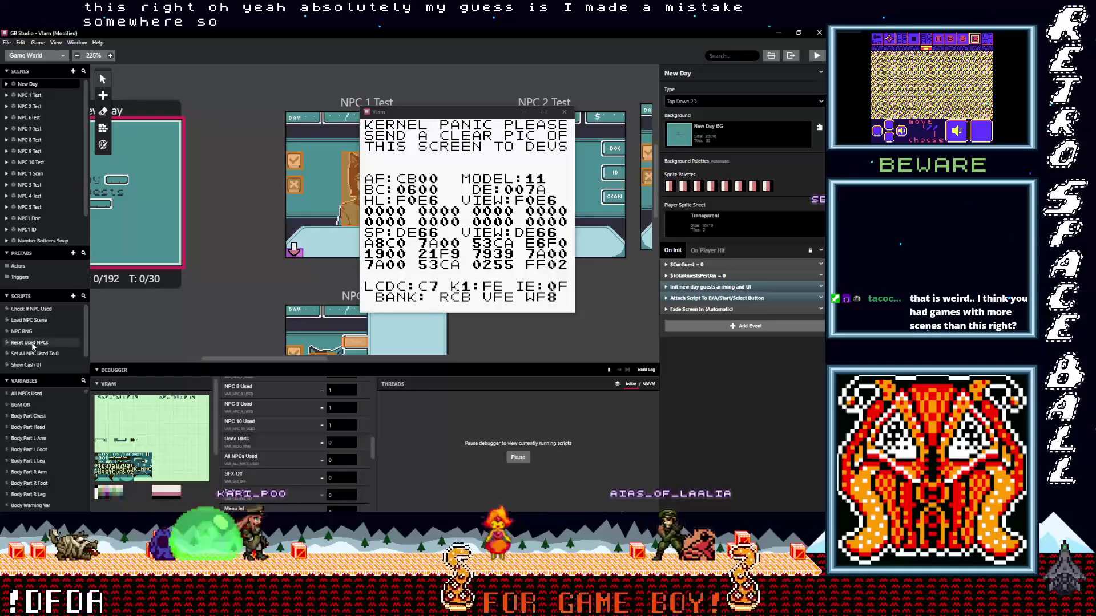
{"action": "left_click", "coordinate": [32, 343]}
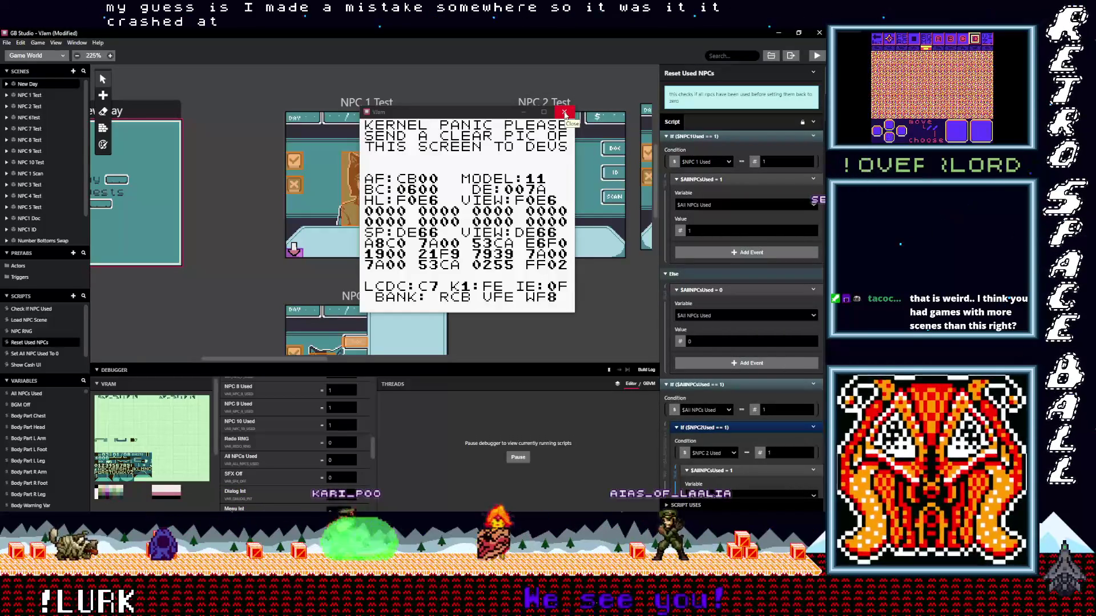
{"action": "scroll", "coordinate": [788, 339], "scroll_direction": "down", "scroll_amount": 5}
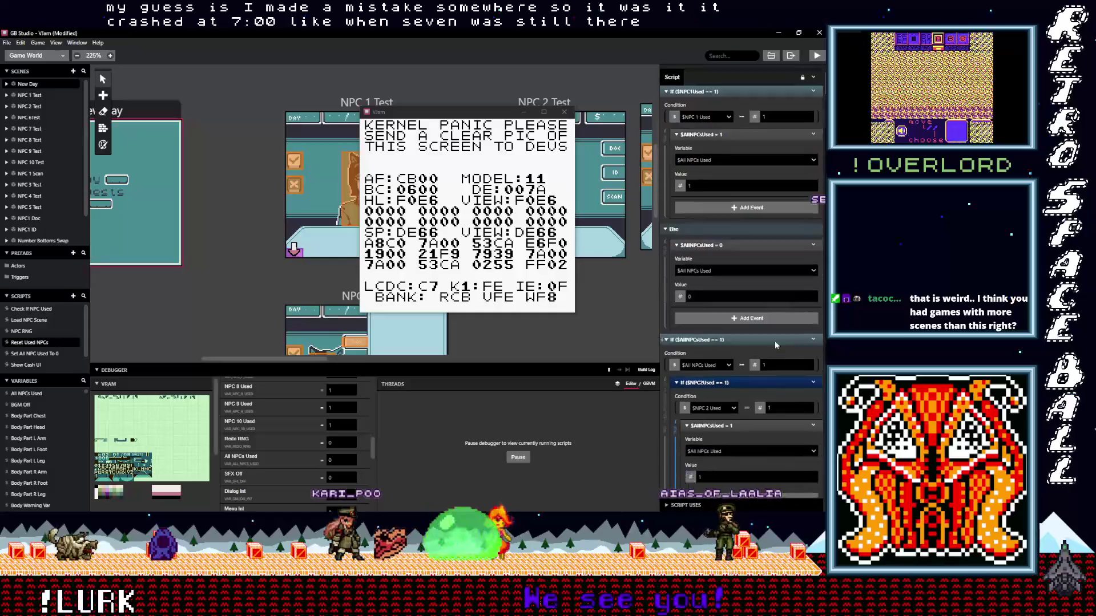
{"action": "scroll", "coordinate": [772, 346], "scroll_direction": "down", "scroll_amount": 5}
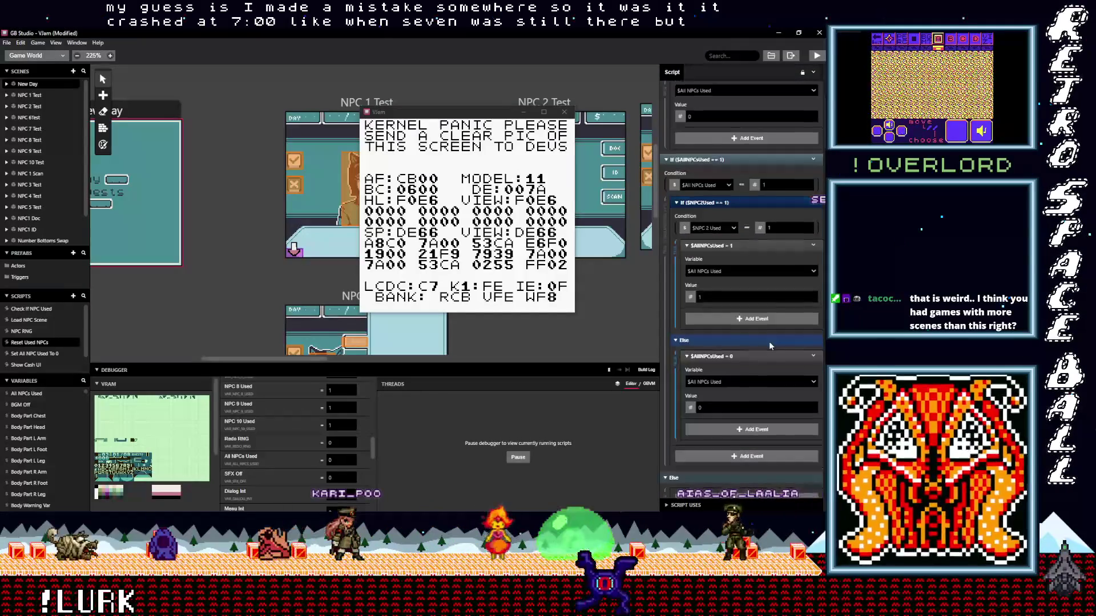
{"action": "scroll", "coordinate": [766, 341], "scroll_direction": "down", "scroll_amount": 5}
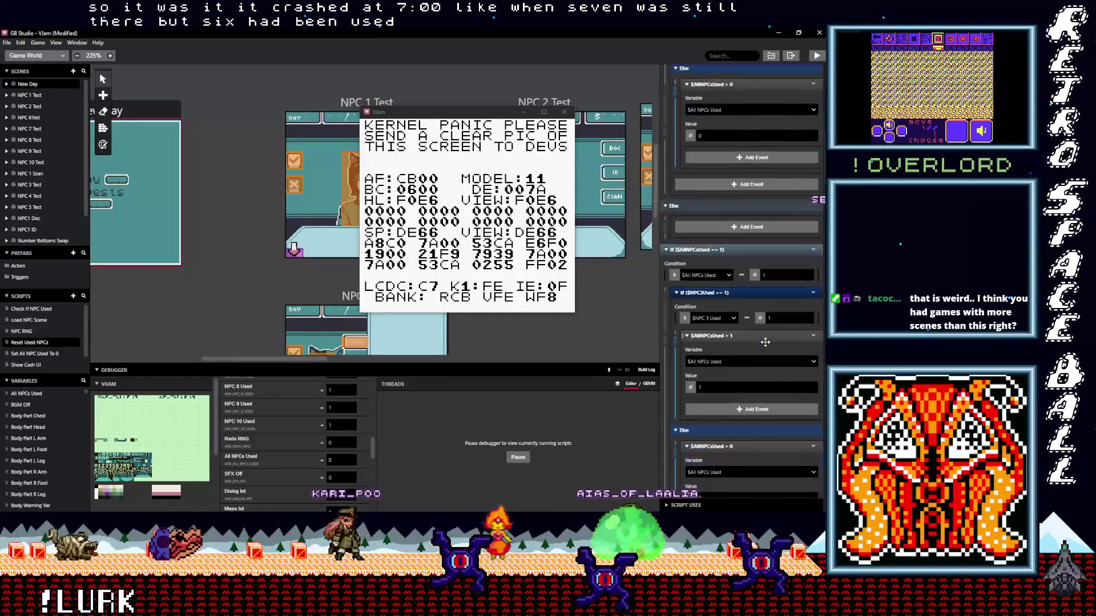
{"action": "scroll", "coordinate": [765, 345], "scroll_direction": "down", "scroll_amount": 5}
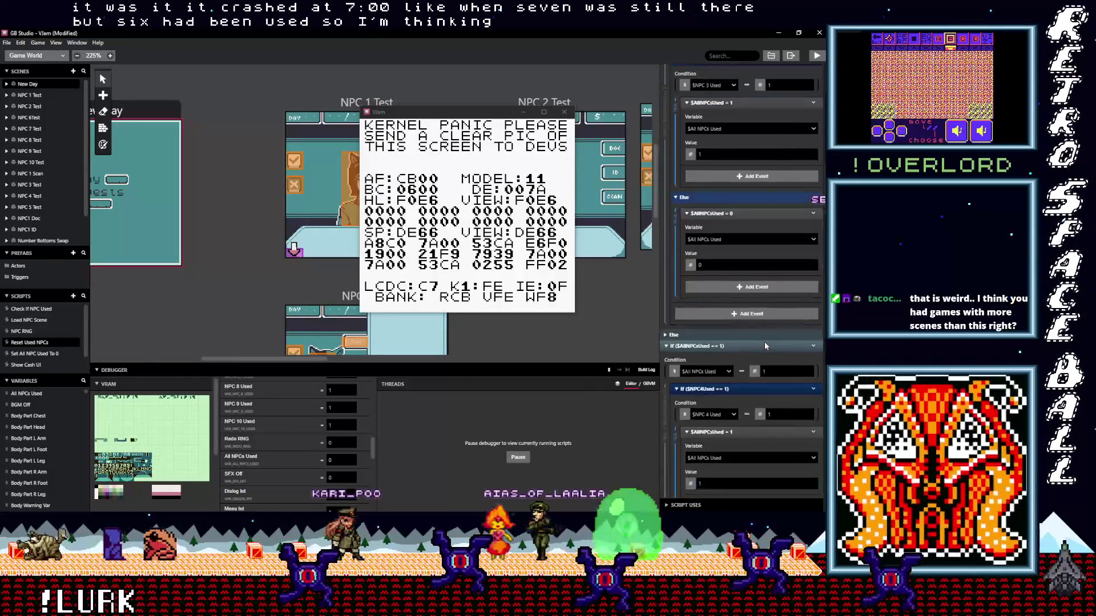
{"action": "scroll", "coordinate": [764, 341], "scroll_direction": "down", "scroll_amount": 5}
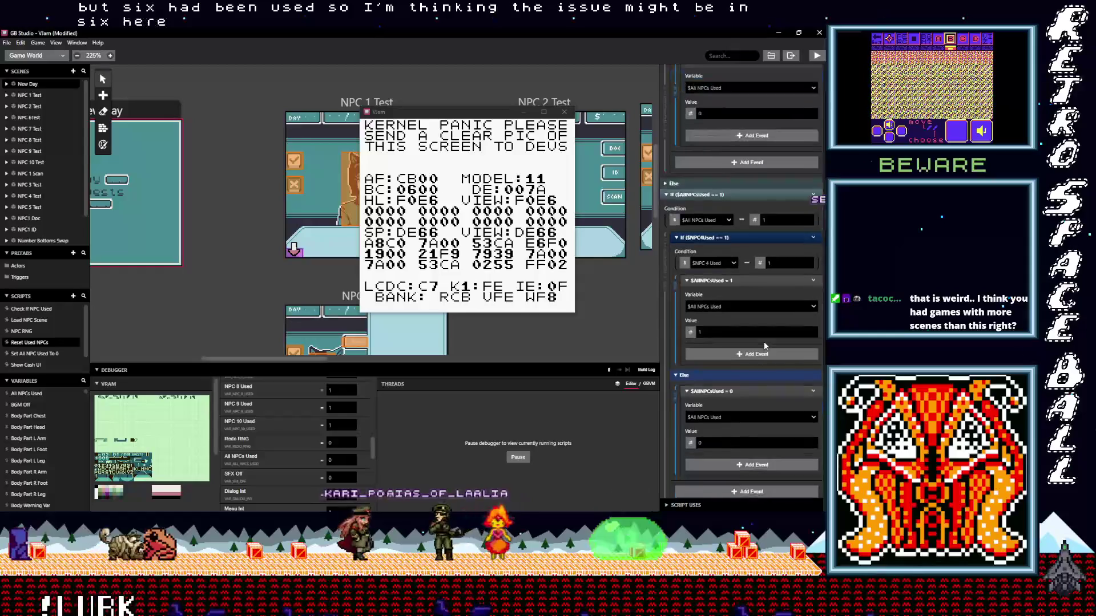
{"action": "scroll", "coordinate": [764, 342], "scroll_direction": "down", "scroll_amount": 1}
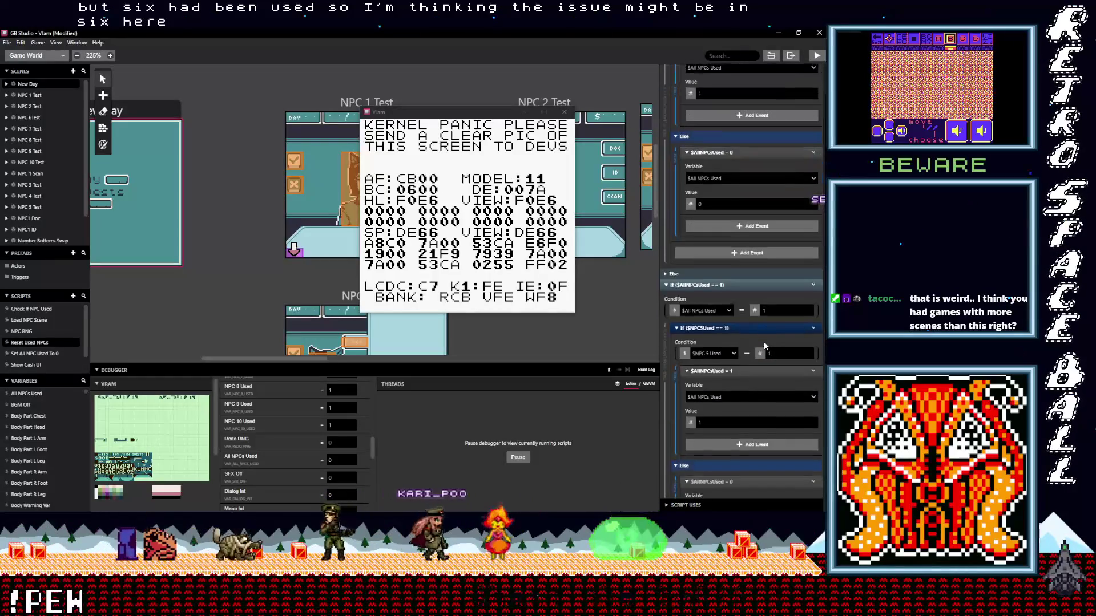
{"action": "scroll", "coordinate": [763, 341], "scroll_direction": "down", "scroll_amount": 6}
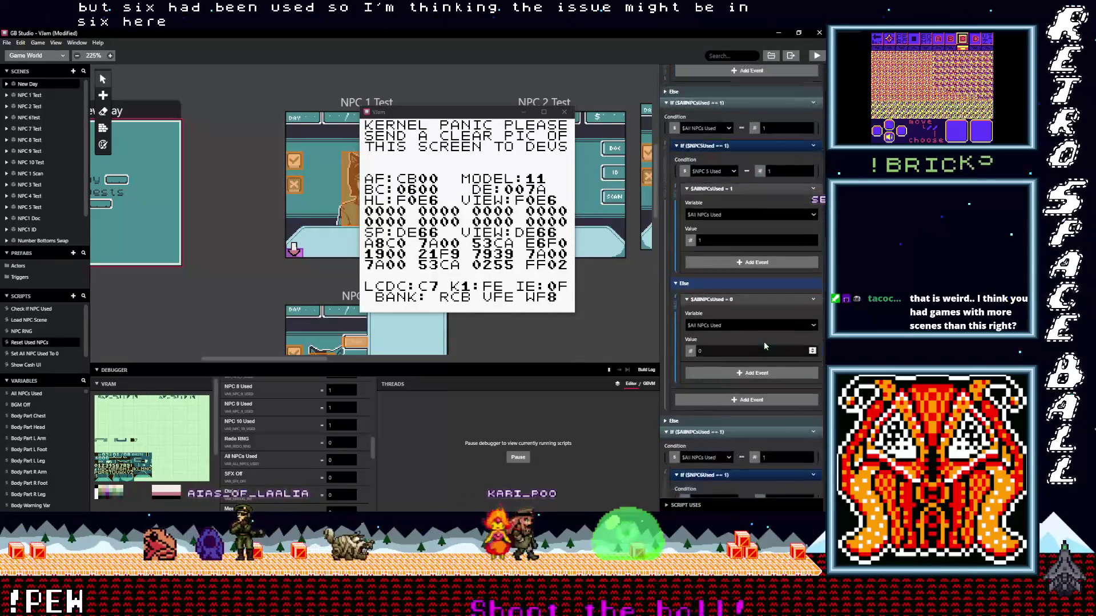
{"action": "scroll", "coordinate": [764, 341], "scroll_direction": "down", "scroll_amount": 2}
{"action": "scroll", "coordinate": [763, 341], "scroll_direction": "down", "scroll_amount": 1}
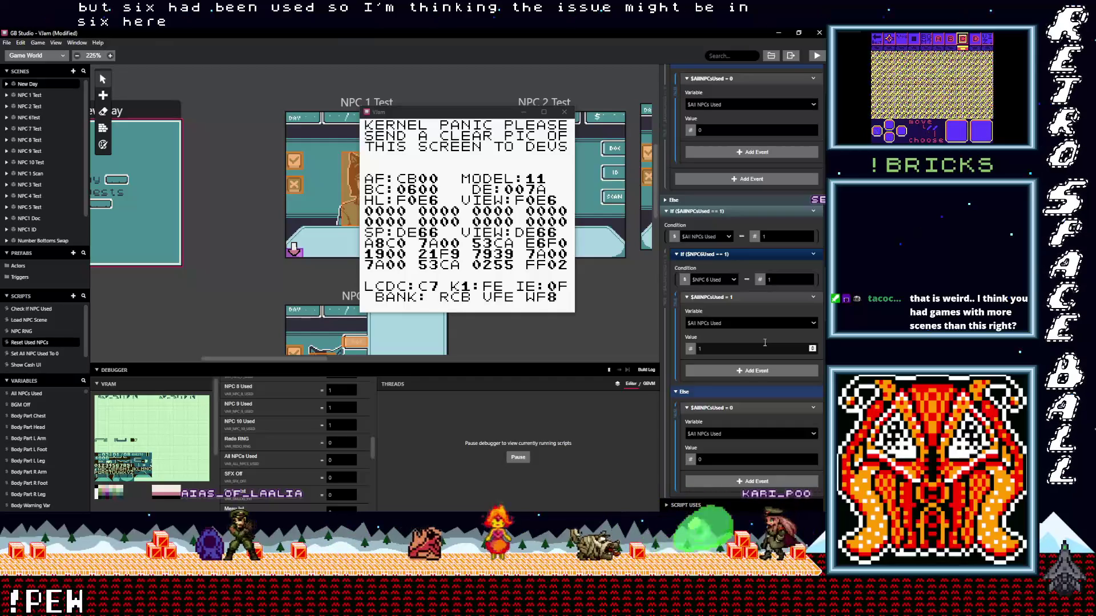
{"action": "scroll", "coordinate": [764, 342], "scroll_direction": "down", "scroll_amount": 1}
{"action": "scroll", "coordinate": [764, 343], "scroll_direction": "down", "scroll_amount": 1}
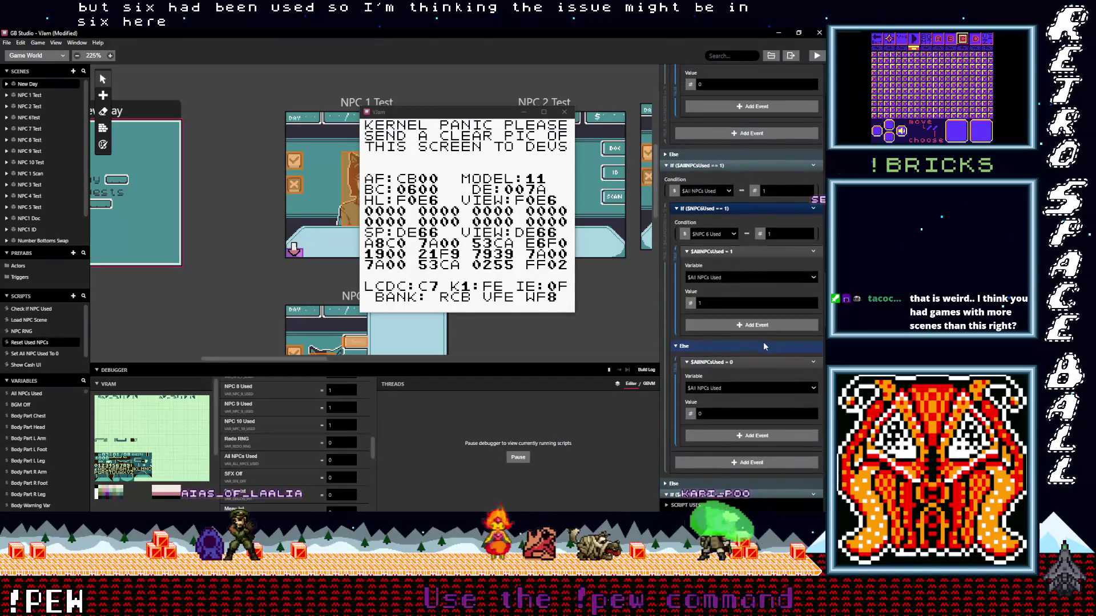
{"action": "scroll", "coordinate": [762, 341], "scroll_direction": "down", "scroll_amount": 1}
{"action": "scroll", "coordinate": [762, 341], "scroll_direction": "down", "scroll_amount": 1}
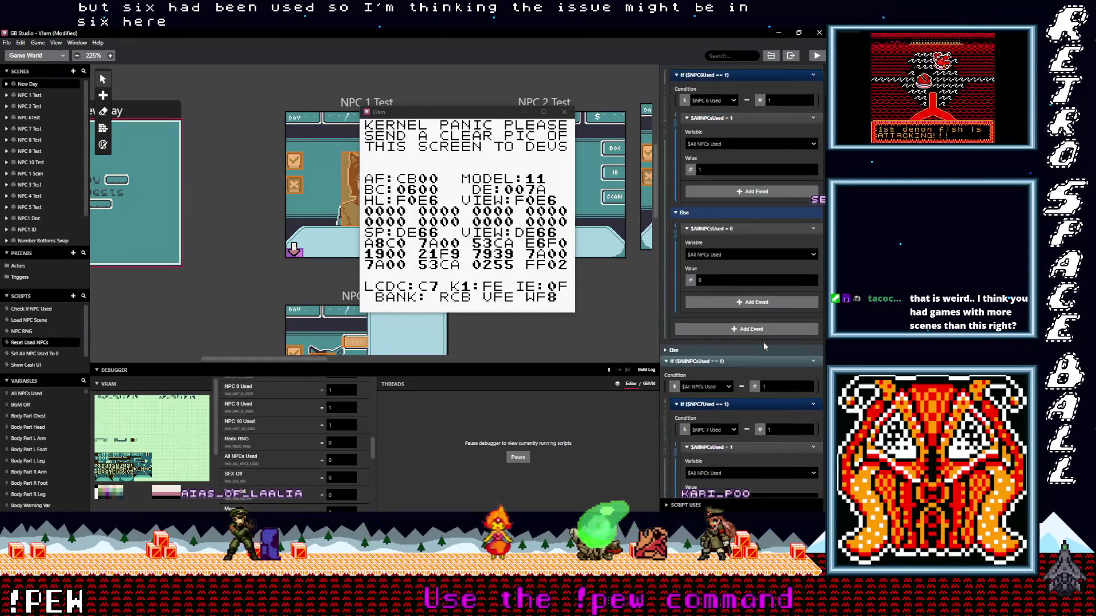
{"action": "scroll", "coordinate": [762, 341], "scroll_direction": "down", "scroll_amount": 1}
{"action": "scroll", "coordinate": [764, 343], "scroll_direction": "down", "scroll_amount": 2}
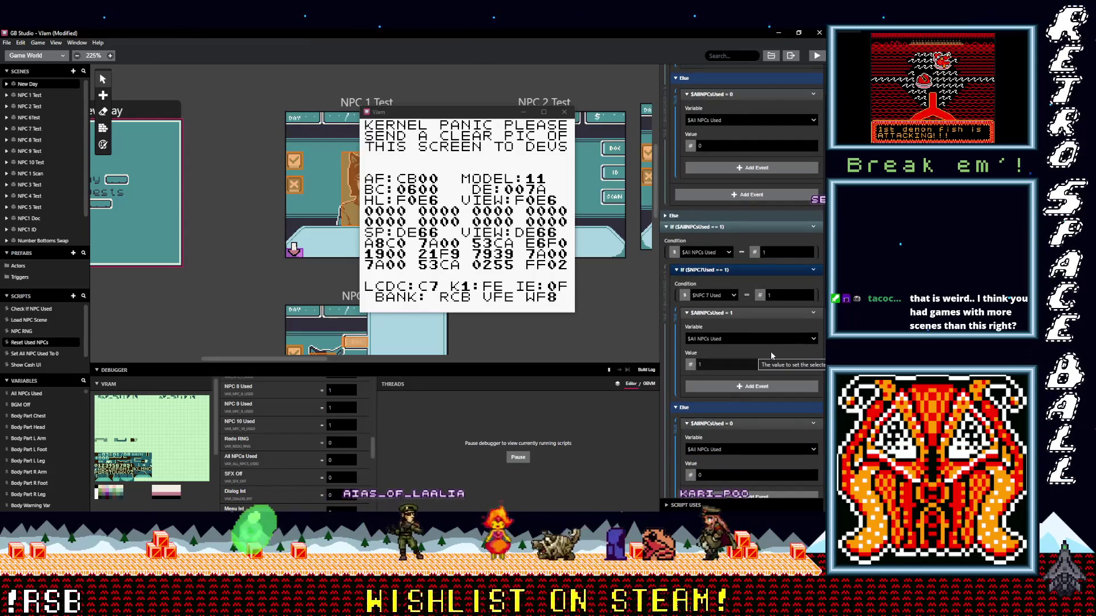
{"action": "scroll", "coordinate": [770, 351], "scroll_direction": "up", "scroll_amount": 2}
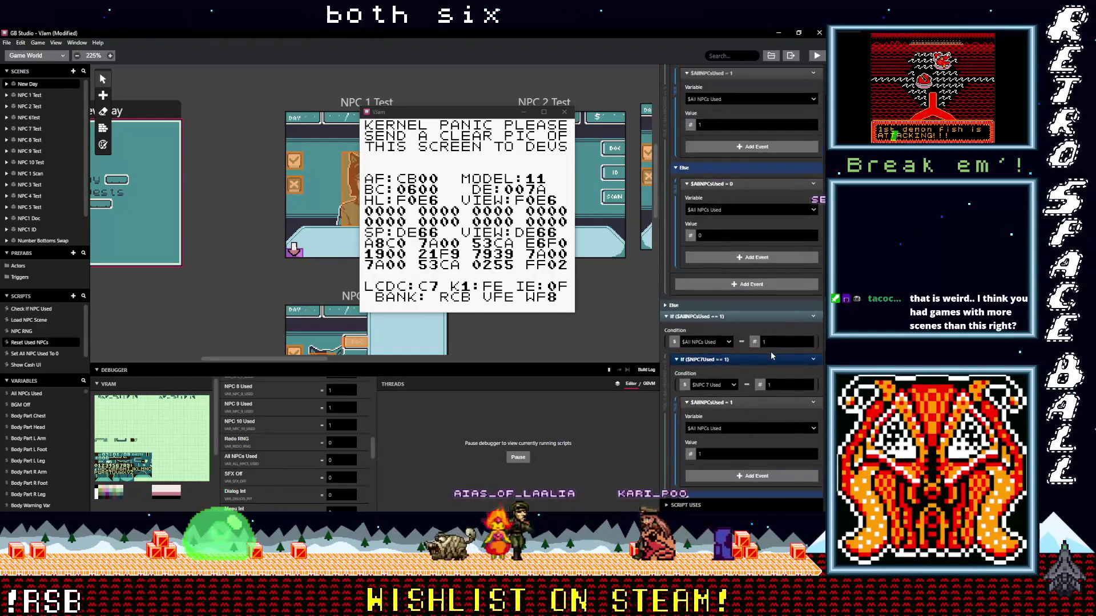
{"action": "scroll", "coordinate": [770, 351], "scroll_direction": "up", "scroll_amount": 2}
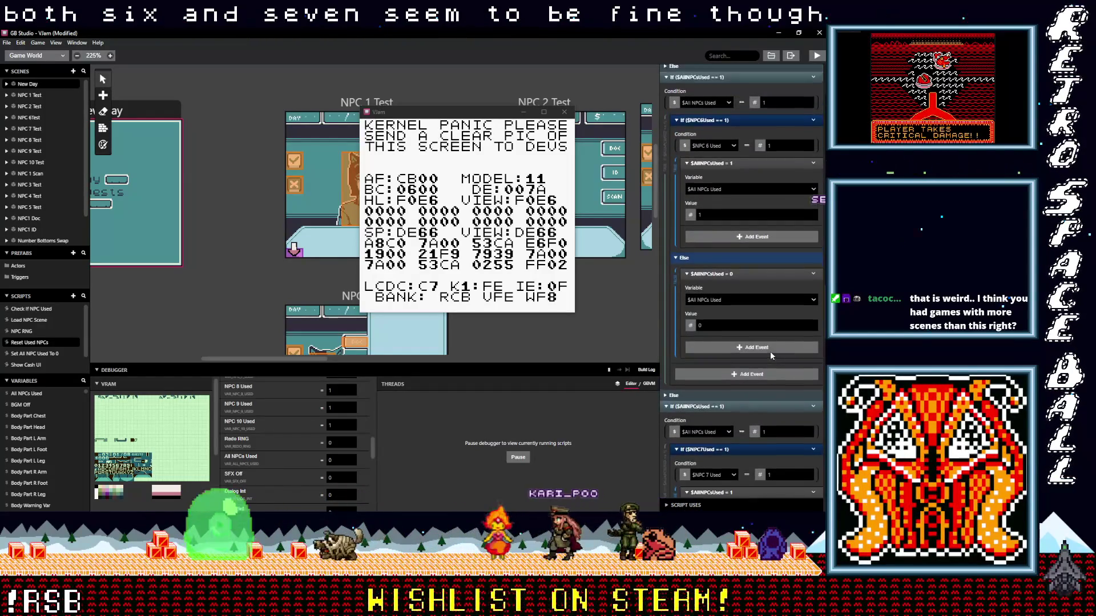
{"action": "scroll", "coordinate": [769, 351], "scroll_direction": "down", "scroll_amount": 2}
{"action": "scroll", "coordinate": [768, 352], "scroll_direction": "down", "scroll_amount": 3}
{"action": "scroll", "coordinate": [769, 352], "scroll_direction": "up", "scroll_amount": 5}
{"action": "scroll", "coordinate": [770, 352], "scroll_direction": "up", "scroll_amount": 7}
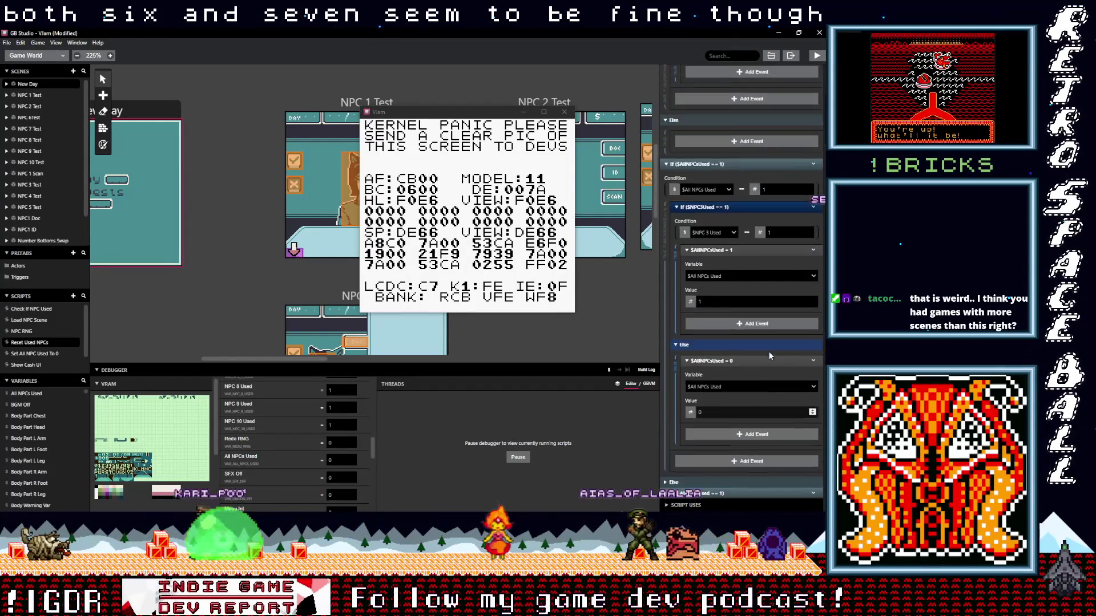
{"action": "scroll", "coordinate": [768, 351], "scroll_direction": "up", "scroll_amount": 4}
{"action": "key", "text": "ctrl+b"}
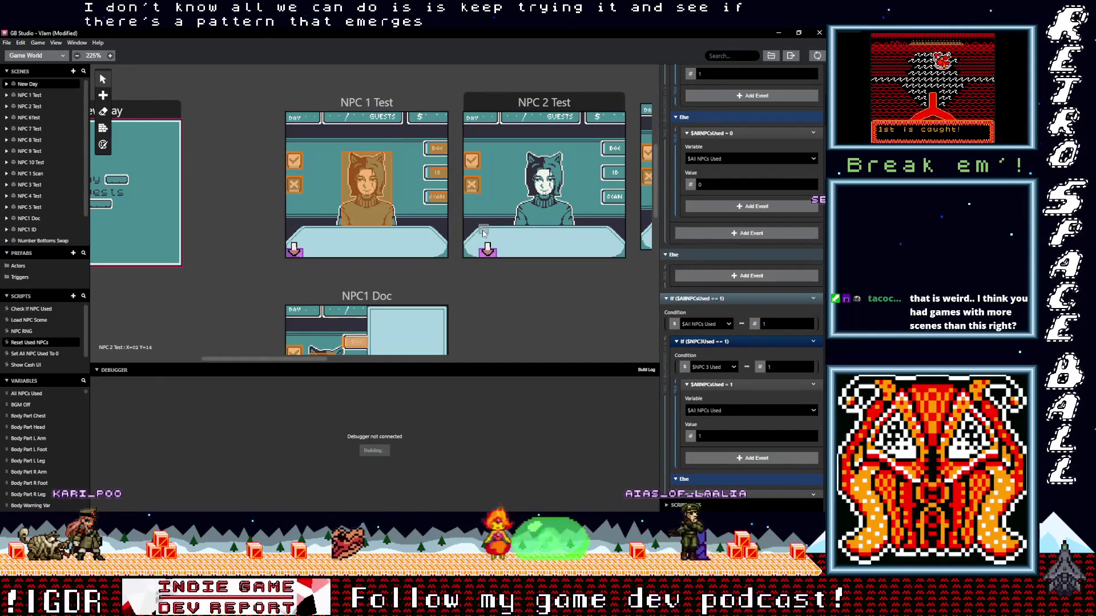
- Put the hand on the accept check mark and admit Day 01's guests to 03/03
{"action": "scroll", "coordinate": [749, 420], "scroll_direction": "down", "scroll_amount": 3}
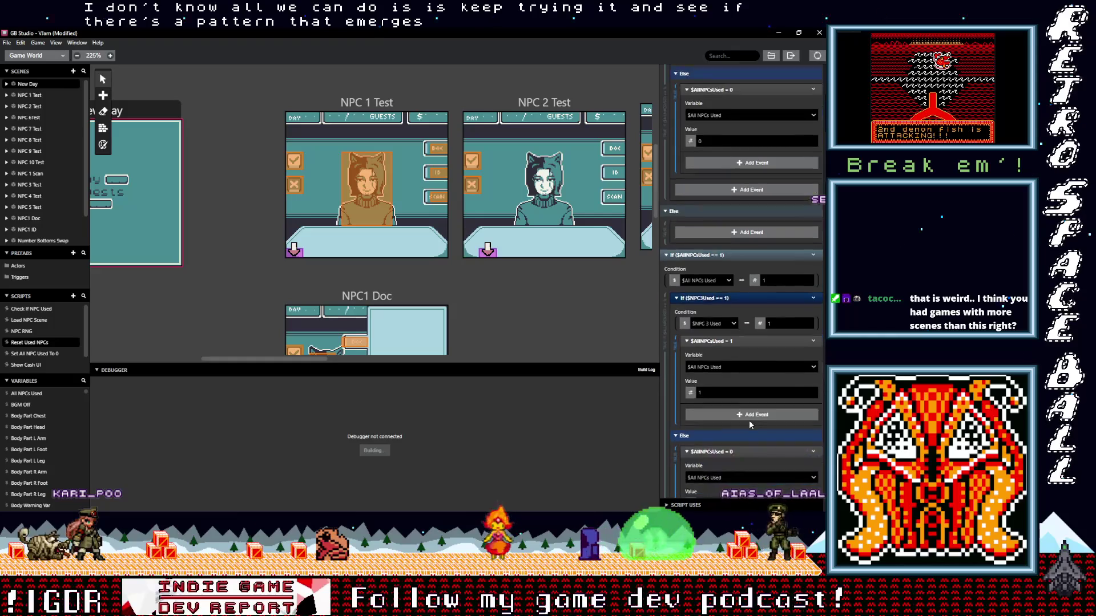
{"action": "scroll", "coordinate": [748, 420], "scroll_direction": "down", "scroll_amount": 10}
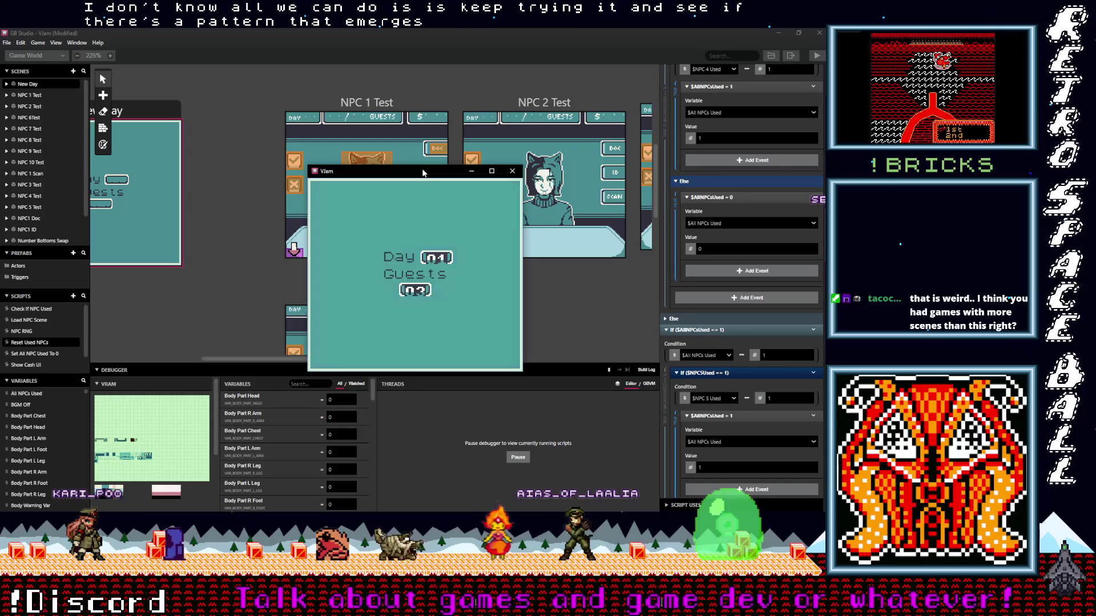
{"action": "key", "text": "Left"}
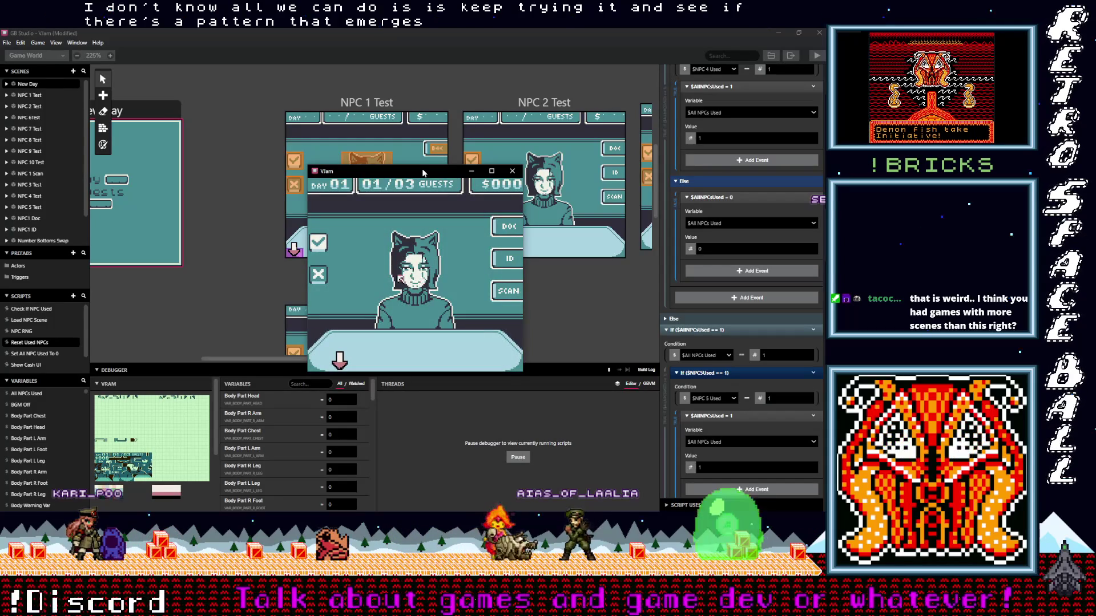
{"action": "key", "text": "Up"}
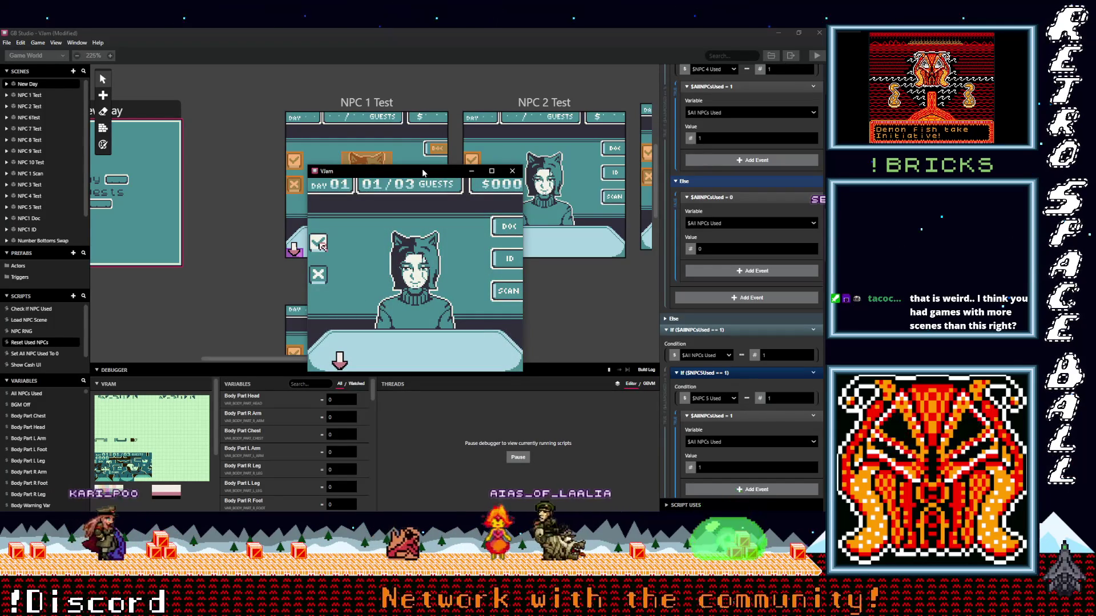
{"action": "key", "text": "z"}
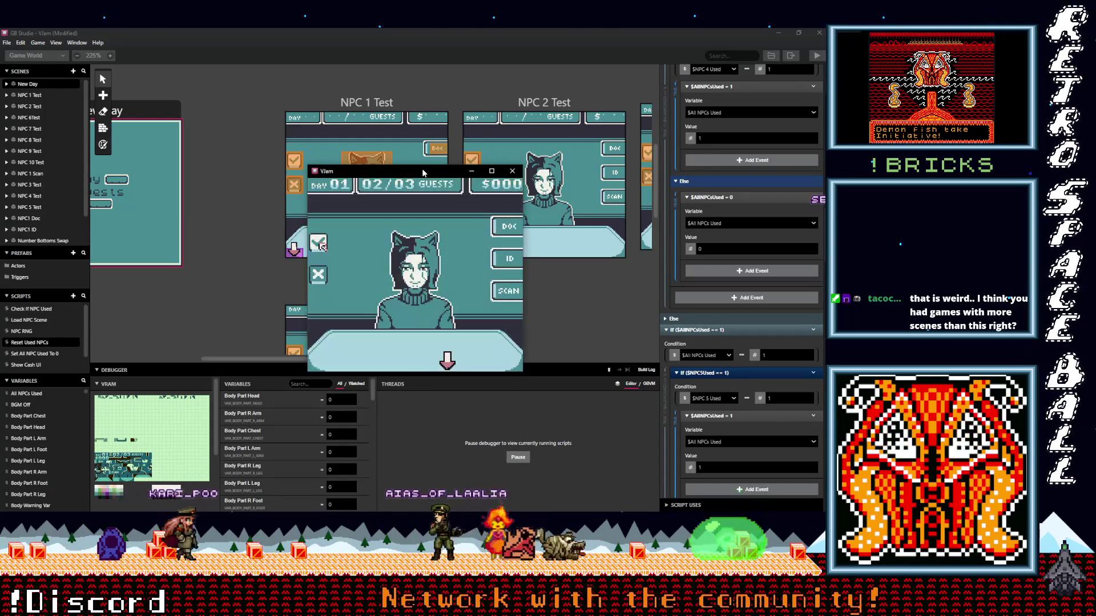
{"action": "key", "text": "z"}
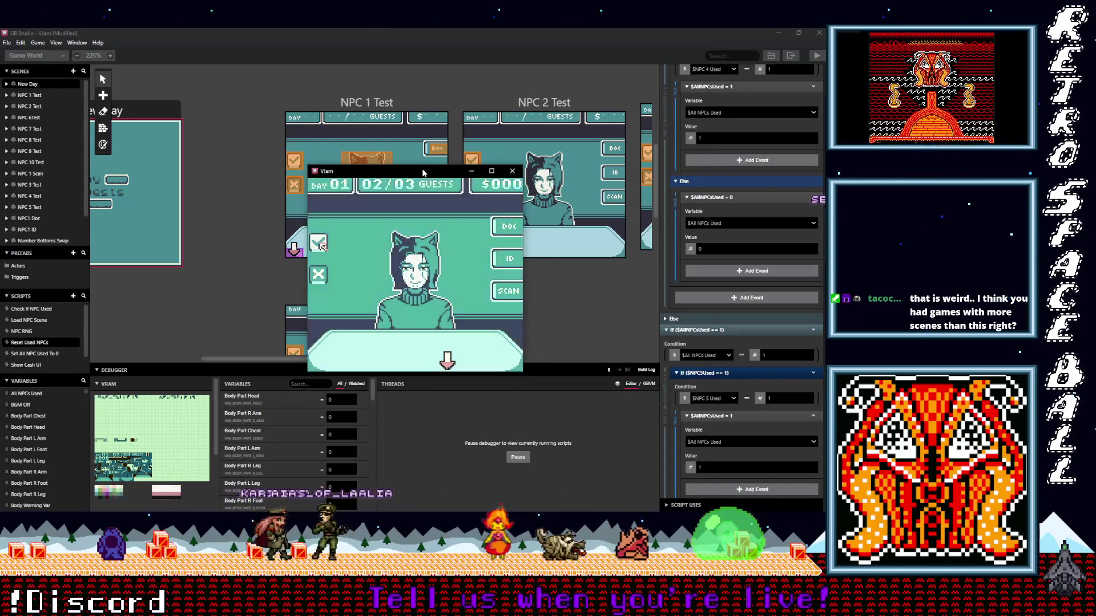
{"action": "key", "text": "z"}
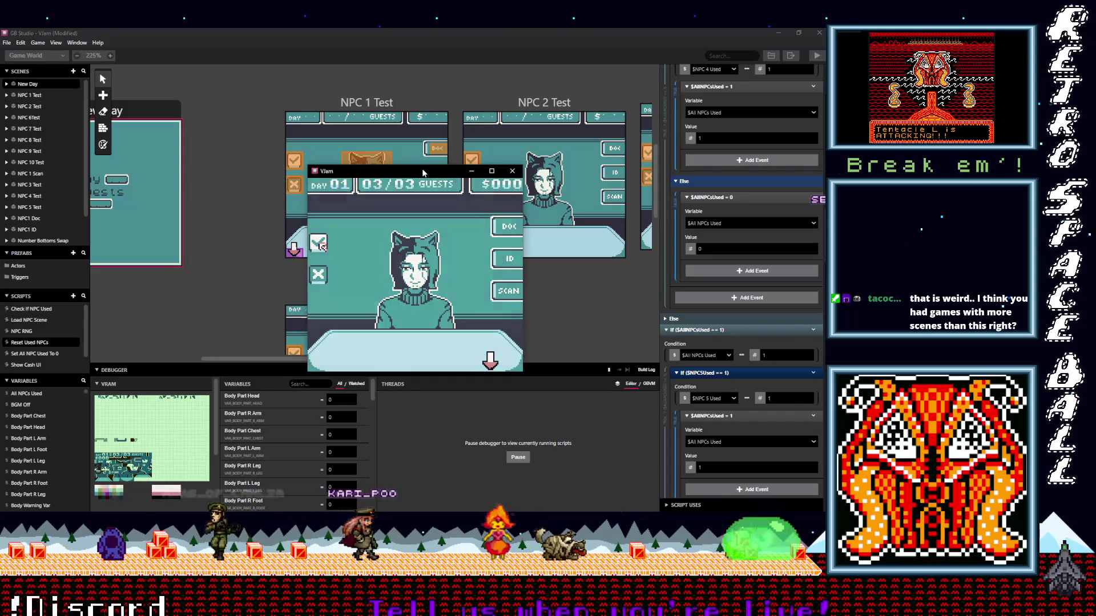
- Admit Day 02's guests up to 05/05 and end the day
{"action": "key", "text": "z"}
{"action": "key", "text": "z"}
{"action": "key", "text": "z"}
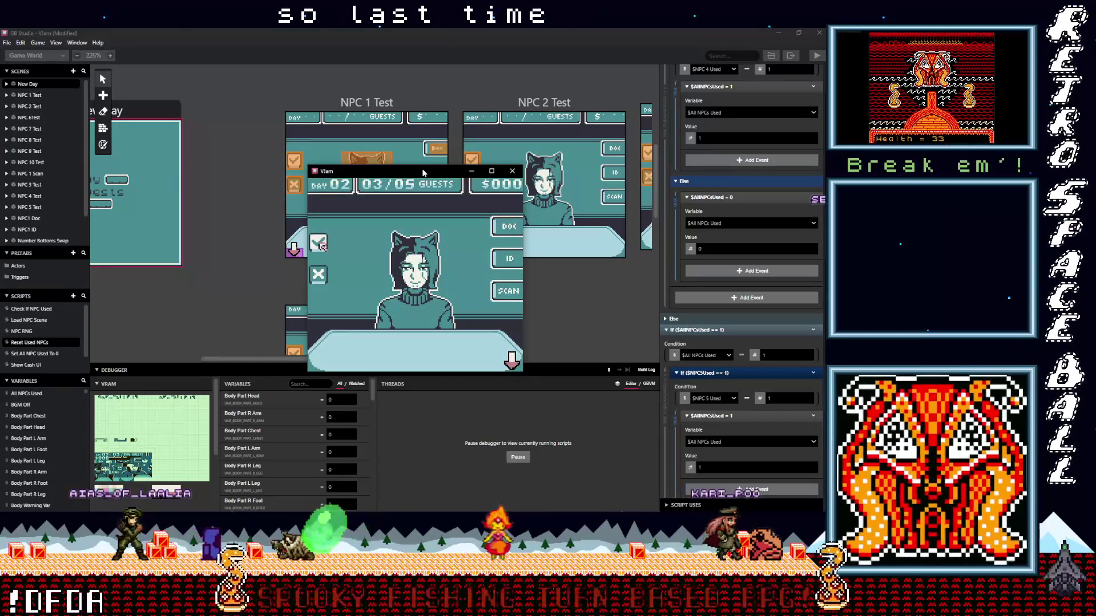
{"action": "key", "text": "z"}
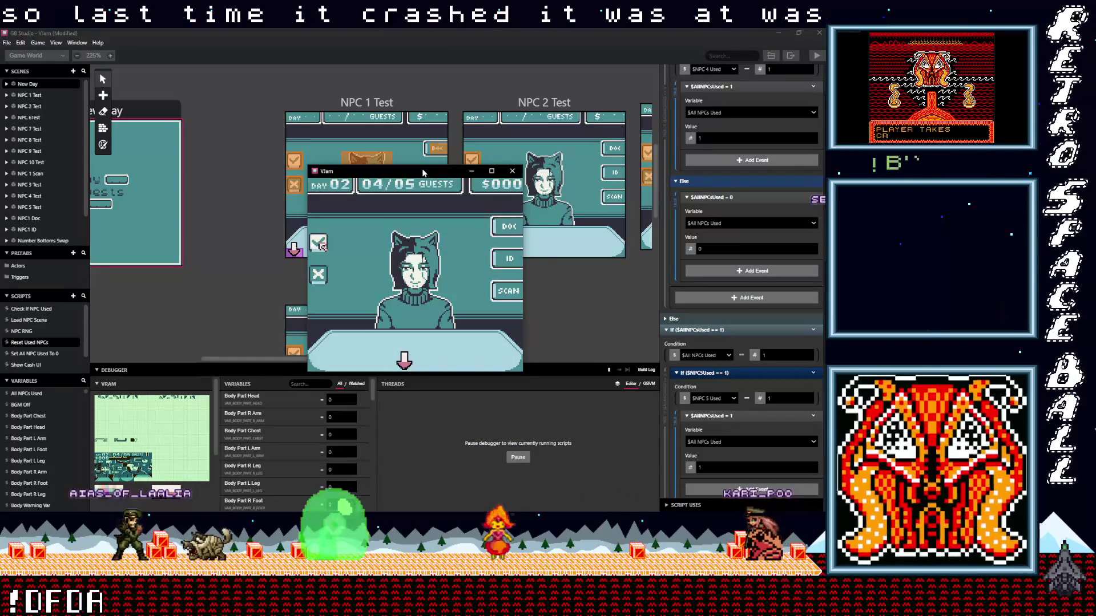
{"action": "key", "text": "z"}
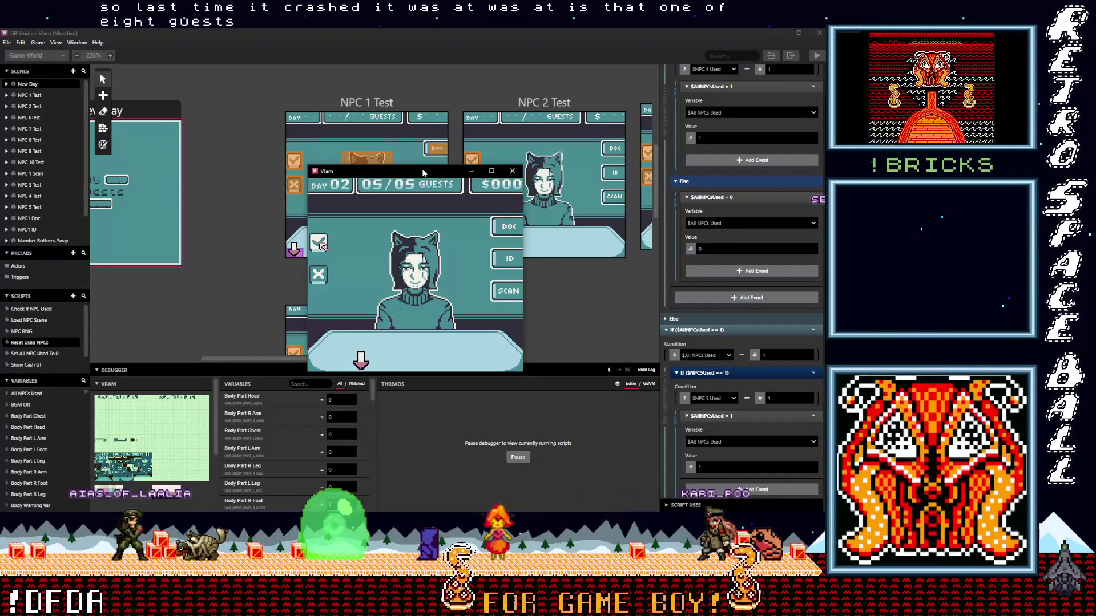
{"action": "key", "text": "z"}
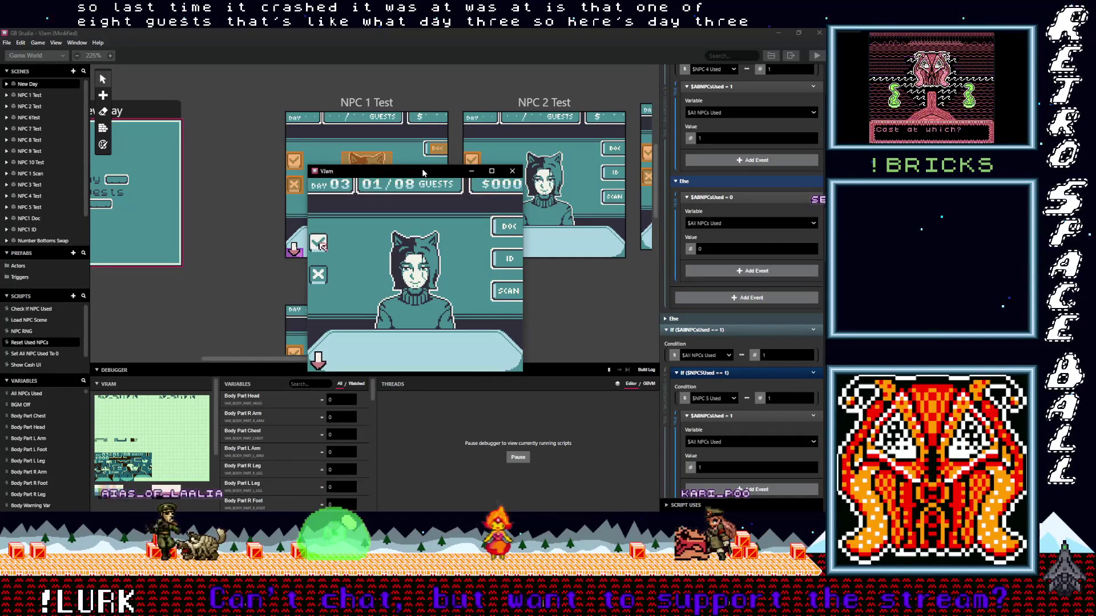
- Admit all eight Day 03 guests and reach the Day 04 screen
{"action": "key", "text": "z"}
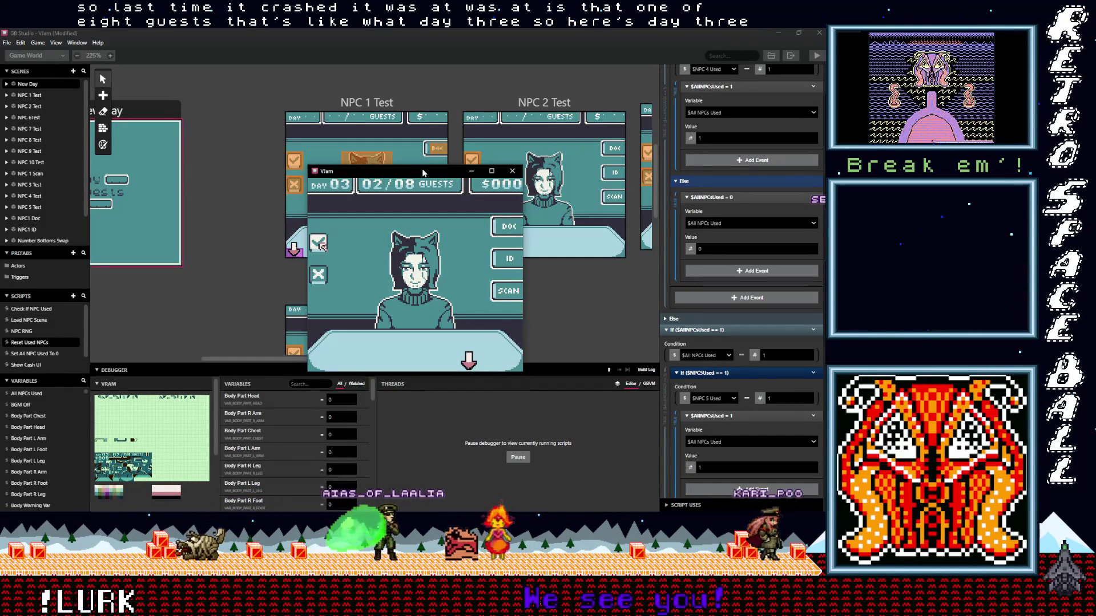
{"action": "key", "text": "z"}
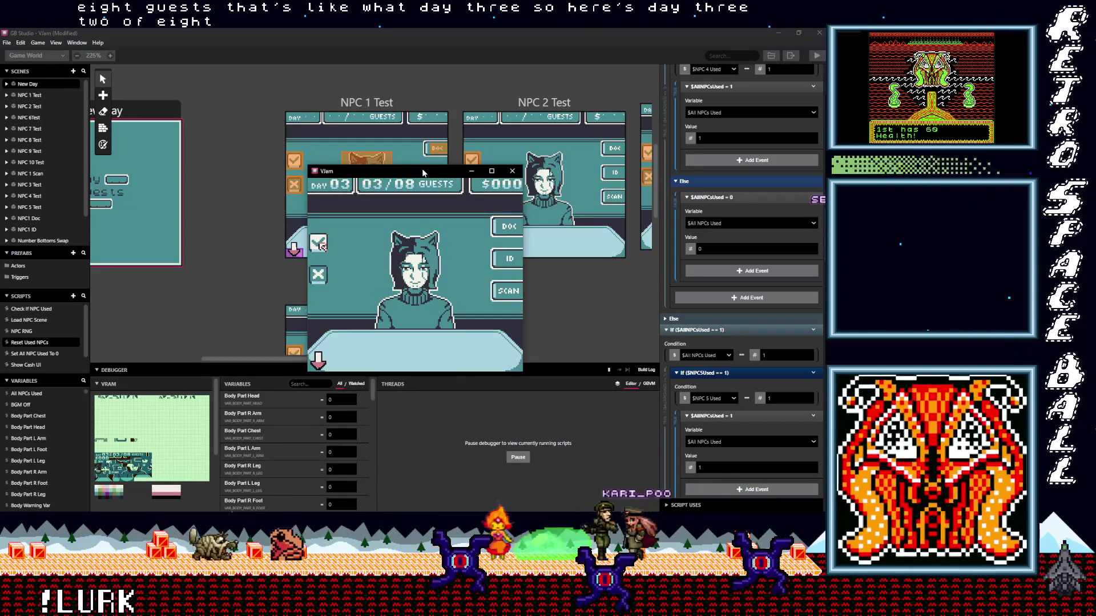
{"action": "key", "text": "z"}
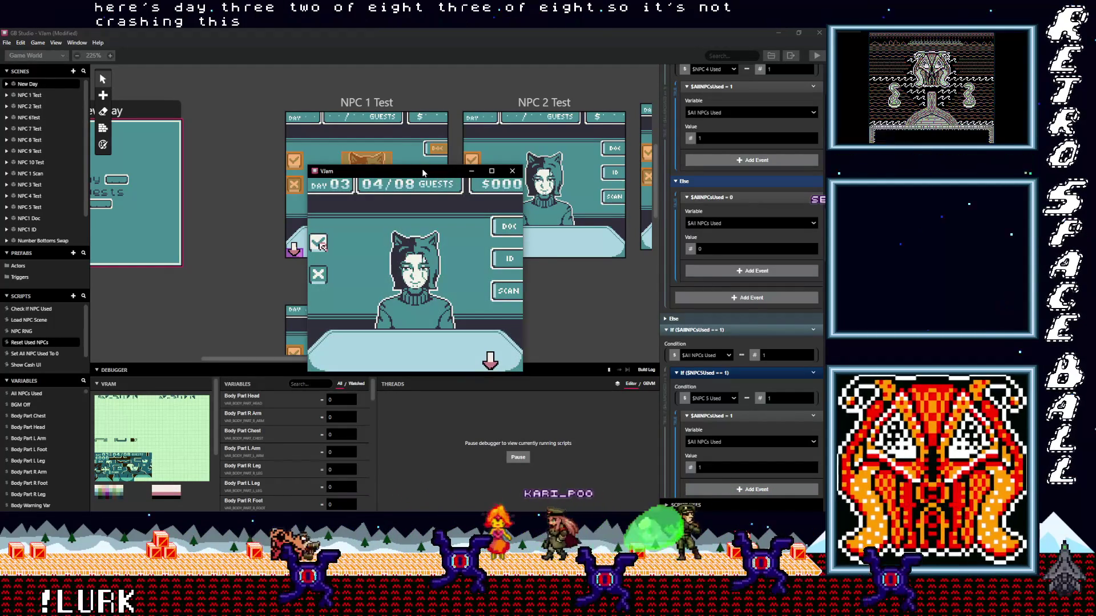
{"action": "key", "text": "z"}
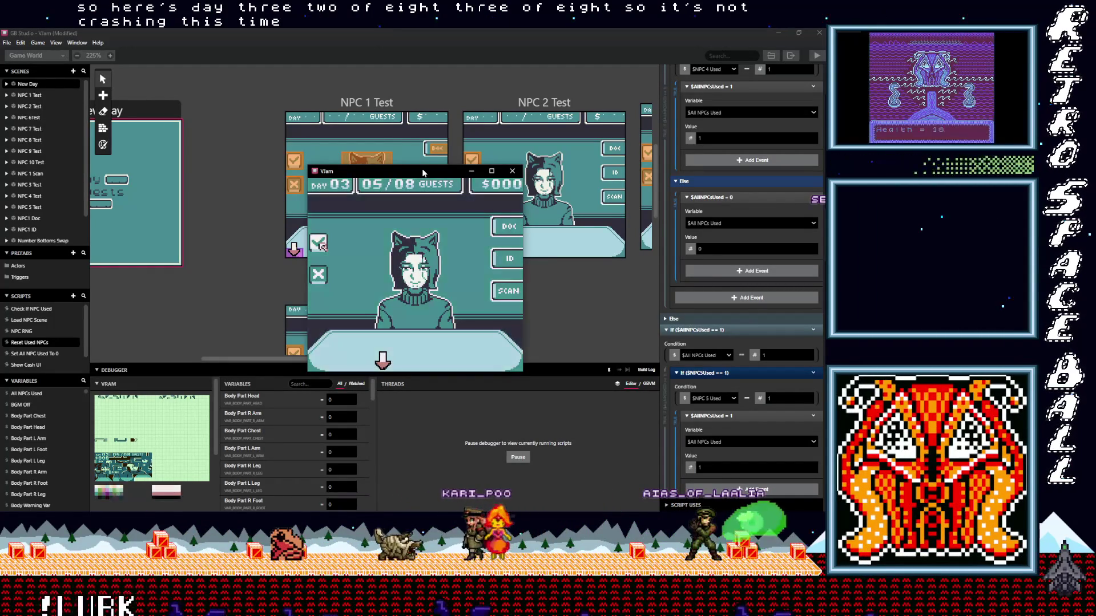
{"action": "key", "text": "z"}
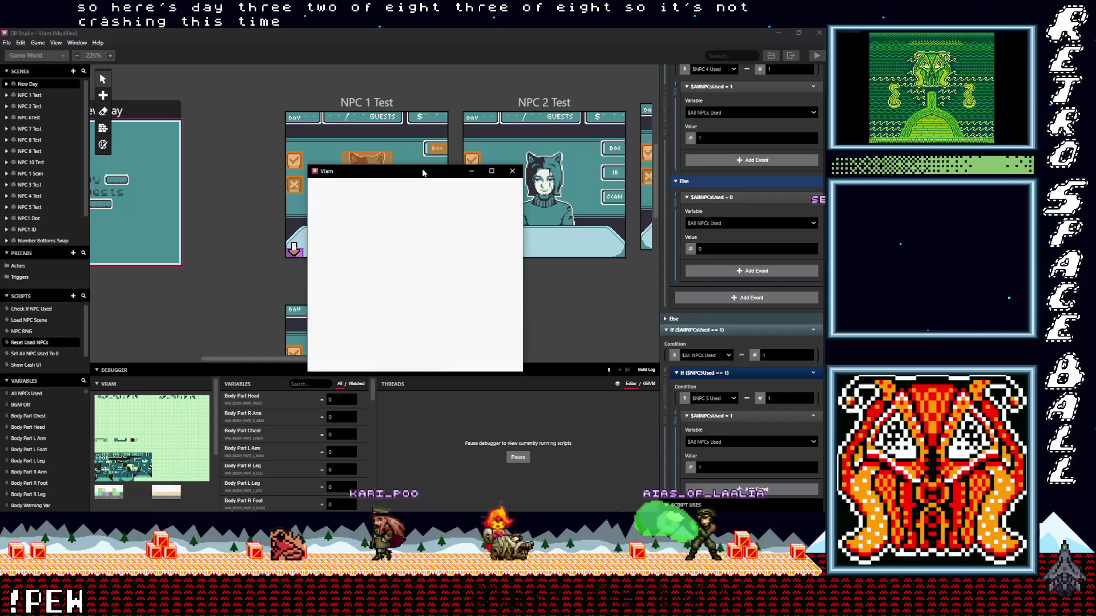
{"action": "key", "text": "z"}
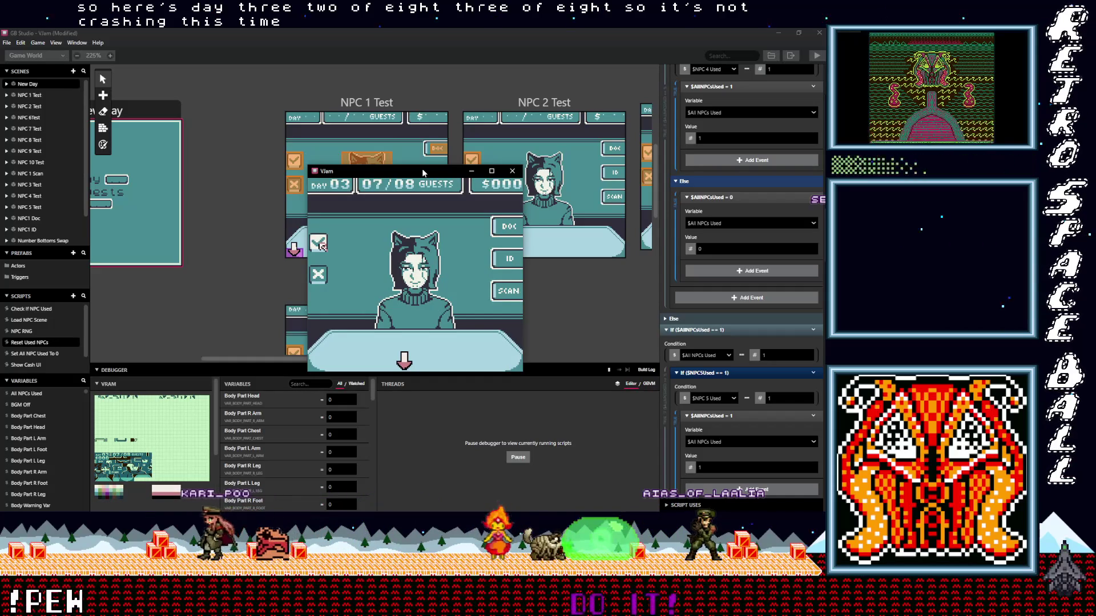
{"action": "key", "text": "z"}
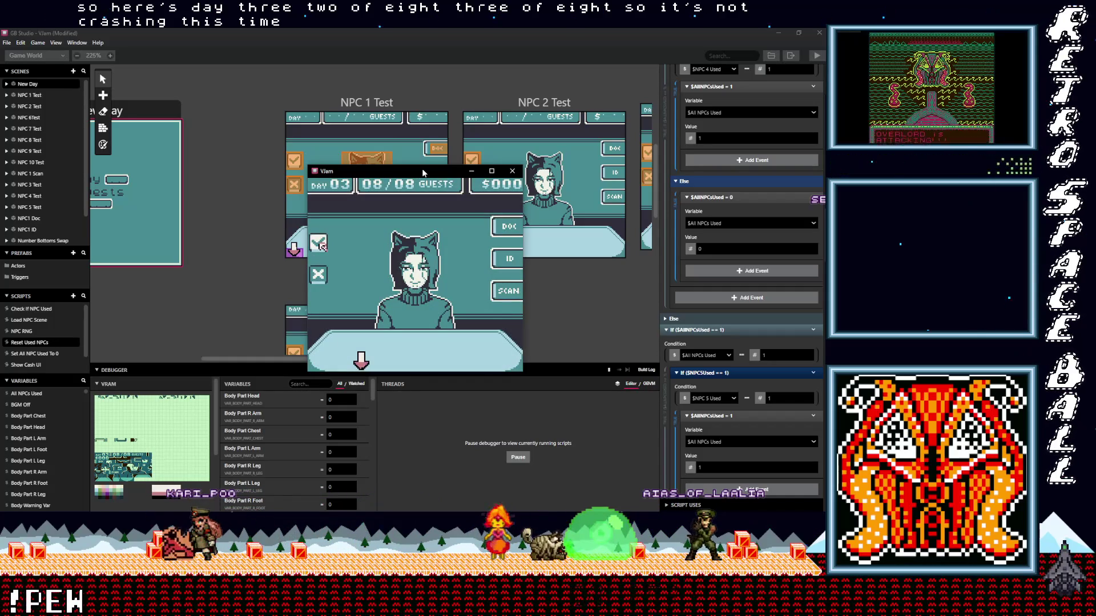
{"action": "key", "text": "z"}
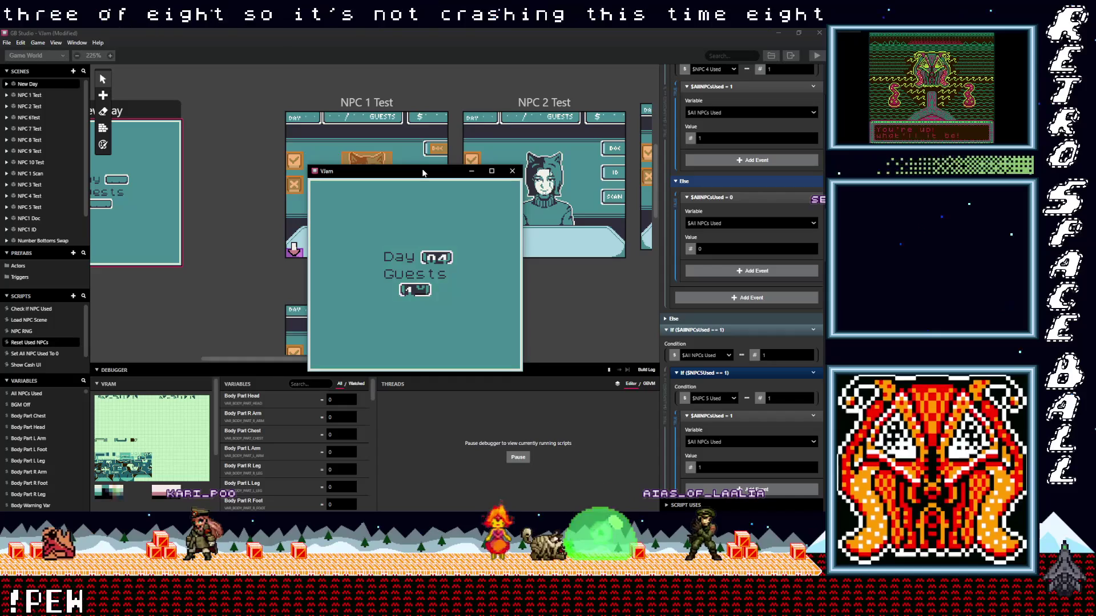
- Admit every Day 04 guest until the Day 05 summary listing 15 guests appears
{"action": "key", "text": "z"}
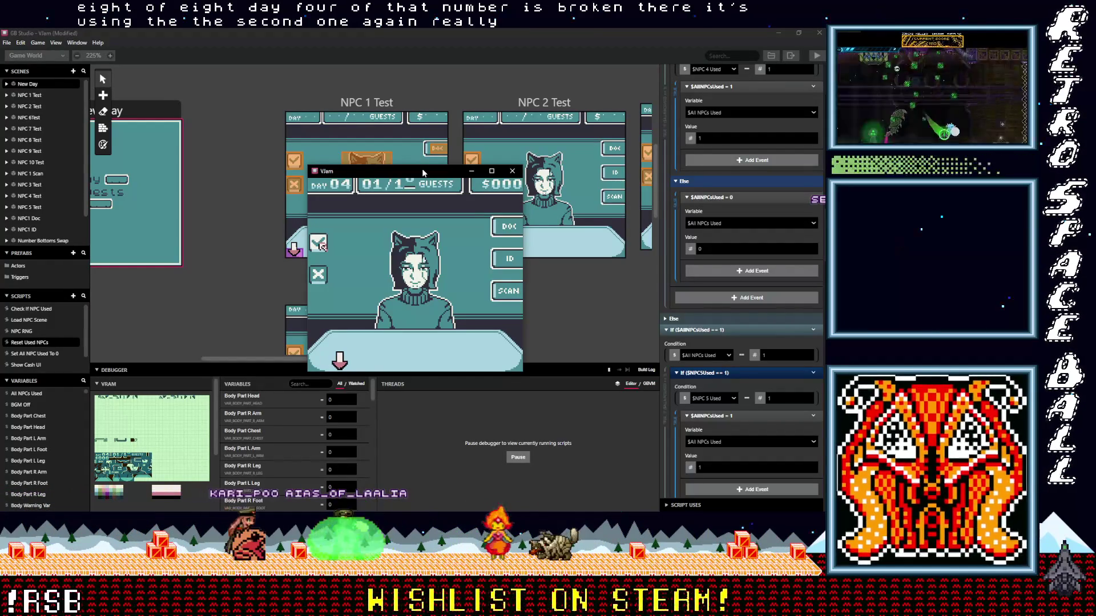
{"action": "key", "text": "z"}
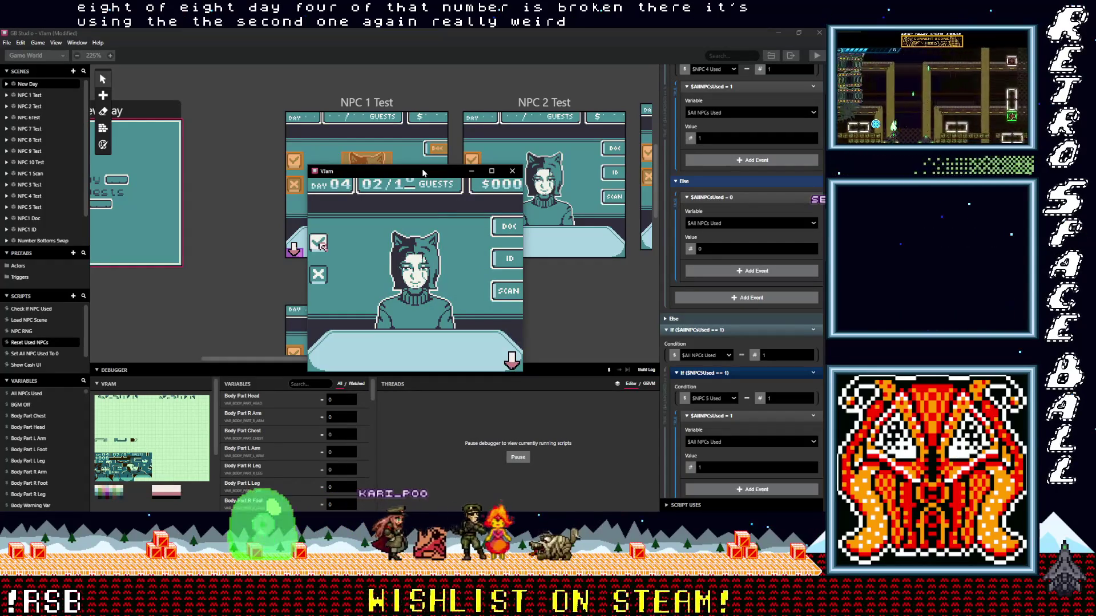
{"action": "key", "text": "z"}
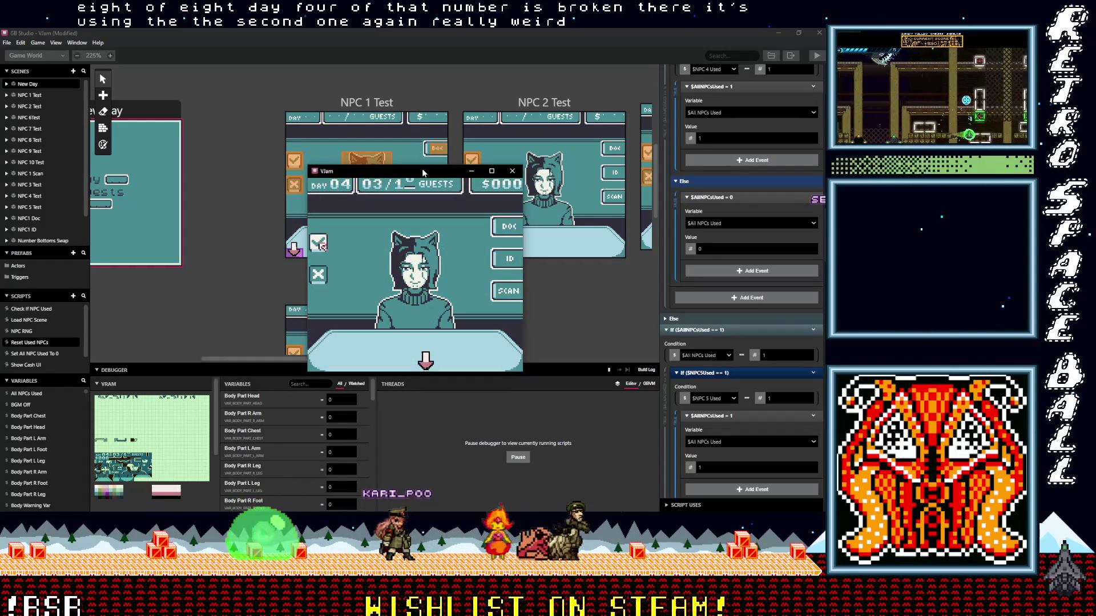
{"action": "key", "text": "z"}
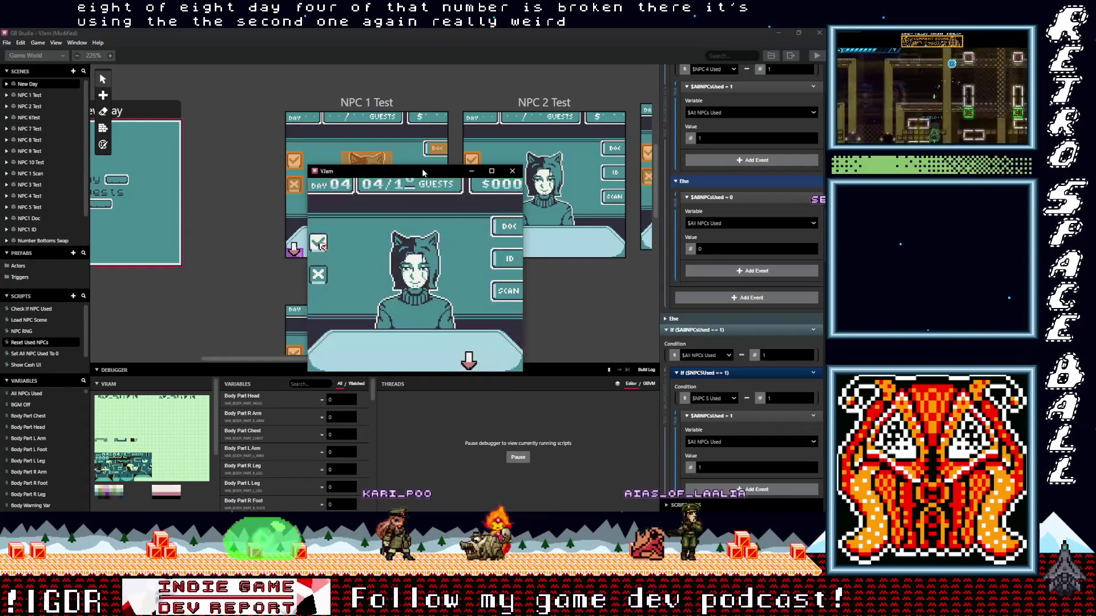
{"action": "key", "text": "z"}
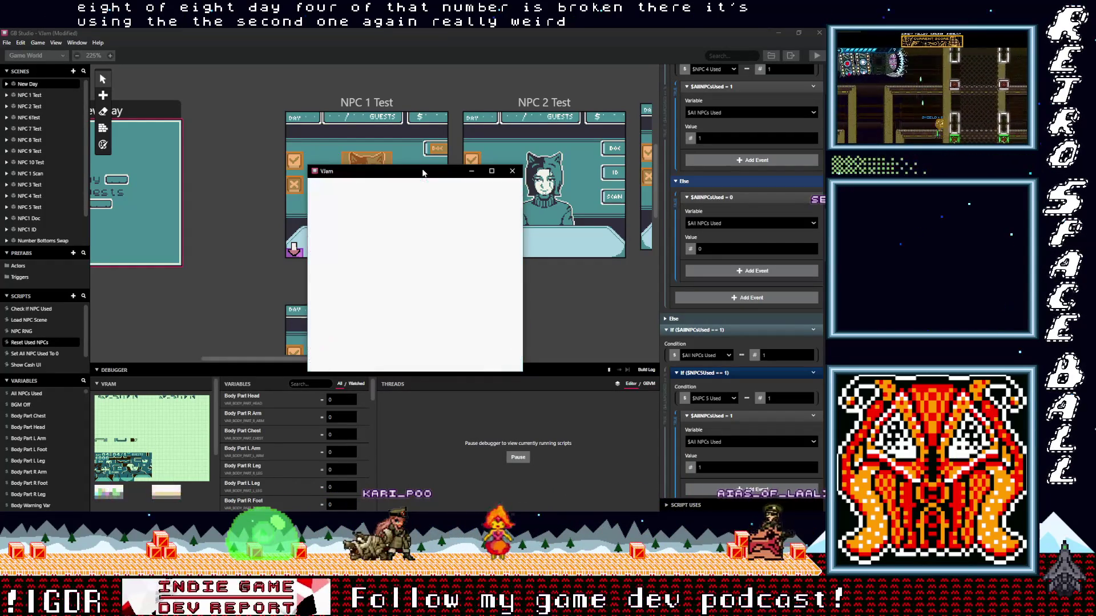
{"action": "key", "text": "z"}
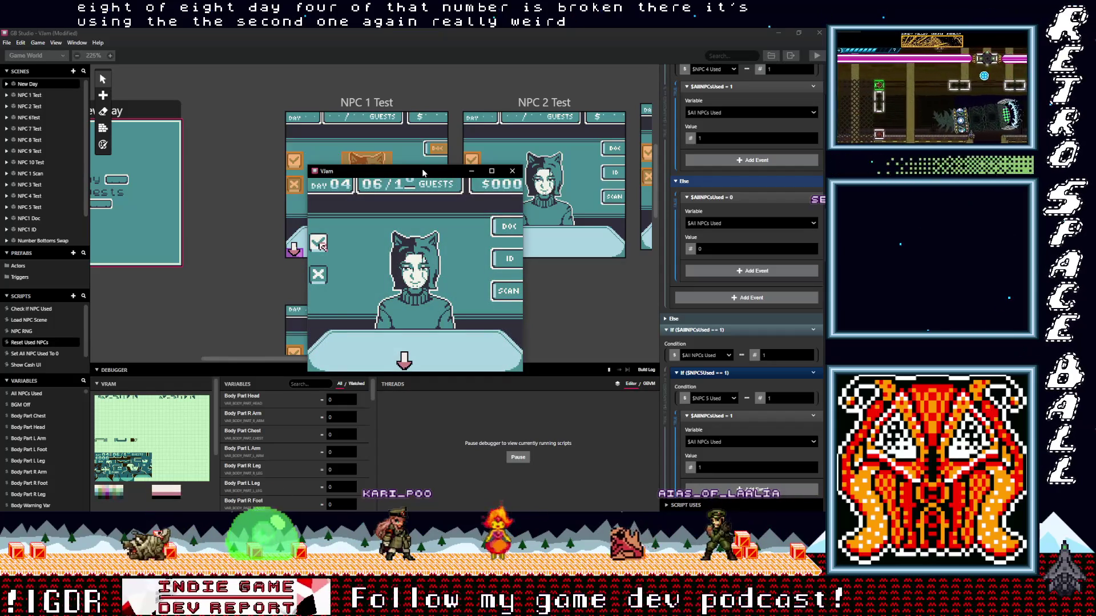
{"action": "key", "text": "z"}
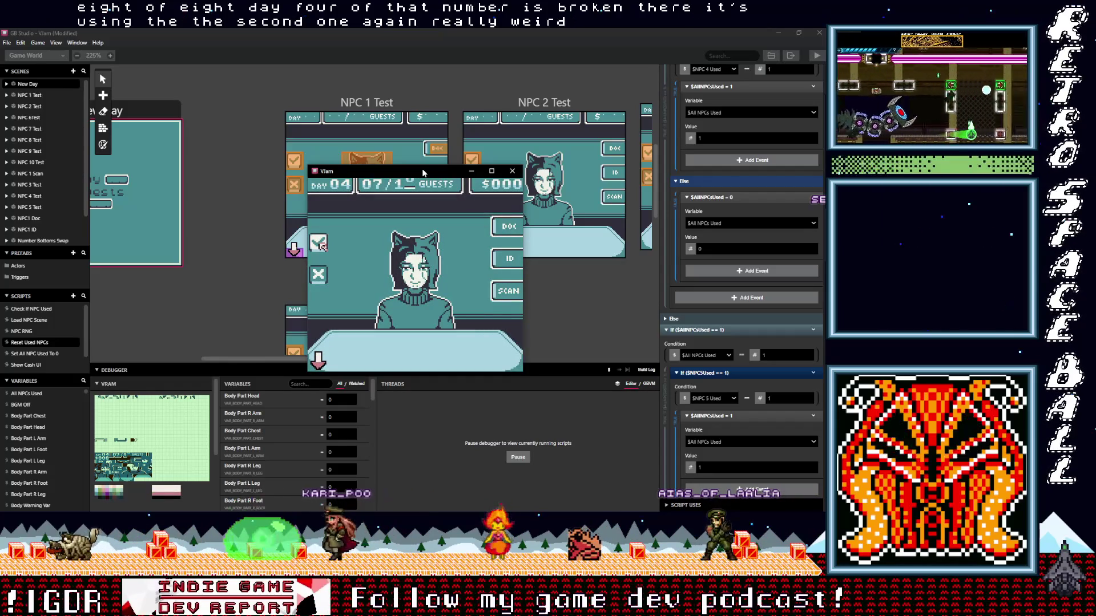
{"action": "key", "text": "z"}
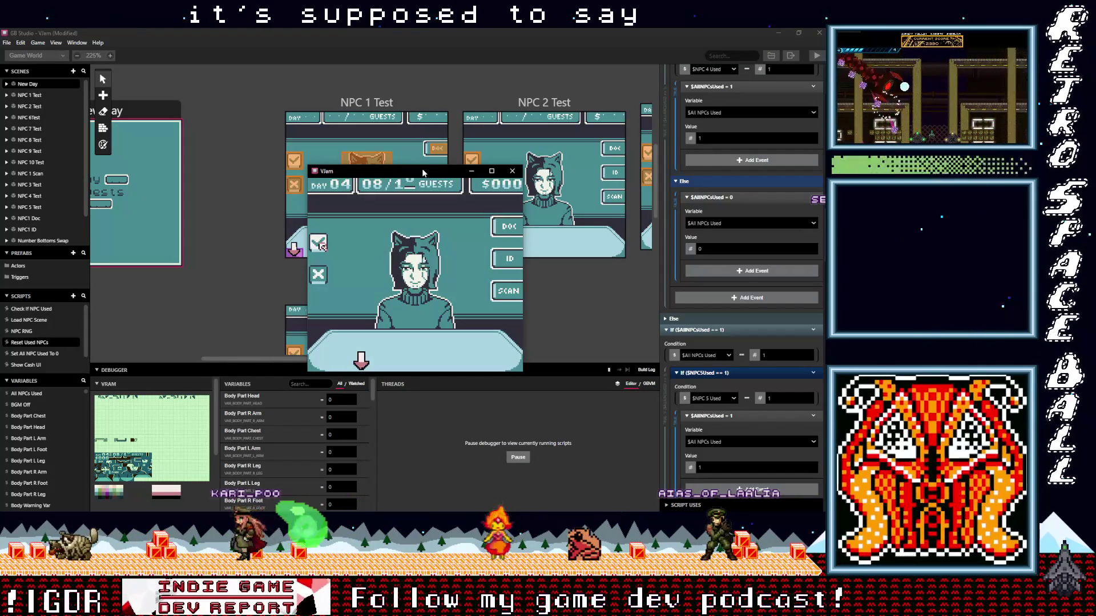
{"action": "key", "text": "z"}
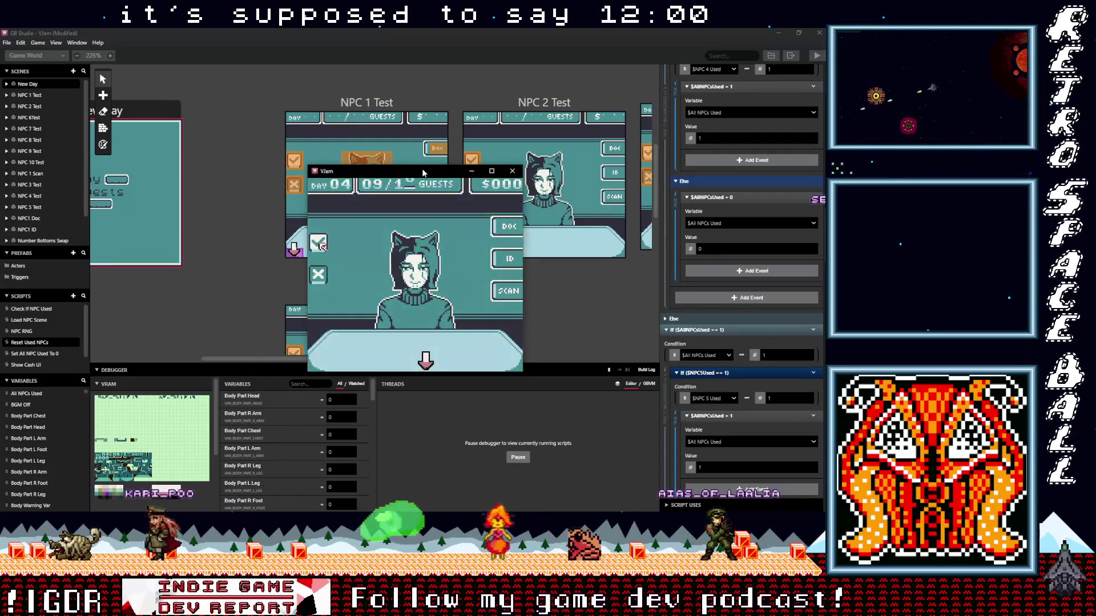
{"action": "key", "text": "z"}
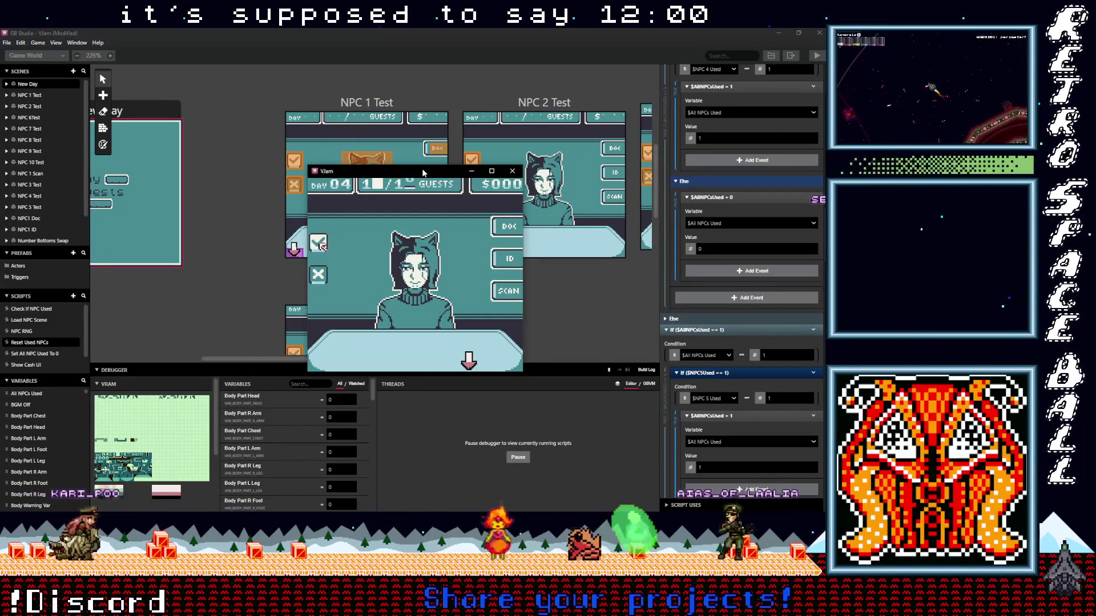
{"action": "key", "text": "z"}
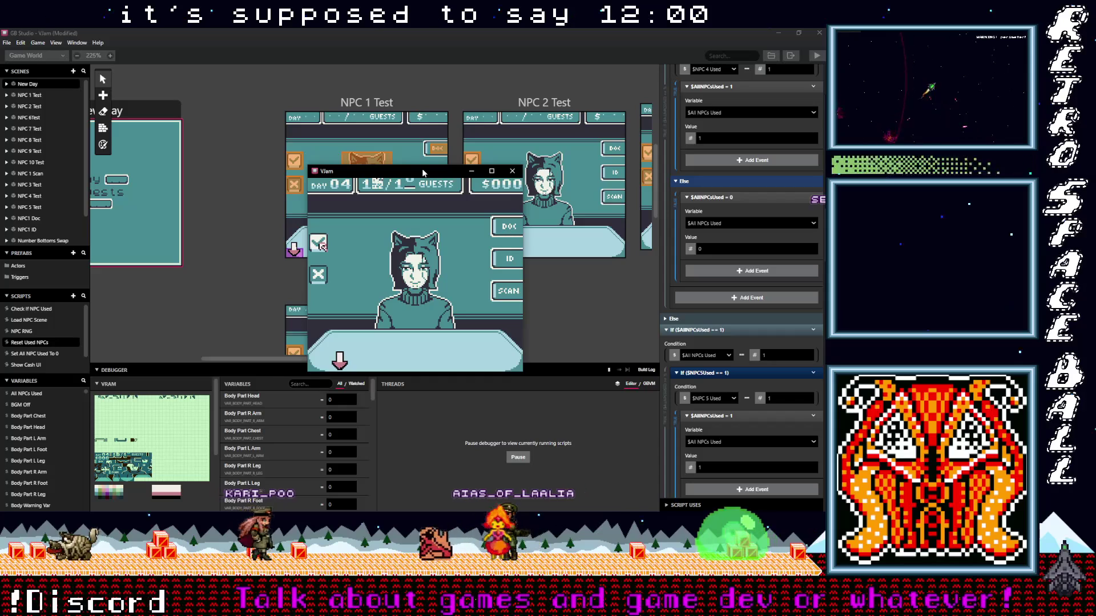
{"action": "key", "text": "z"}
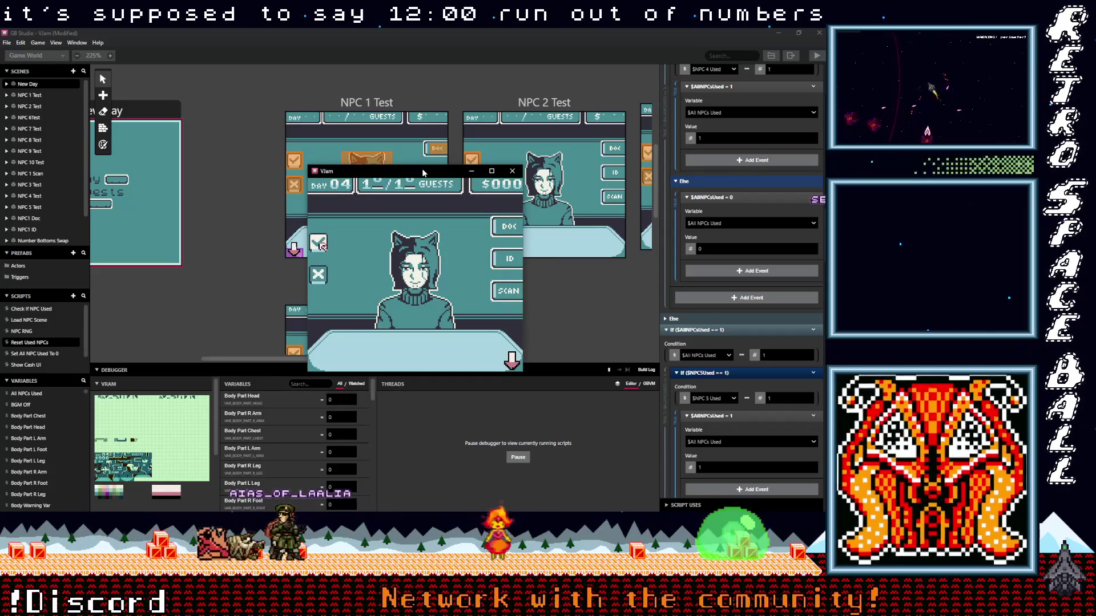
{"action": "key", "text": "z"}
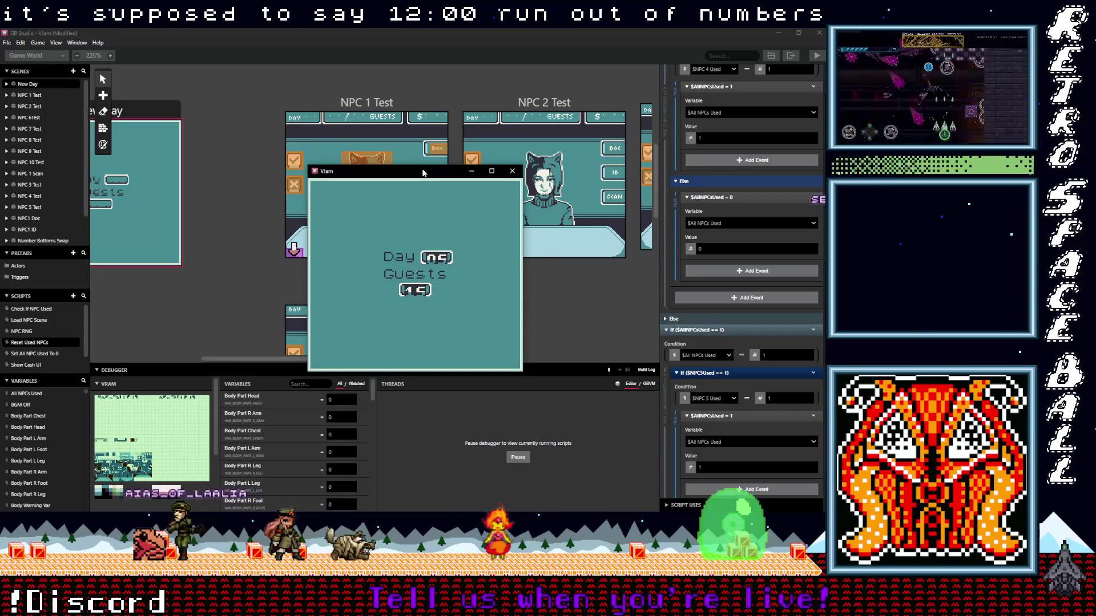
- Admit Day 05 guests up to the fifteenth, reaching 15/15
{"action": "key", "text": "z"}
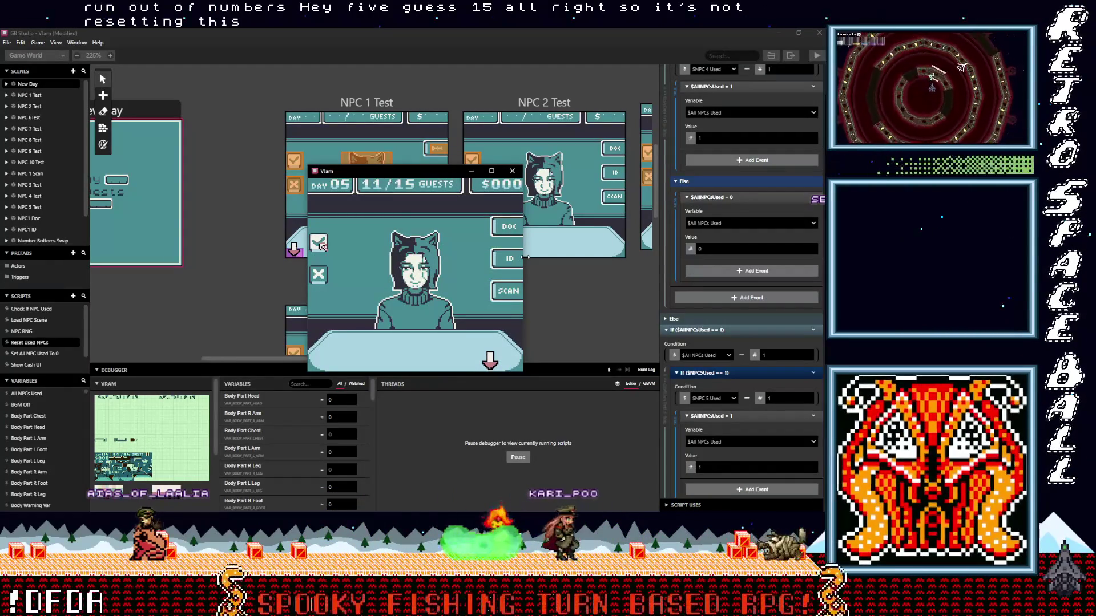
{"action": "key", "text": "z"}
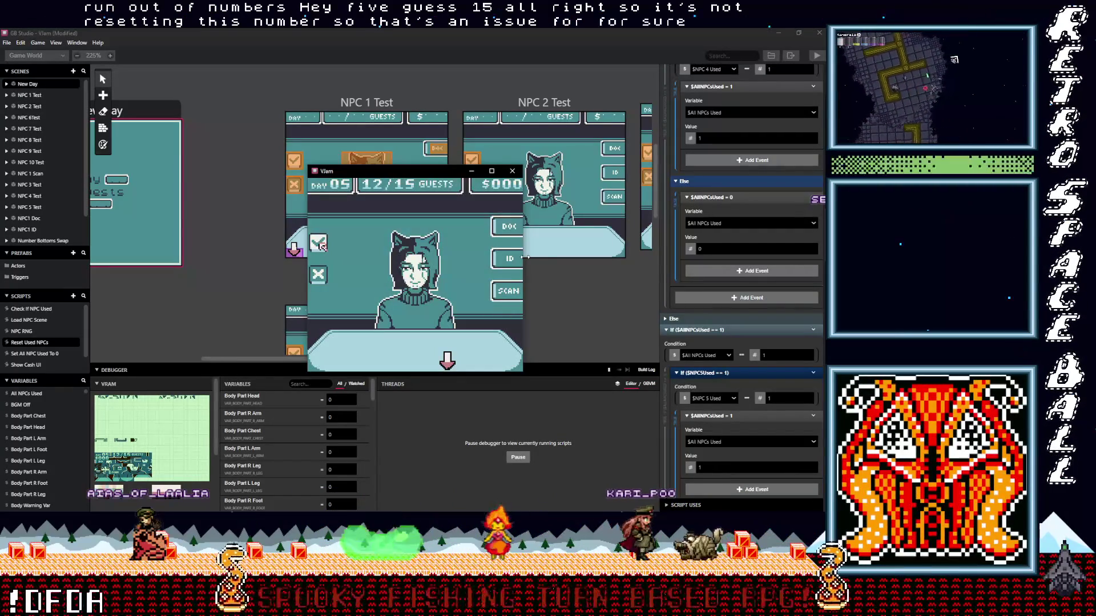
{"action": "key", "text": "z"}
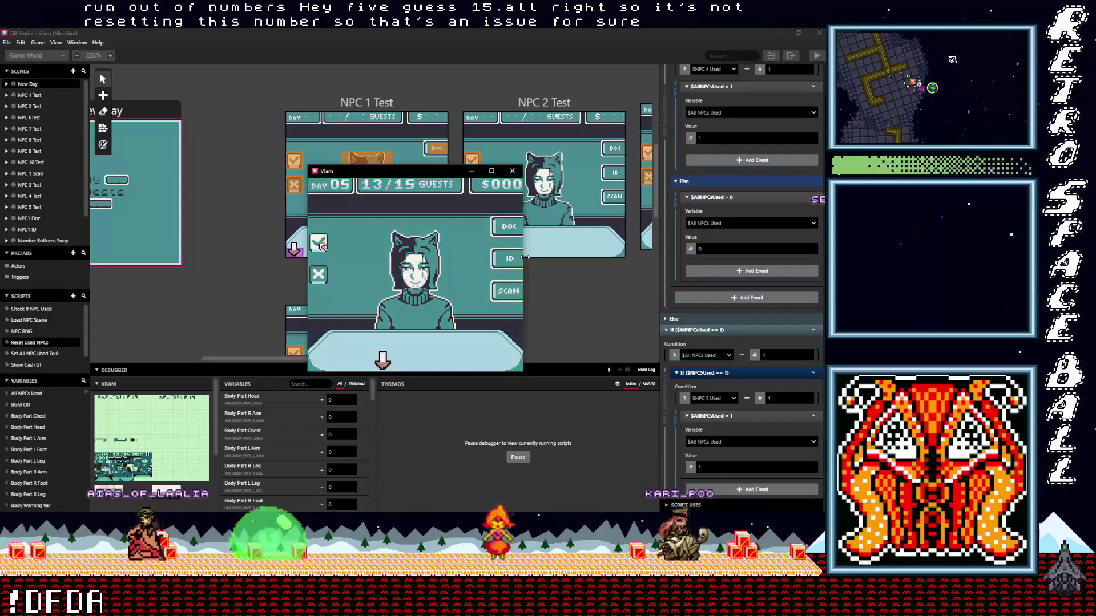
{"action": "key", "text": "z"}
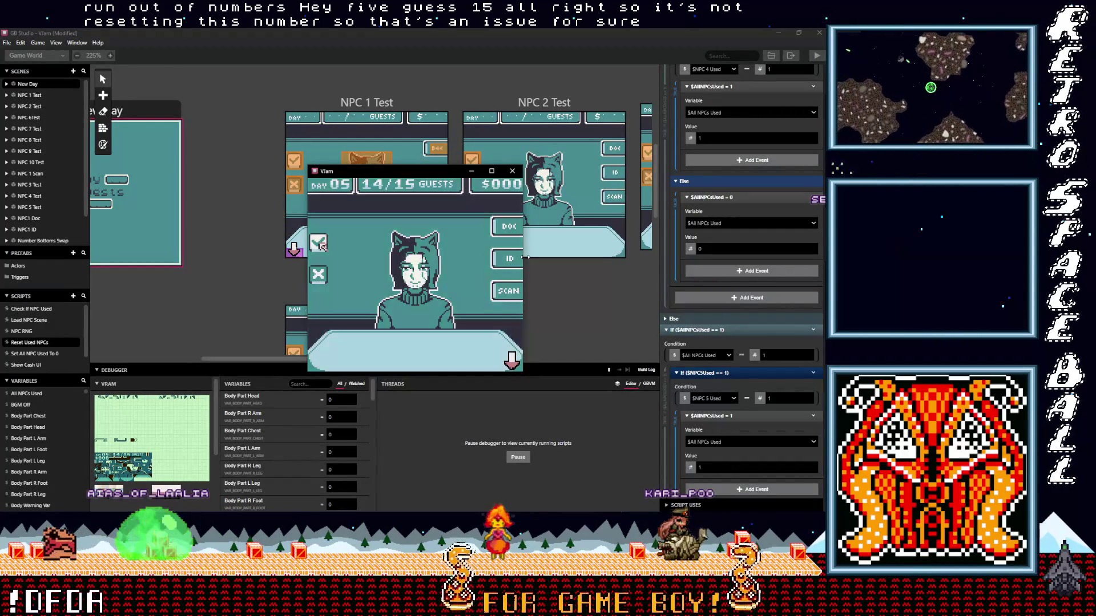
{"action": "key", "text": "z"}
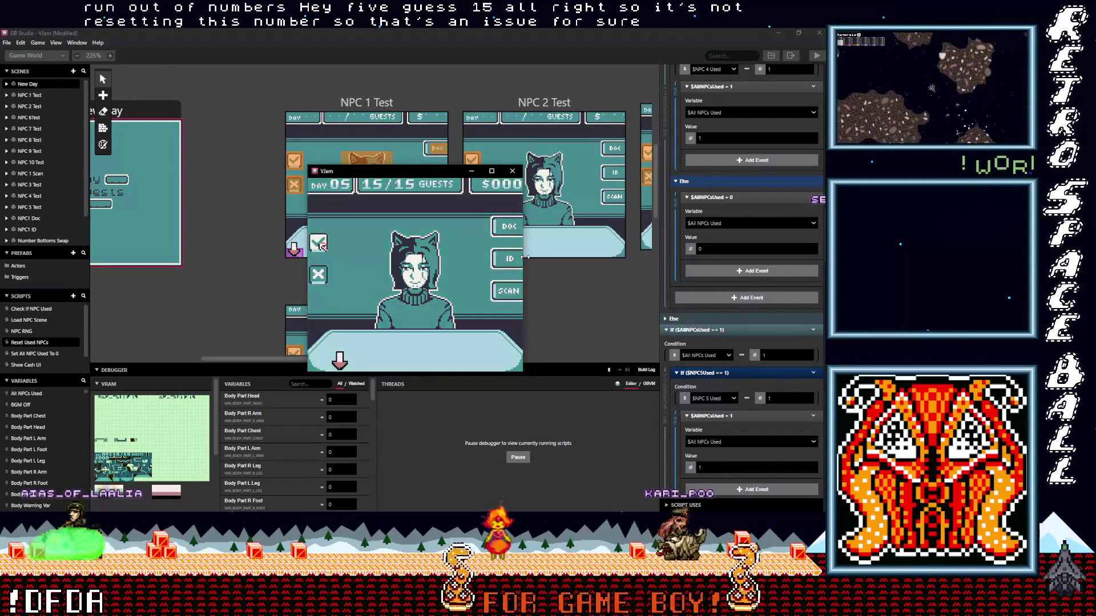
- Keep admitting guests beyond the 15 limit, then close the test window
{"action": "key", "text": "z"}
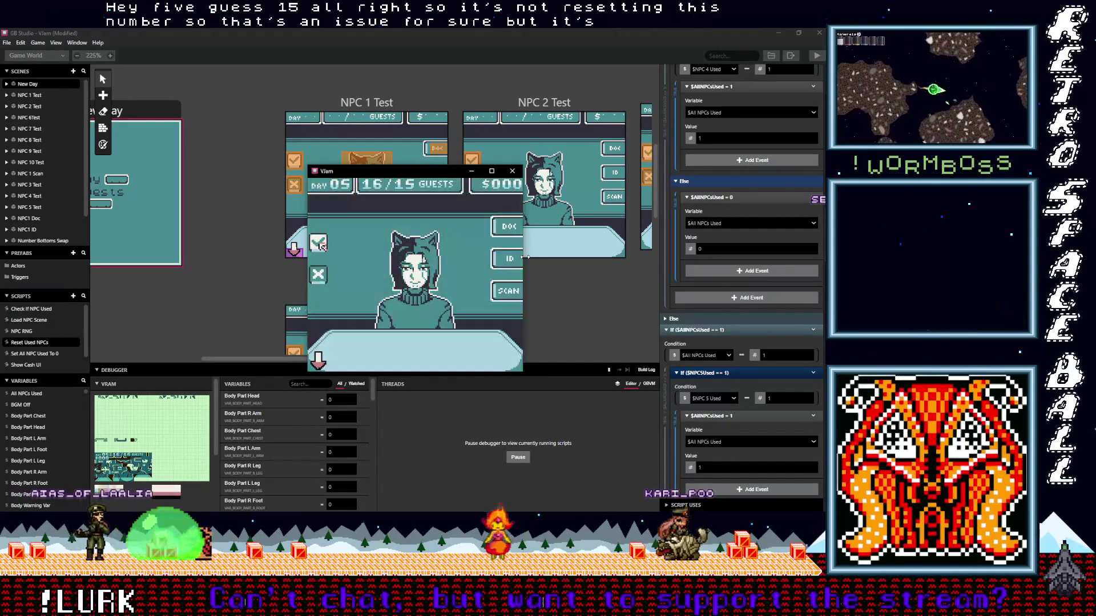
{"action": "key", "text": "z"}
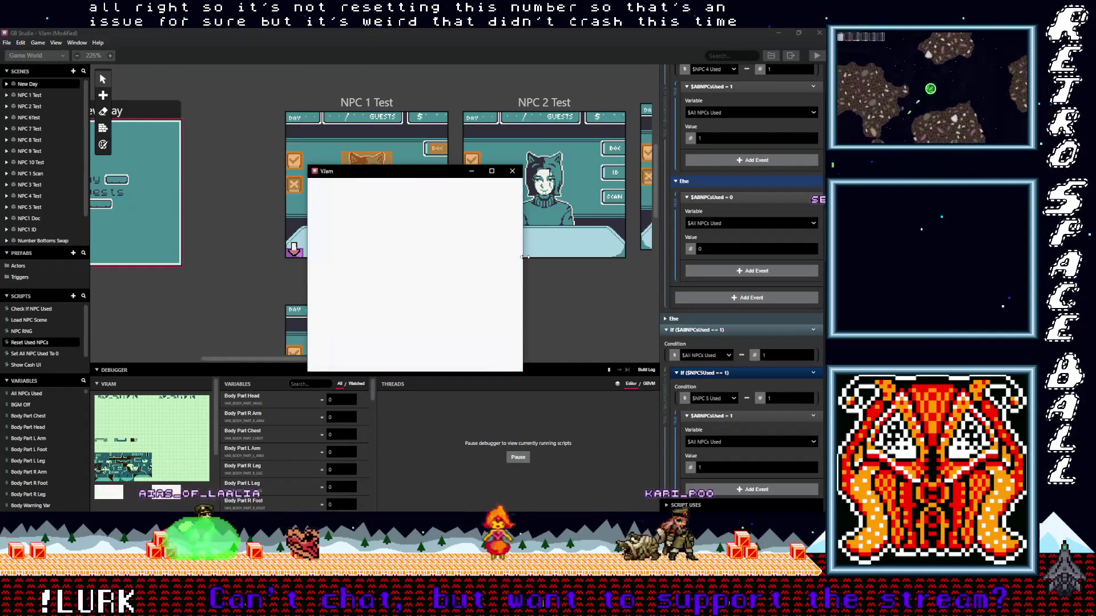
{"action": "key", "text": "z"}
{"action": "key", "text": "z"}
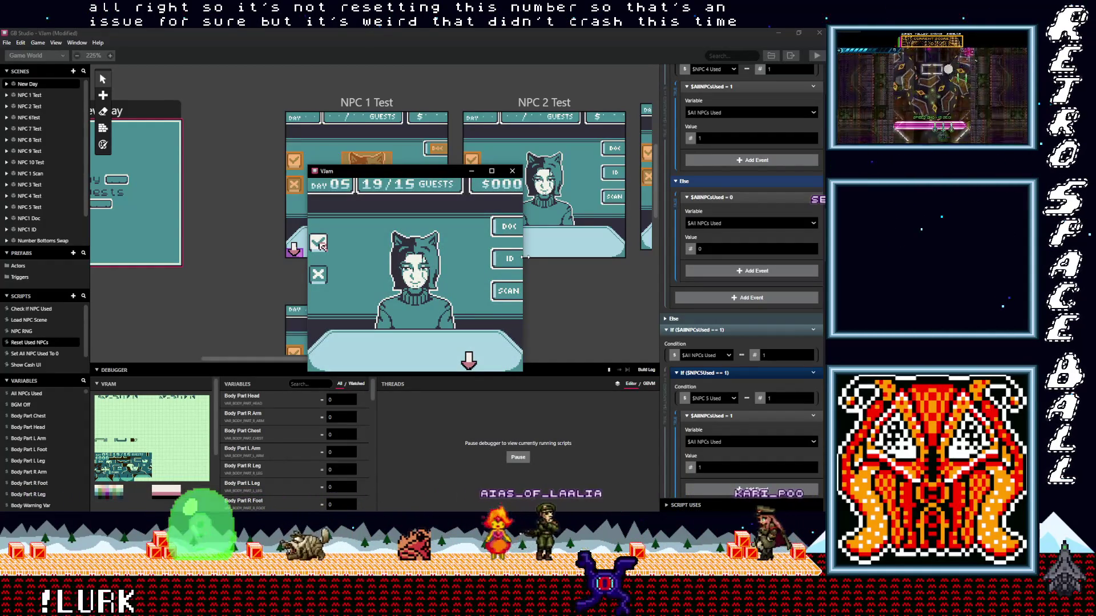
{"action": "key", "text": "z"}
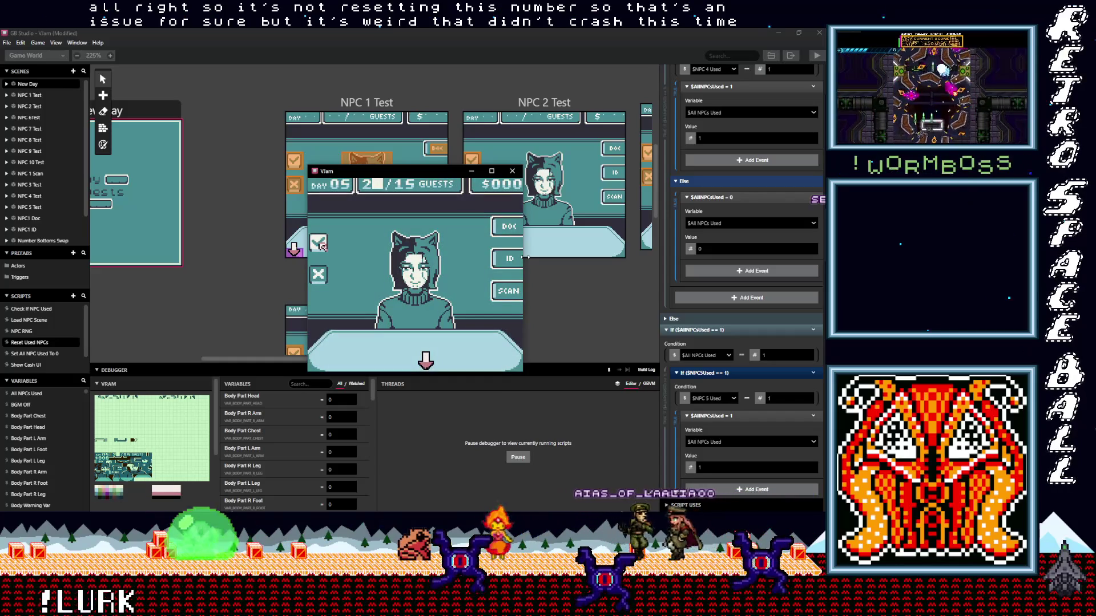
{"action": "key", "text": "z"}
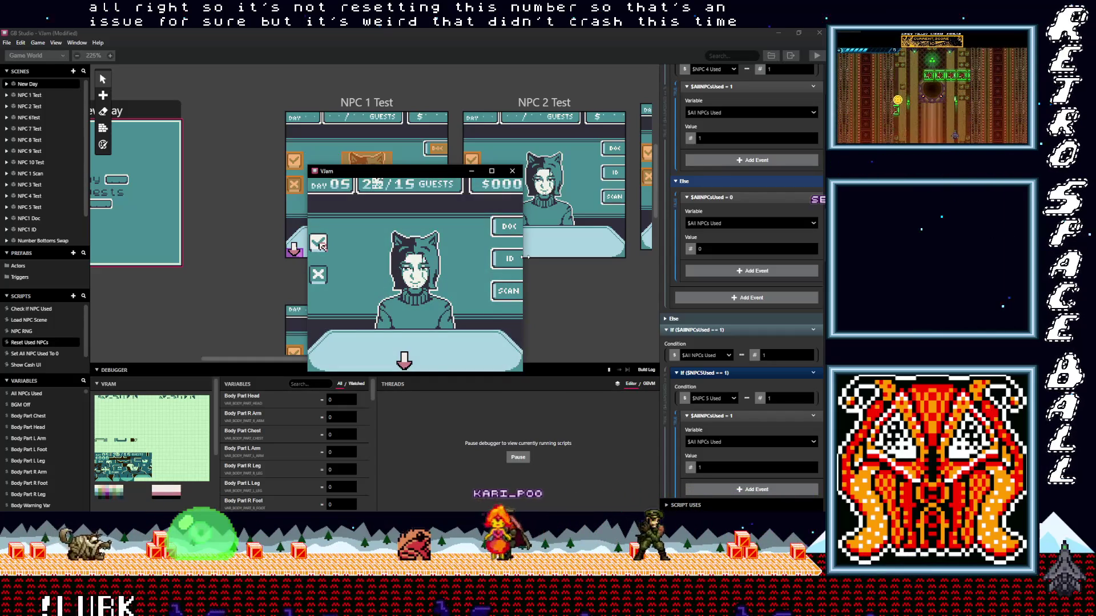
{"action": "key", "text": "z"}
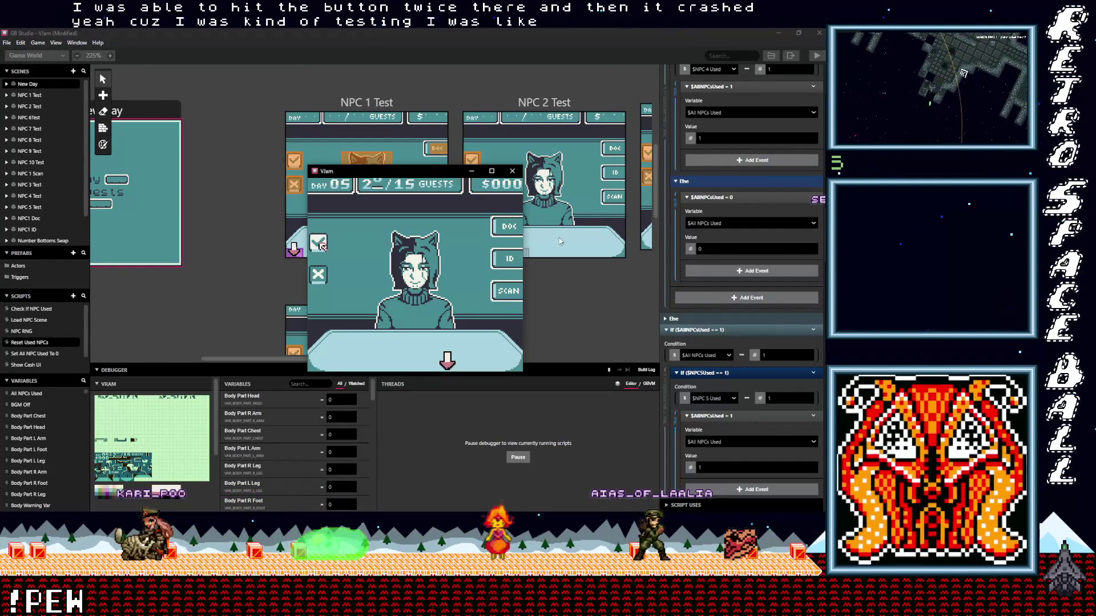
{"action": "left_click", "coordinate": [512, 170]}
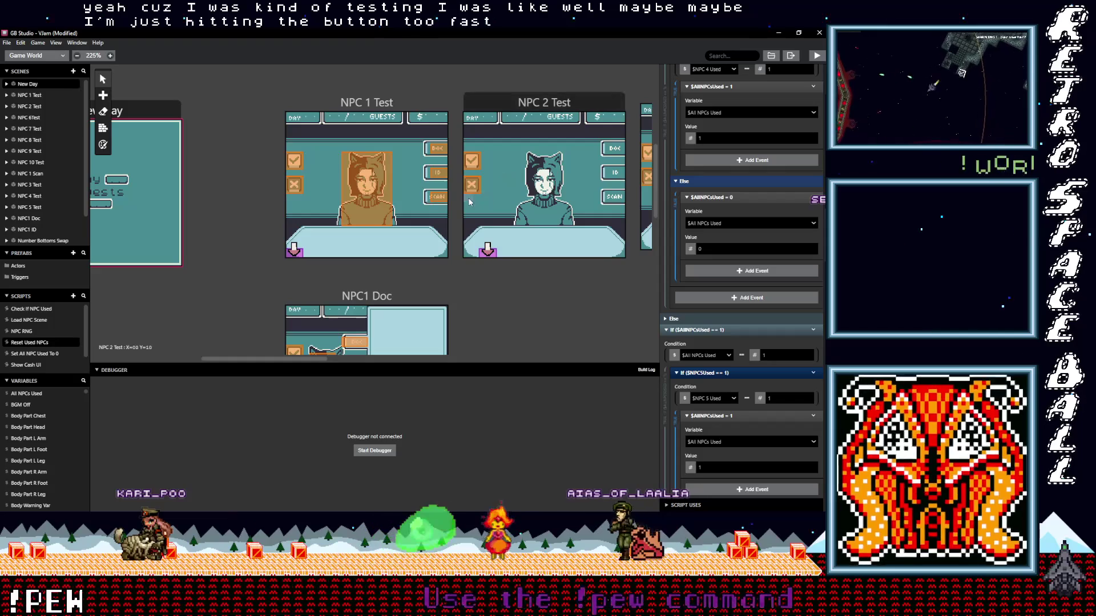
- Copy Remove B/A Button Script from NPC 1 Test trigger's On Leave to the top of On Press
{"action": "left_click", "coordinate": [298, 162]}
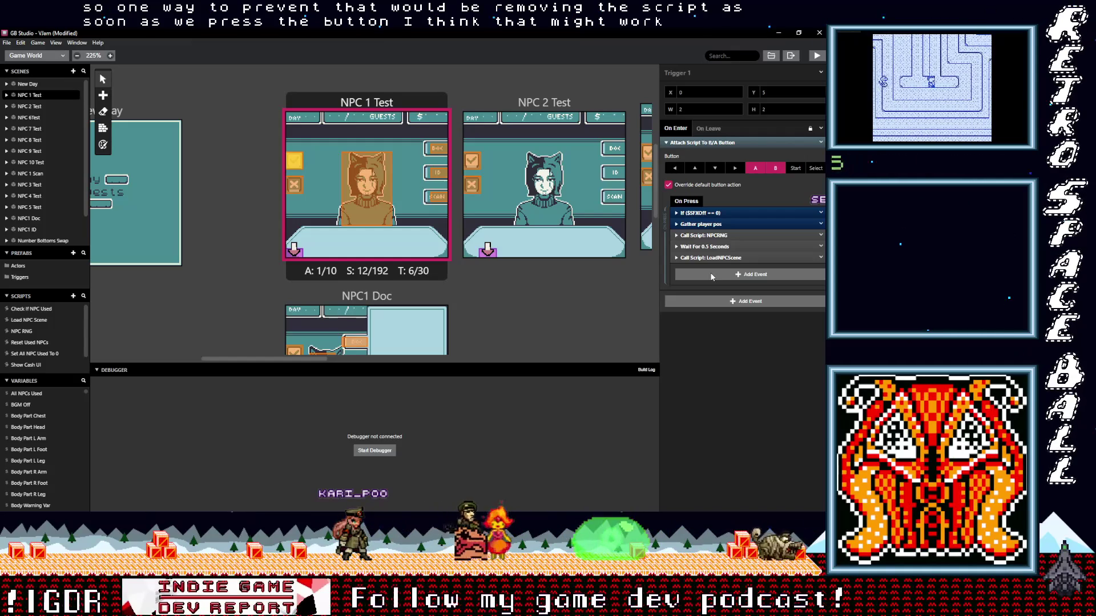
{"action": "left_click", "coordinate": [707, 128]}
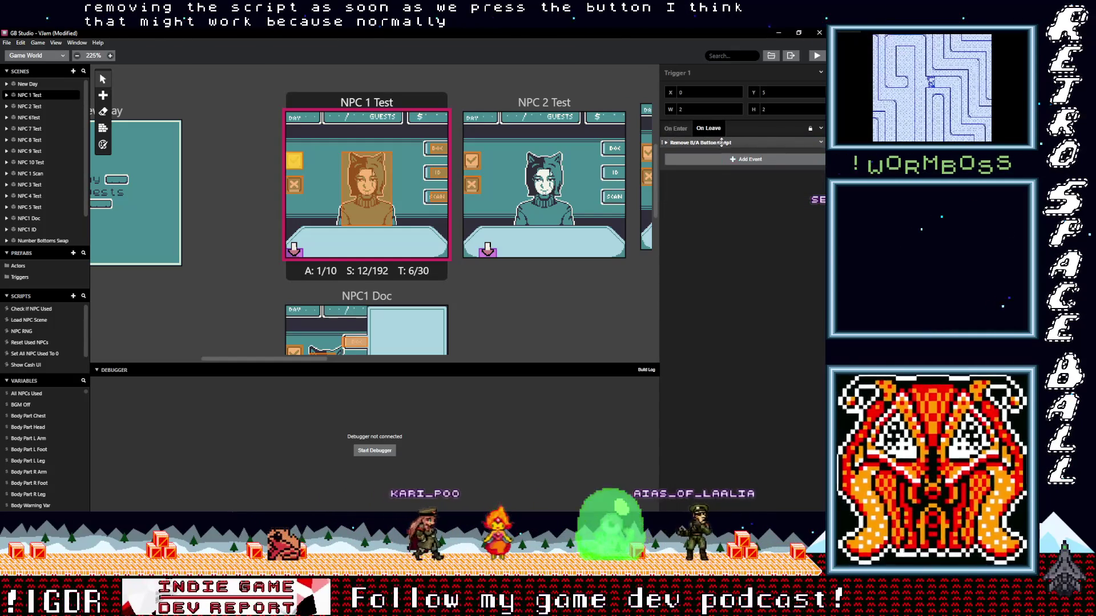
{"action": "left_click", "coordinate": [821, 143]}
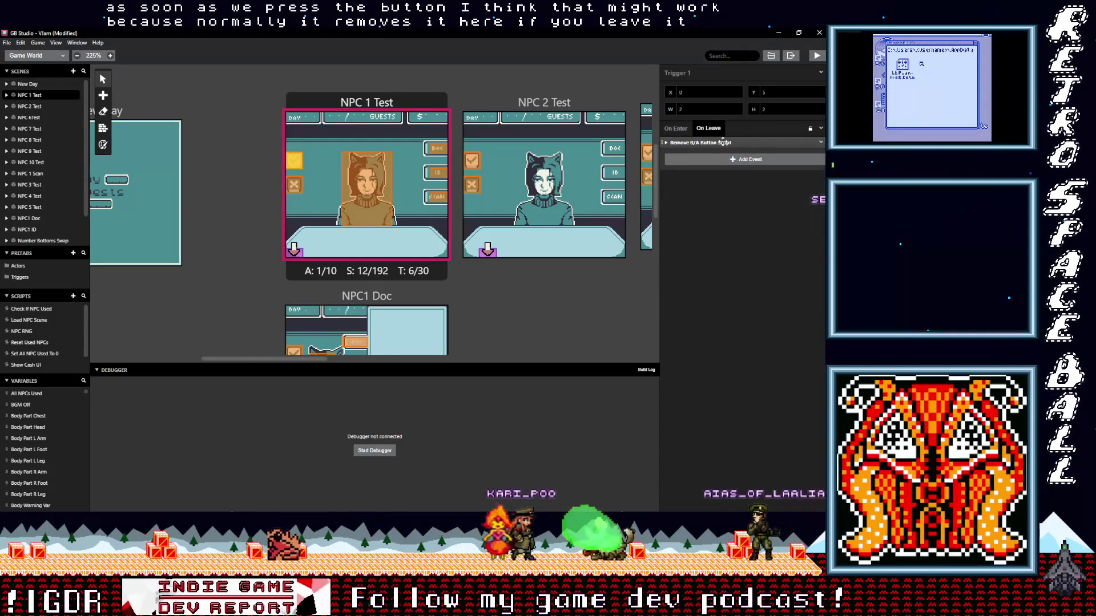
{"action": "left_click", "coordinate": [671, 128]}
{"action": "left_click", "coordinate": [717, 275]}
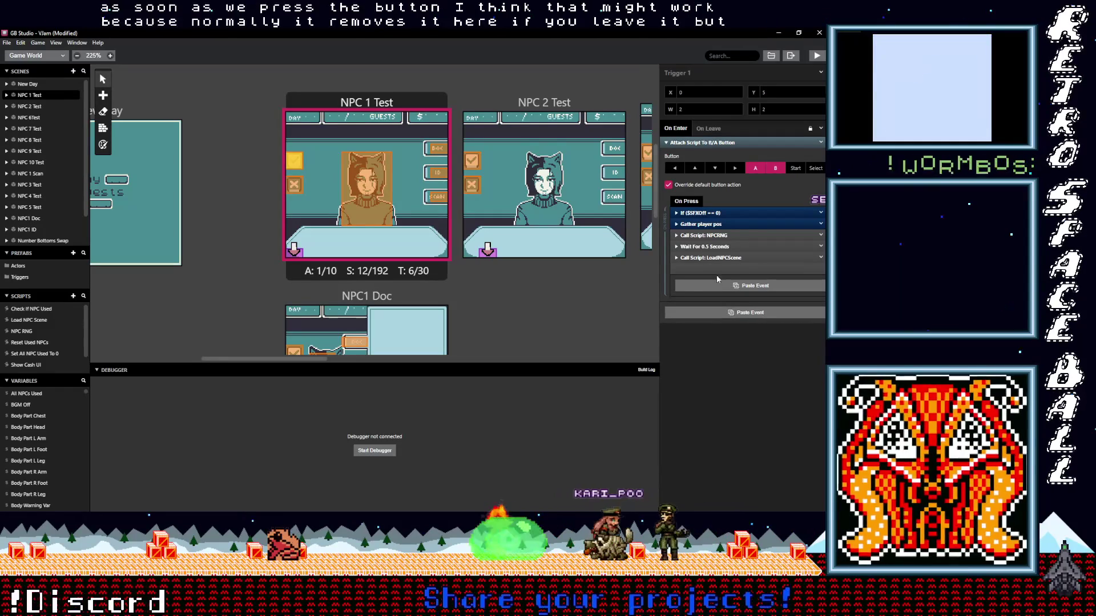
{"action": "left_click", "coordinate": [717, 302]}
{"action": "left_click_drag", "start_coordinate": [707, 269], "coordinate": [712, 213]}
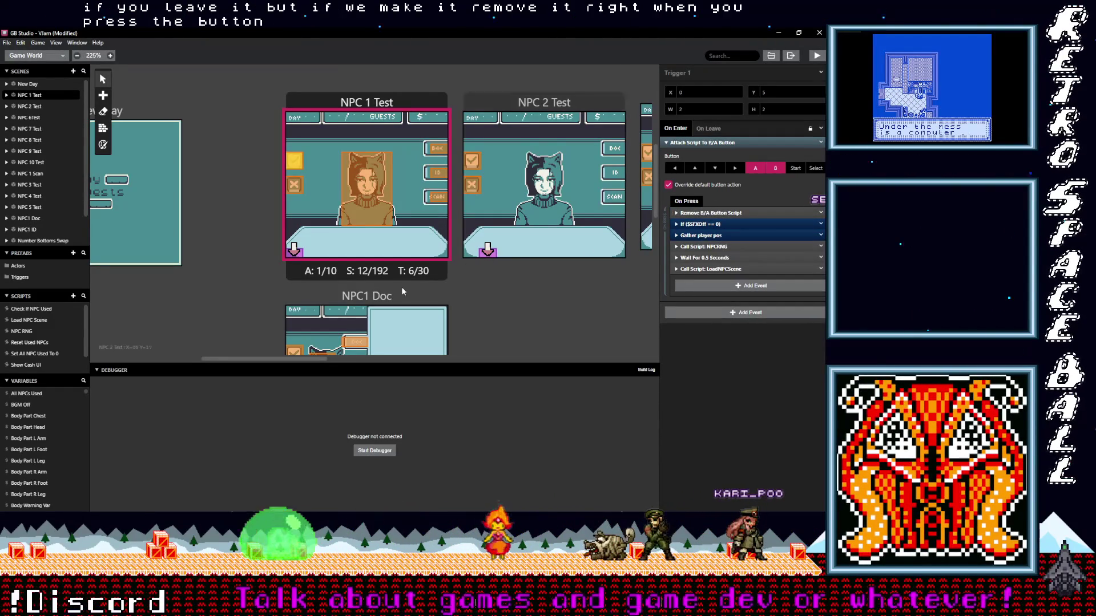
- Place Remove B/A Button Script first in On Press for the NPC 2, 3 and 4 Test triggers
{"action": "left_click_drag", "start_coordinate": [283, 360], "coordinate": [309, 360]}
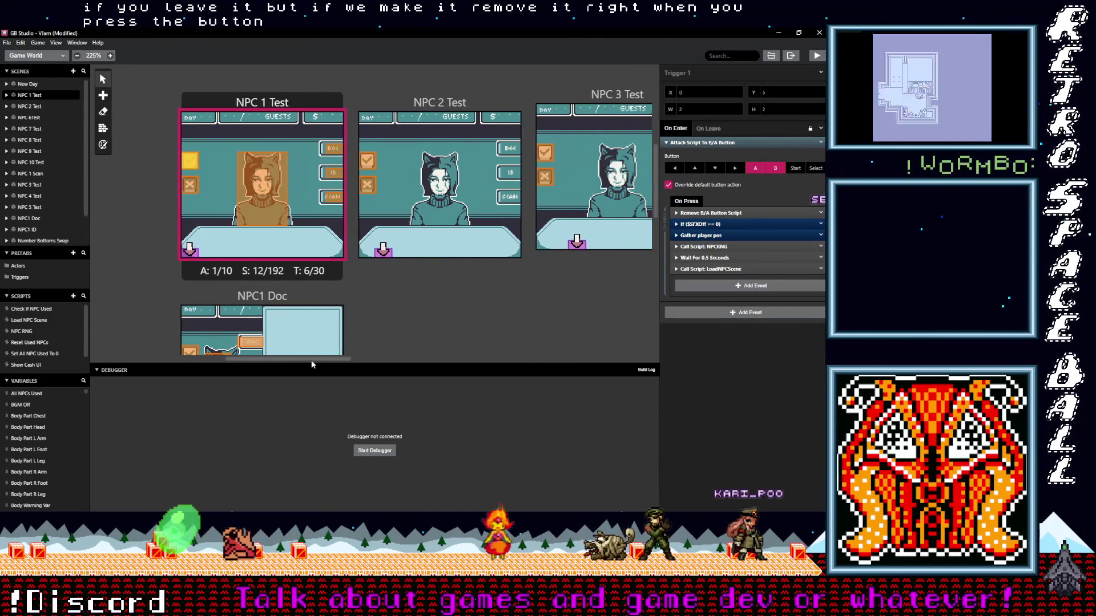
{"action": "left_click", "coordinate": [365, 167]}
{"action": "mouse_move", "coordinate": [707, 213]}
{"action": "left_mouse_down"}
{"action": "mouse_move", "coordinate": [707, 223]}
{"action": "mouse_move", "coordinate": [707, 215]}
{"action": "left_mouse_up"}
{"action": "left_click_drag", "start_coordinate": [285, 359], "coordinate": [343, 360]}
{"action": "left_click", "coordinate": [365, 171]}
{"action": "mouse_move", "coordinate": [704, 213]}
{"action": "left_mouse_down"}
{"action": "mouse_move", "coordinate": [694, 248]}
{"action": "mouse_move", "coordinate": [707, 213]}
{"action": "left_mouse_up"}
{"action": "scroll", "coordinate": [343, 260], "scroll_direction": "right", "scroll_amount": 3}
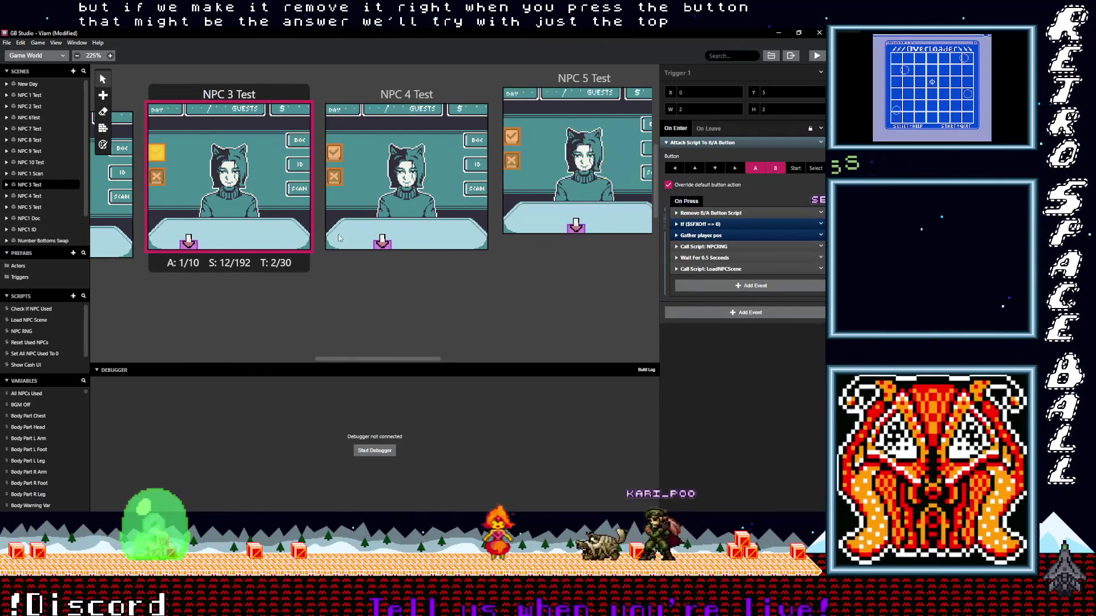
{"action": "left_click", "coordinate": [365, 189]}
{"action": "mouse_move", "coordinate": [705, 213]}
{"action": "left_mouse_down"}
{"action": "mouse_move", "coordinate": [703, 269]}
{"action": "mouse_move", "coordinate": [707, 213]}
{"action": "left_mouse_up"}
- Place Remove B/A Button Script first in On Press for the NPC 5, 6 and 7 Test triggers
{"action": "left_click_drag", "start_coordinate": [338, 358], "coordinate": [411, 359]}
{"action": "left_click", "coordinate": [233, 136]}
{"action": "mouse_move", "coordinate": [708, 213]}
{"action": "left_mouse_down"}
{"action": "mouse_move", "coordinate": [716, 266]}
{"action": "mouse_move", "coordinate": [708, 213]}
{"action": "left_mouse_up"}
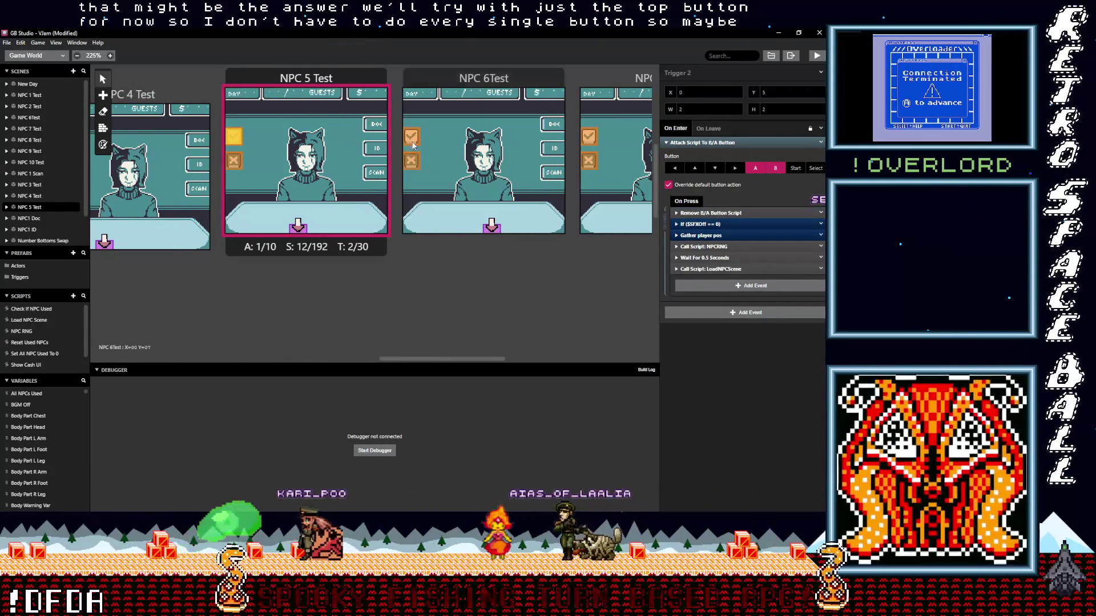
{"action": "left_click", "coordinate": [411, 137]}
{"action": "left_click_drag", "start_coordinate": [707, 214], "coordinate": [707, 213]}
{"action": "left_click_drag", "start_coordinate": [472, 359], "coordinate": [498, 360]}
{"action": "left_click", "coordinate": [474, 137]}
{"action": "left_click", "coordinate": [739, 274]}
- Paste Remove B/A Button Script atop On Press for NPC 8, 9 and 10 Test triggers, then save
{"action": "left_click_drag", "start_coordinate": [515, 359], "coordinate": [563, 359]}
{"action": "left_click", "coordinate": [446, 137]}
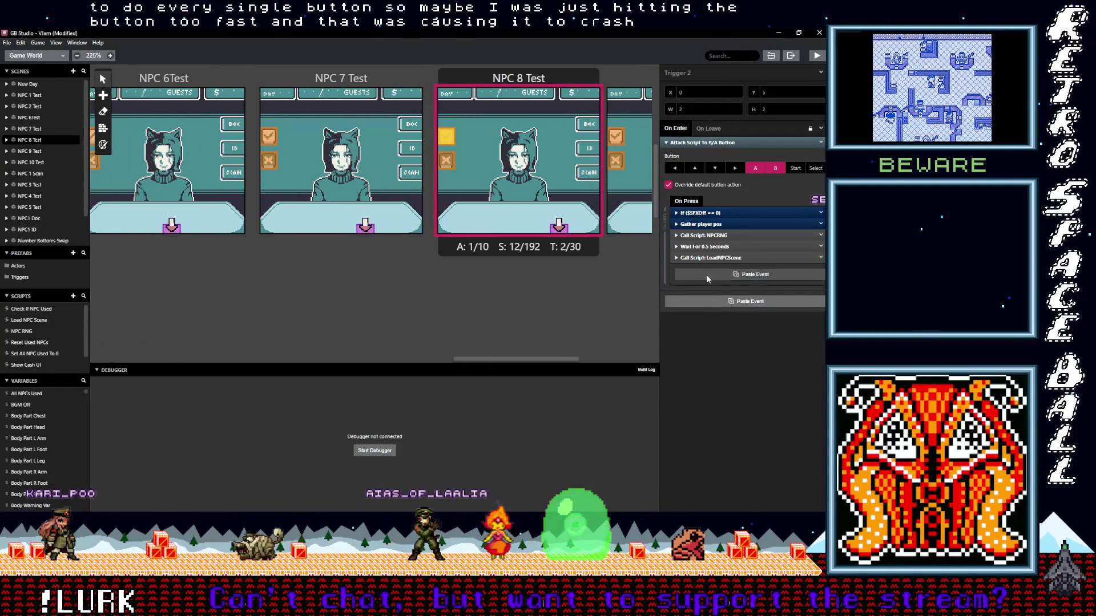
{"action": "left_click", "coordinate": [706, 275]}
{"action": "left_click_drag", "start_coordinate": [575, 359], "coordinate": [628, 361]}
{"action": "left_click", "coordinate": [392, 137]}
{"action": "left_click", "coordinate": [710, 275]}
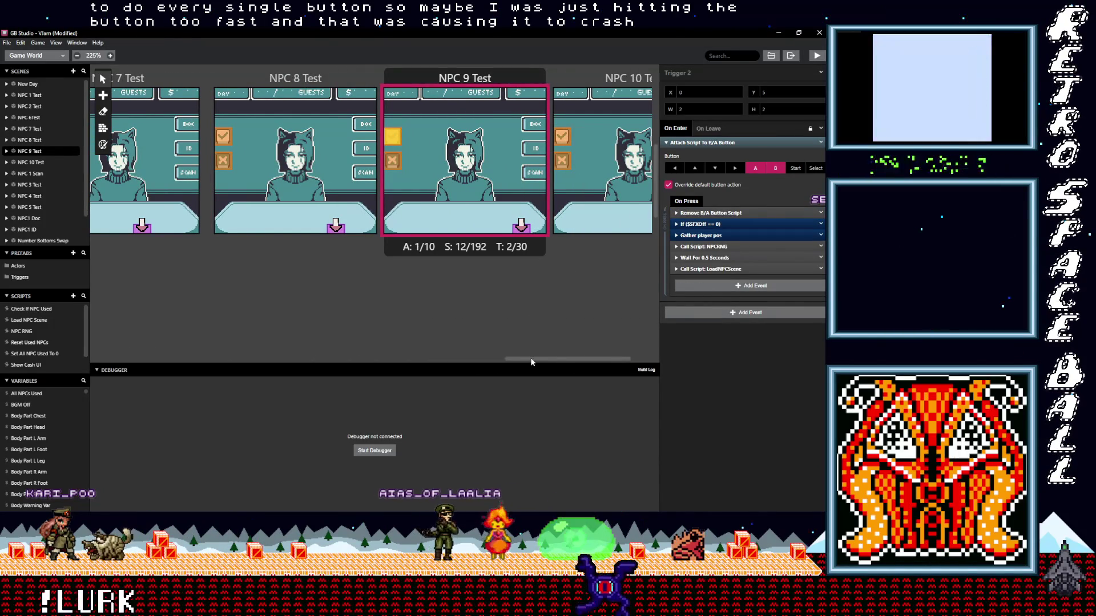
{"action": "left_click_drag", "start_coordinate": [527, 359], "coordinate": [546, 359]}
{"action": "left_click", "coordinate": [478, 137]}
{"action": "left_click", "coordinate": [710, 275]}
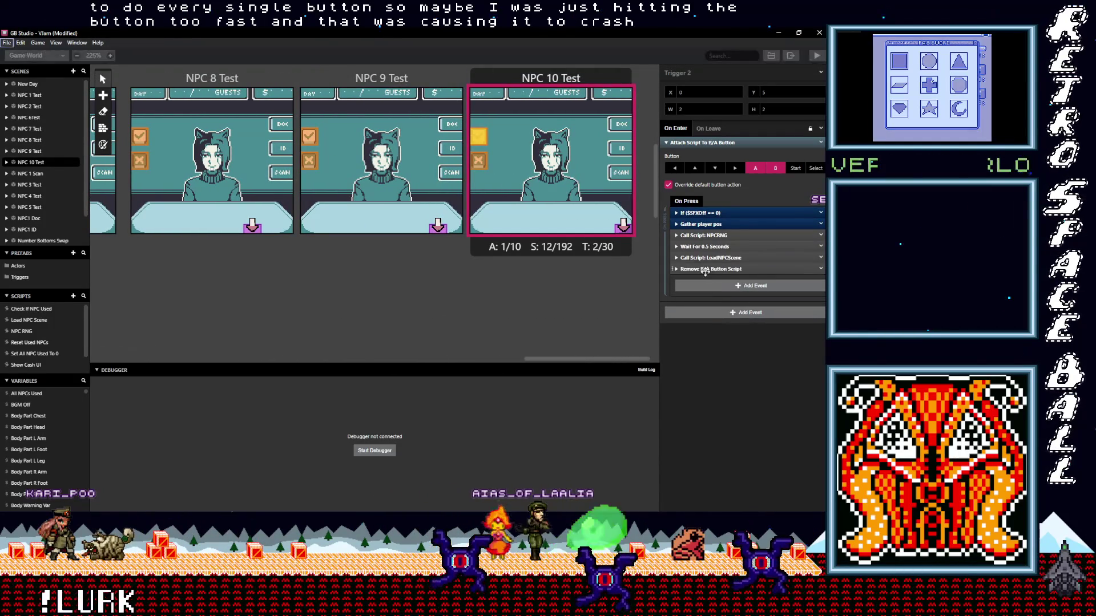
{"action": "key", "text": "ctrl+s"}
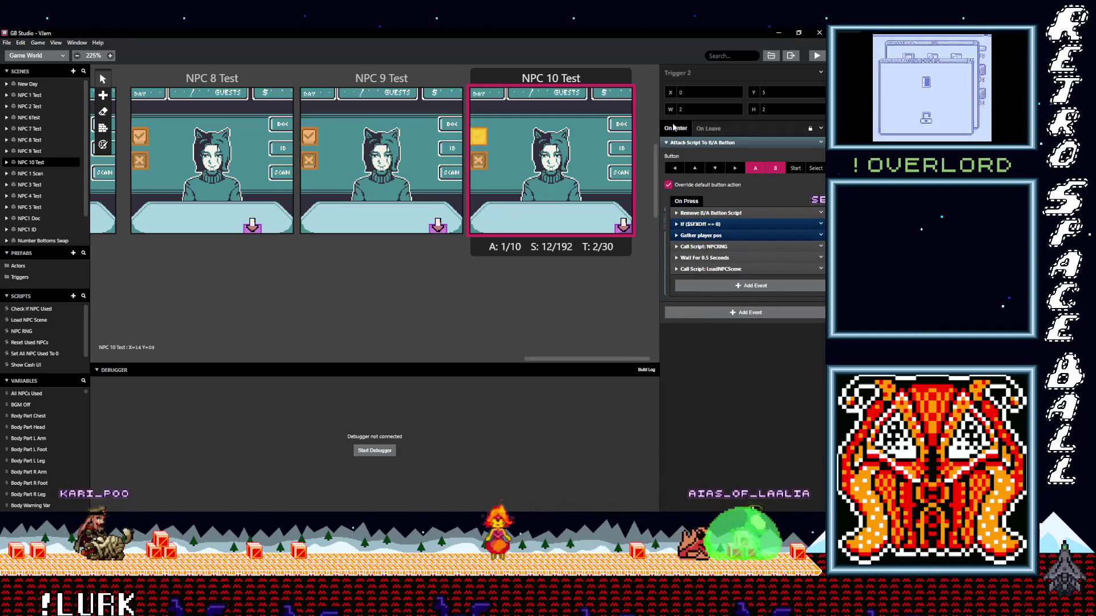
- Build and run a play-test to the Day 01 guest 01/03 scene, moving the hand left
{"action": "left_click", "coordinate": [816, 56]}
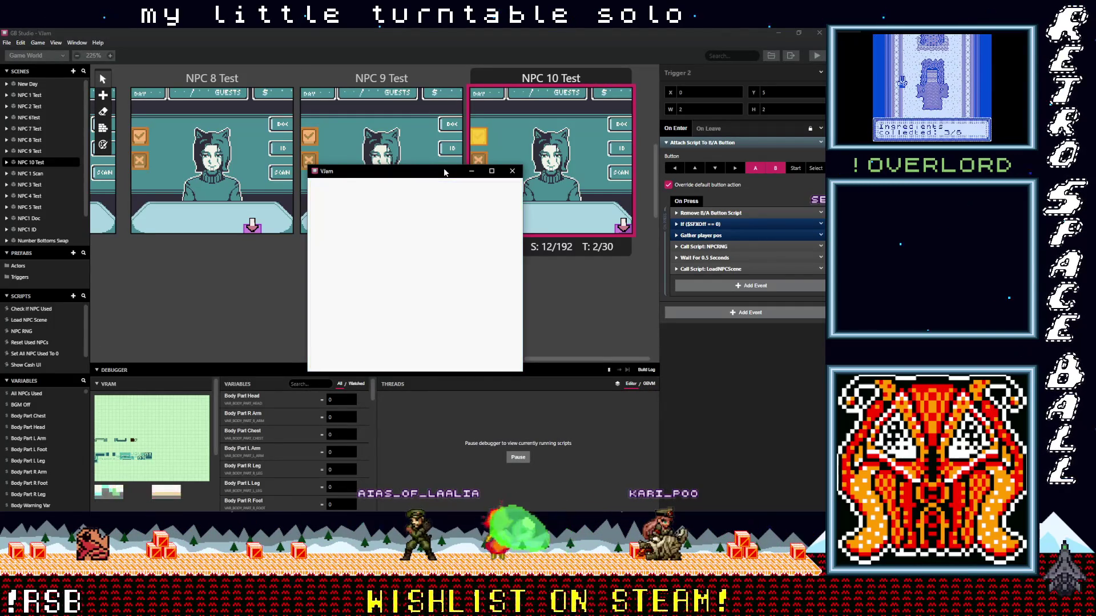
{"action": "key", "text": "Left"}
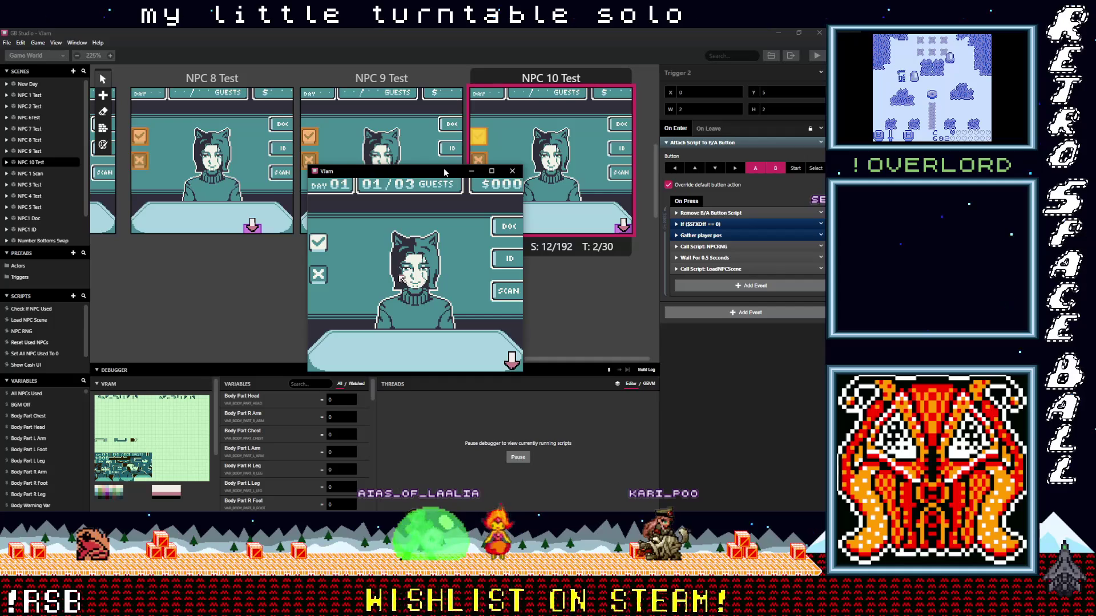
- Admit Day 01's guests to 03/03 and reach the Day 02 summary
{"action": "key", "text": "Up"}
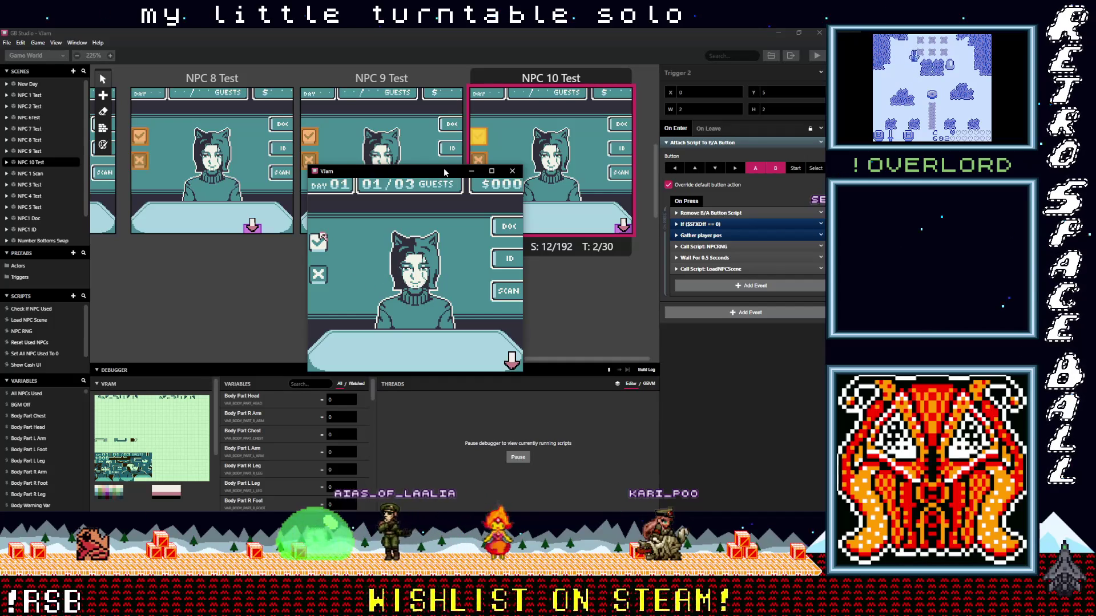
{"action": "key", "text": "z"}
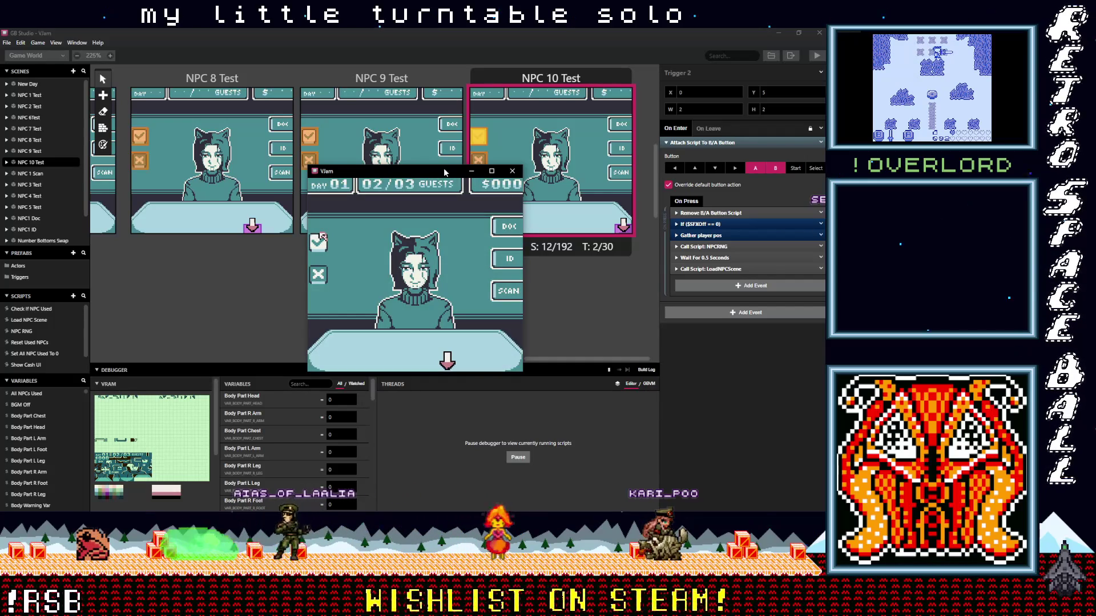
{"action": "key", "text": "z"}
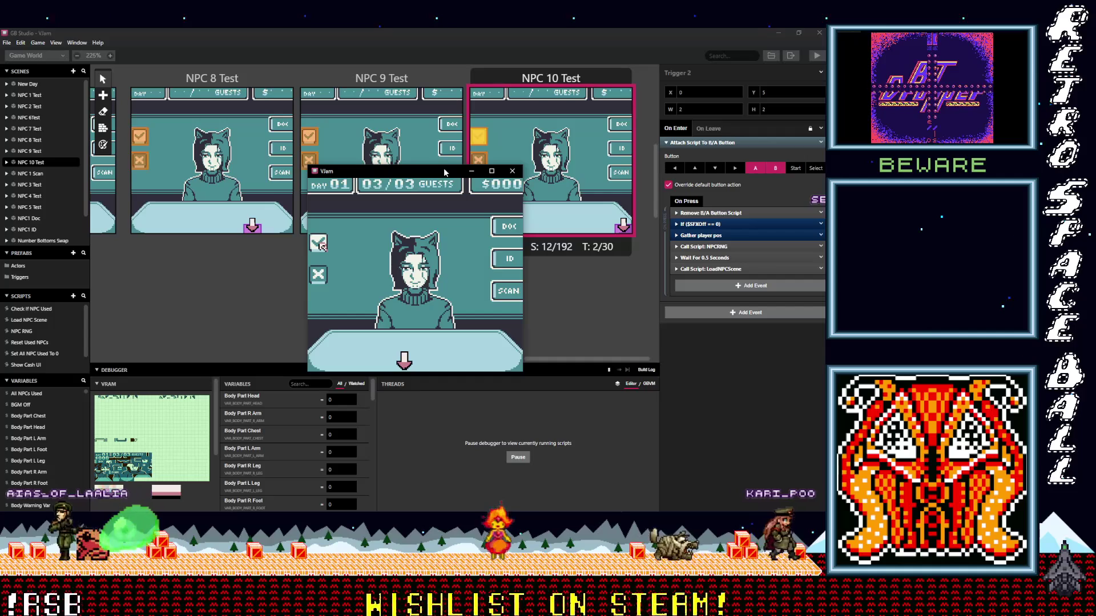
{"action": "key", "text": "z"}
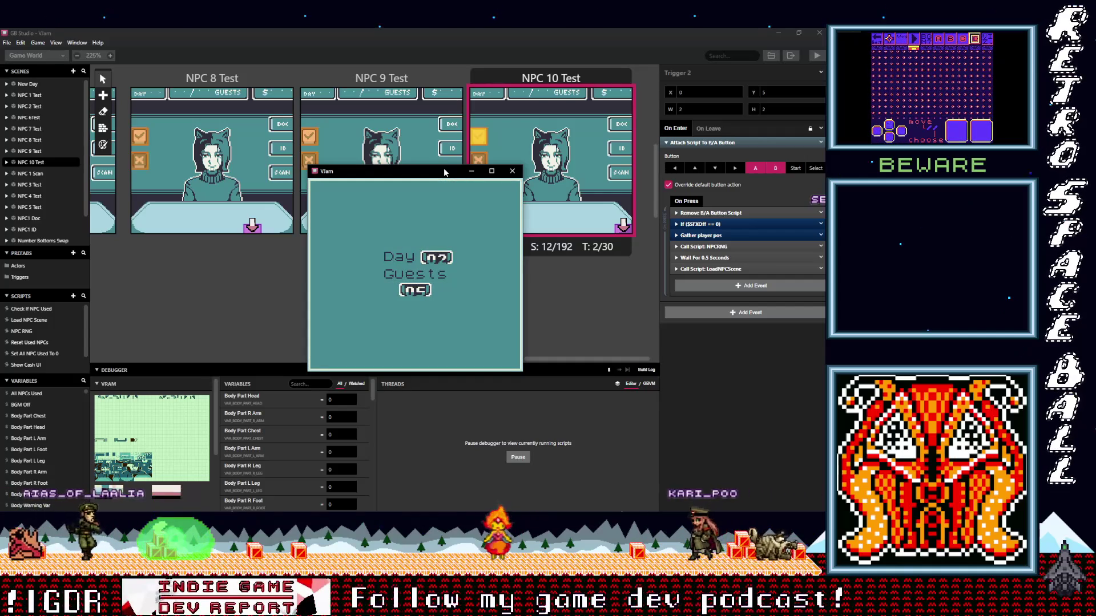
- Admit Day 02's guests from 01/05 to 05/05 and reach the Day 03 summary
{"action": "key", "text": "z"}
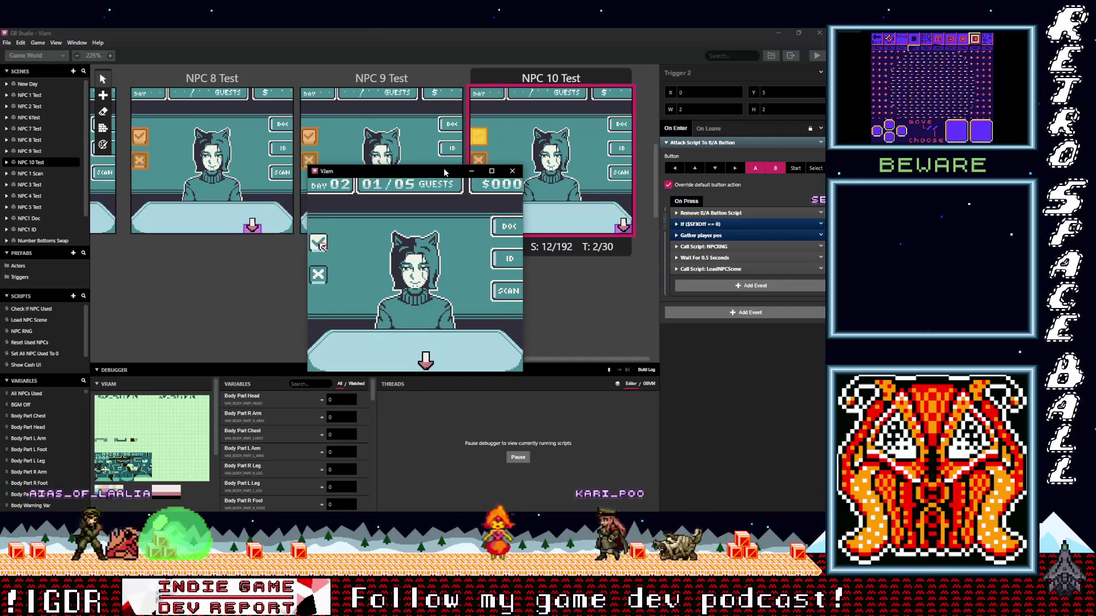
{"action": "key", "text": "z"}
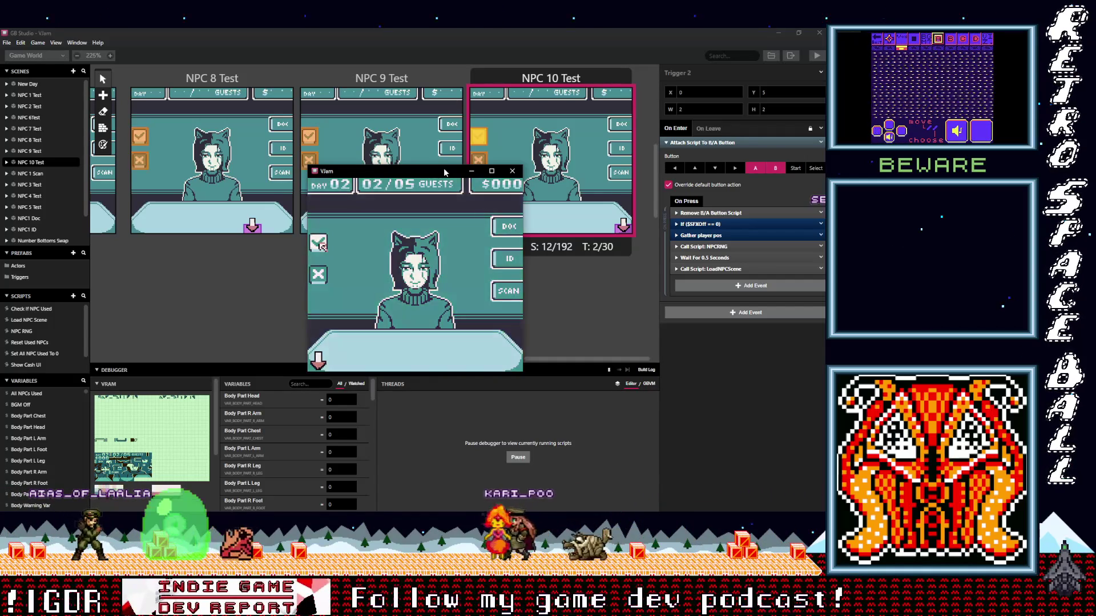
{"action": "key", "text": "z"}
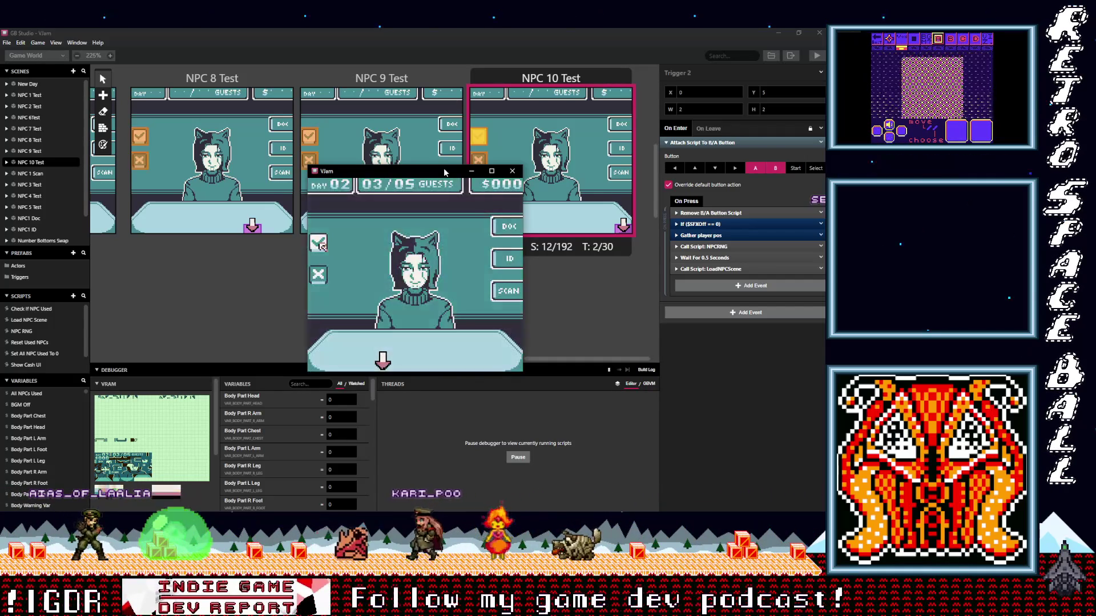
{"action": "key", "text": "z"}
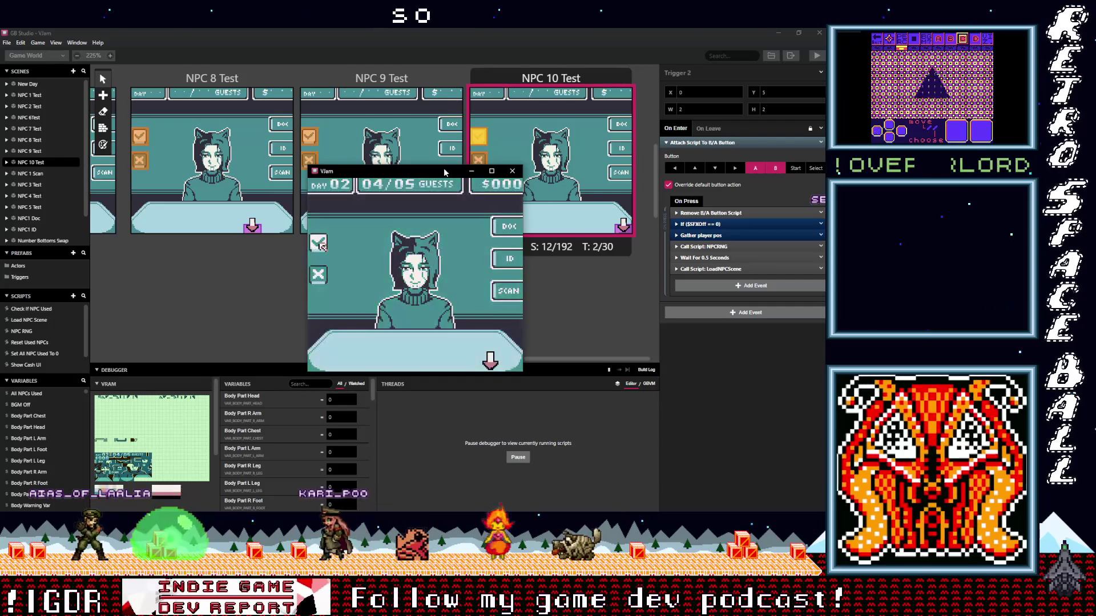
{"action": "key", "text": "z"}
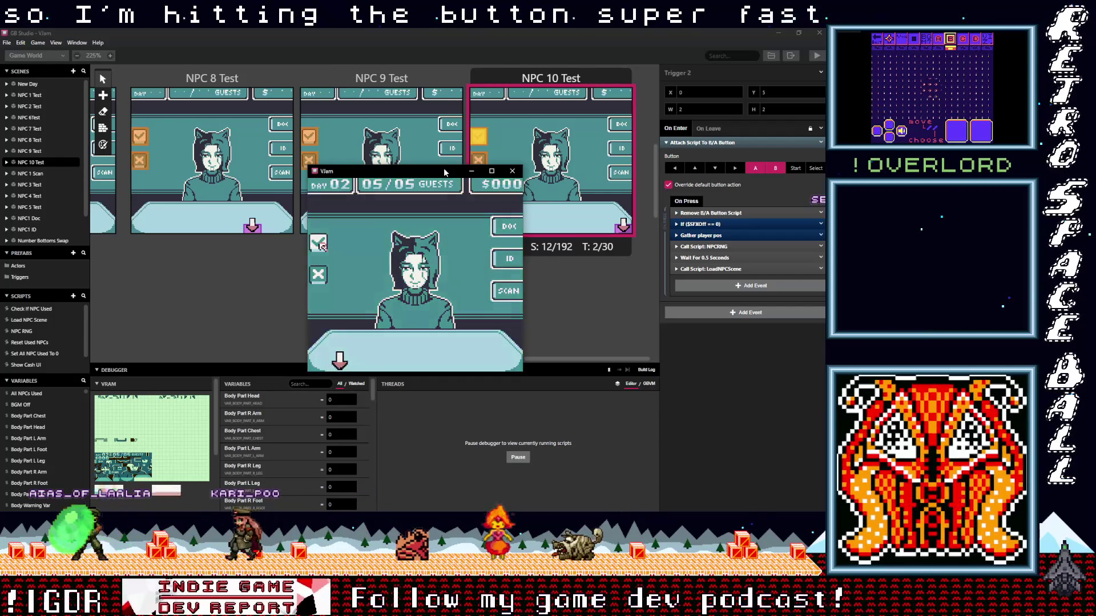
{"action": "key", "text": "z"}
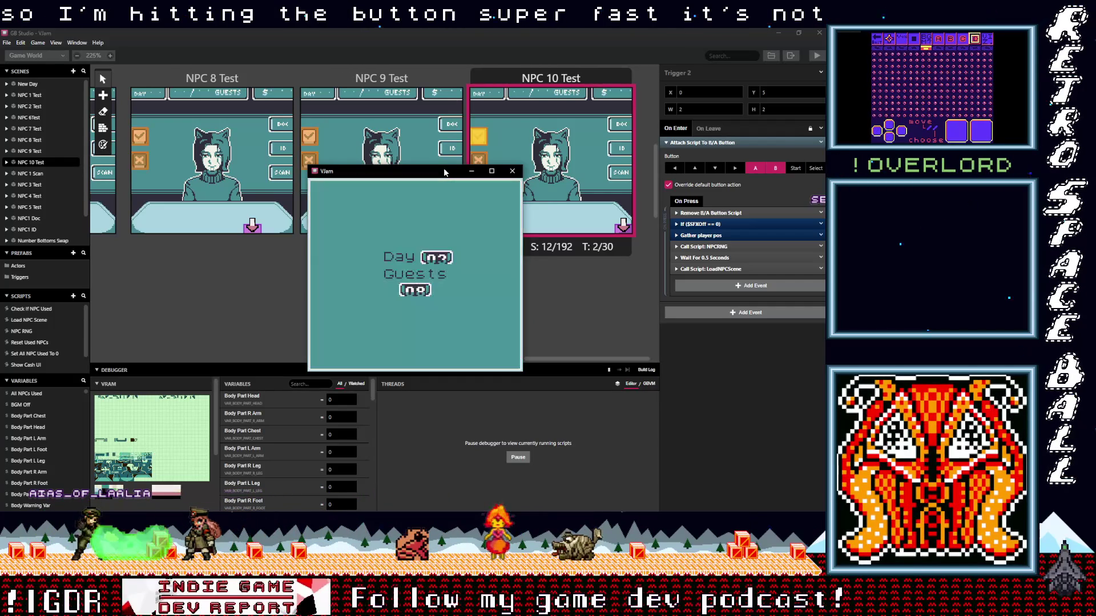
- Admit all eight Day 03 guests and advance to Day 04
{"action": "key", "text": "z"}
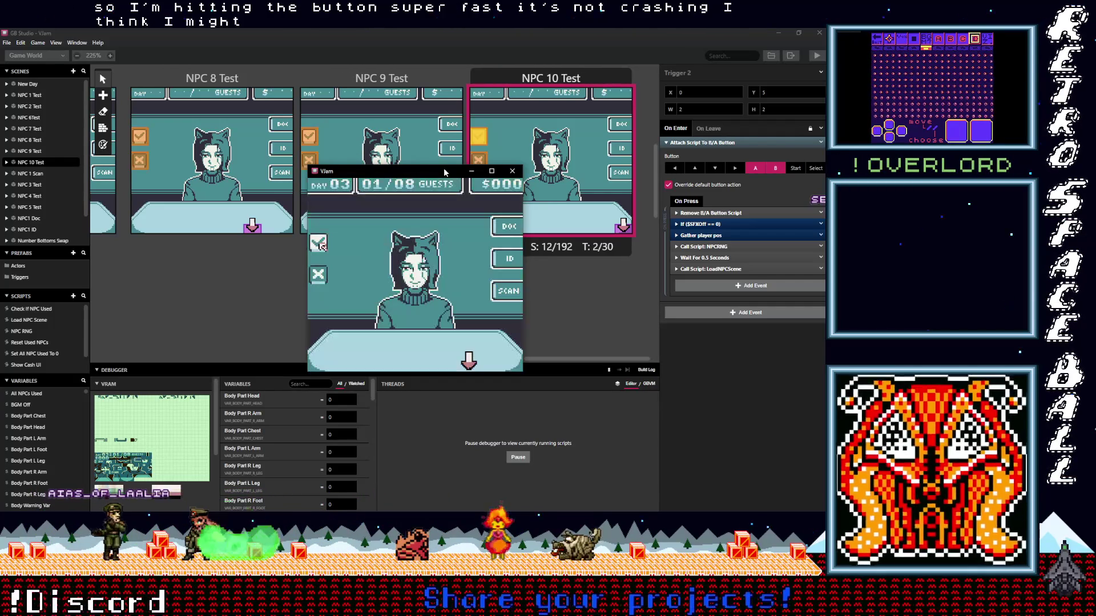
{"action": "key", "text": "z"}
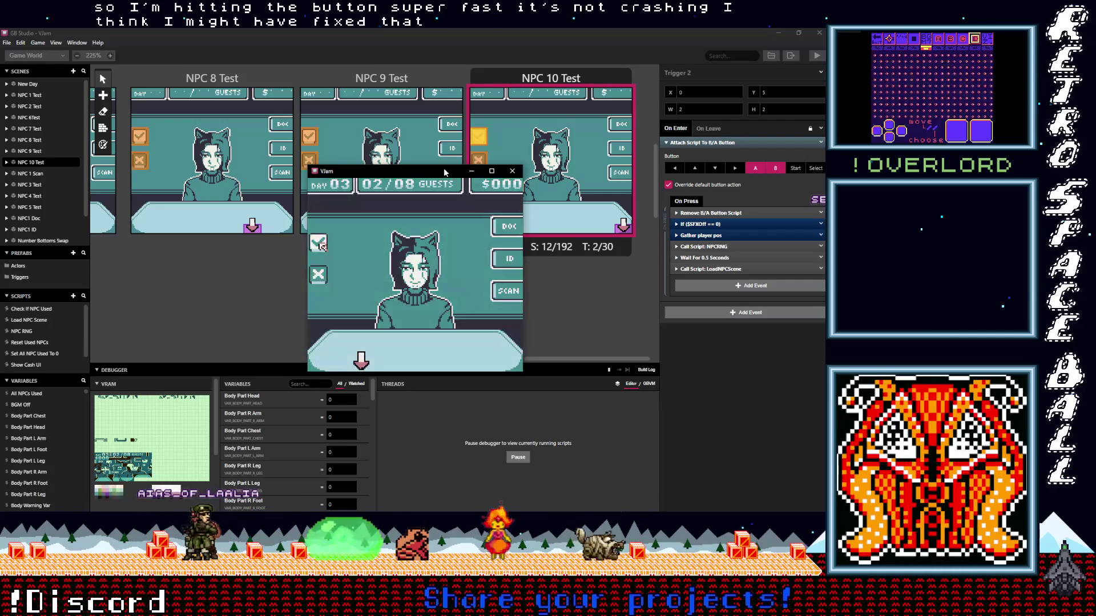
{"action": "key", "text": "z"}
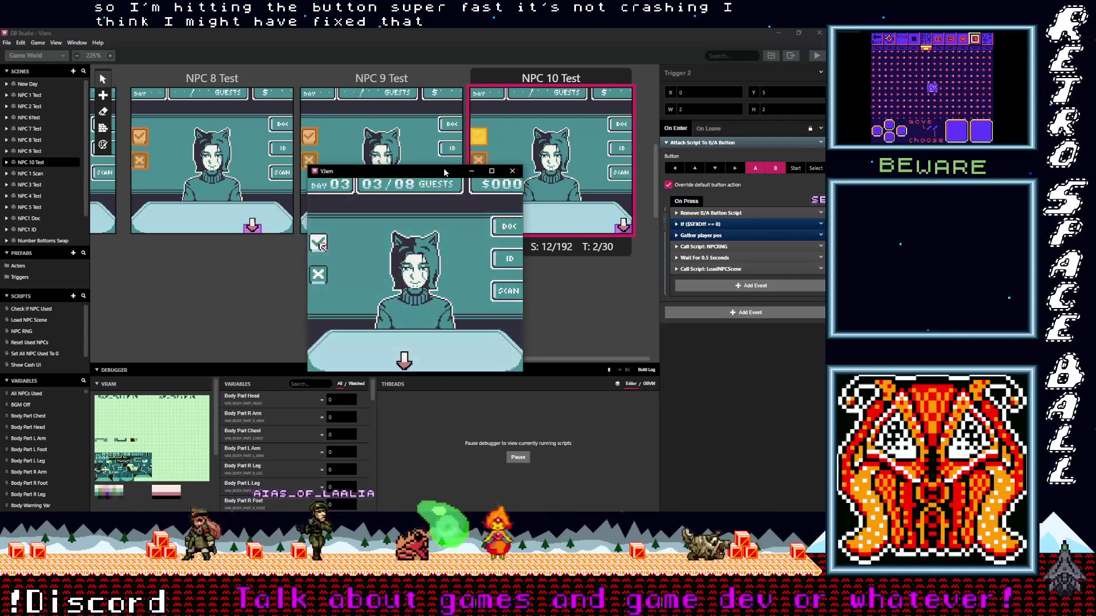
{"action": "key", "text": "z"}
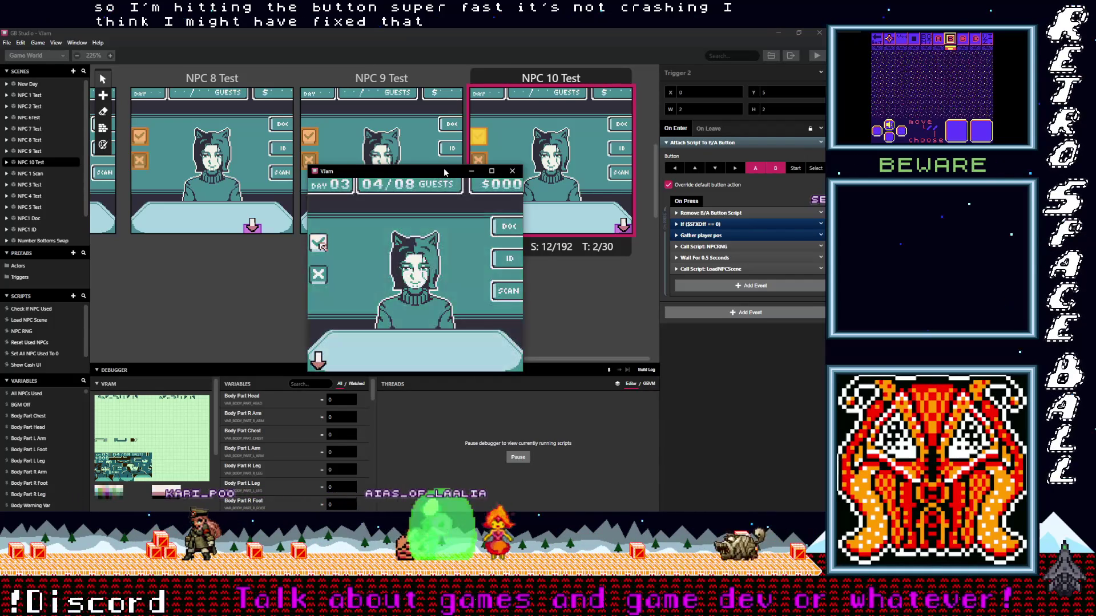
{"action": "key", "text": "z"}
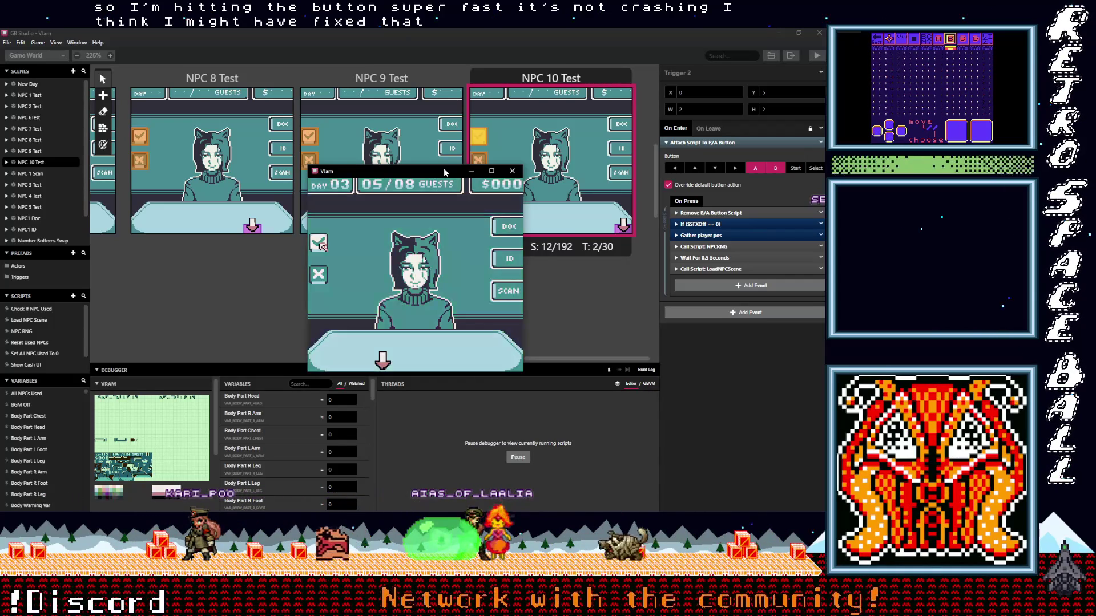
{"action": "key", "text": "z"}
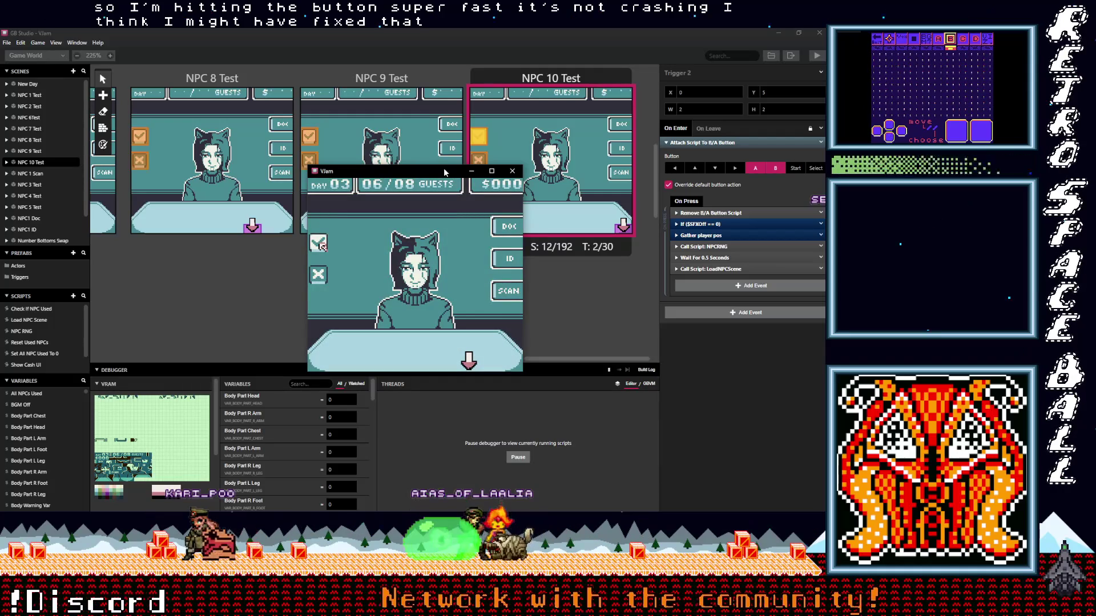
{"action": "key", "text": "z"}
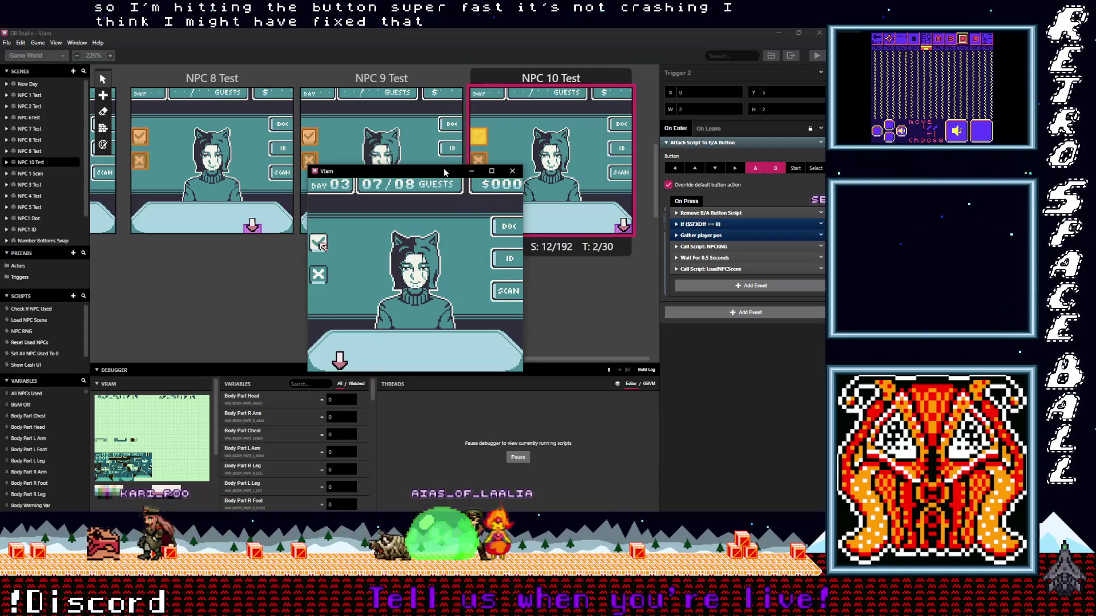
{"action": "key", "text": "z"}
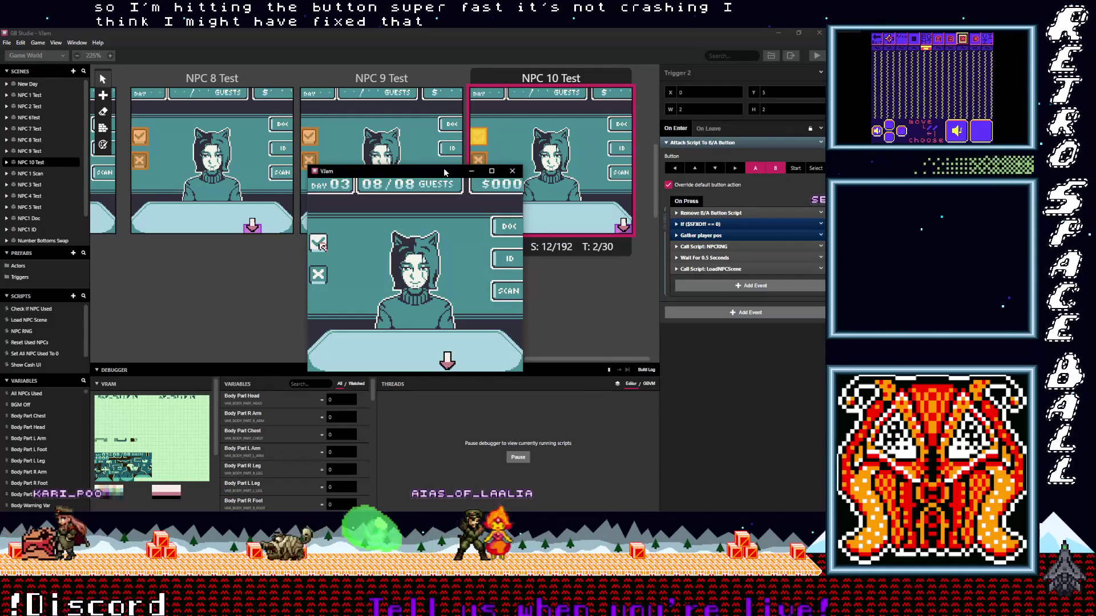
{"action": "key", "text": "z"}
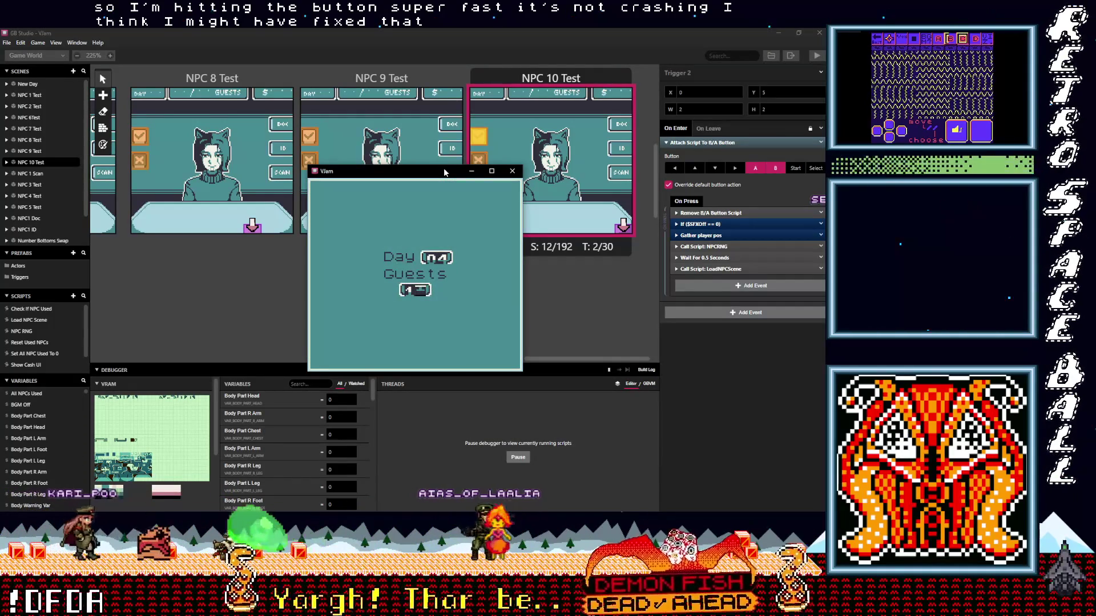
- Push Day 04's guest counter past 09 until it garbles, then close the game window
{"action": "key", "text": "z"}
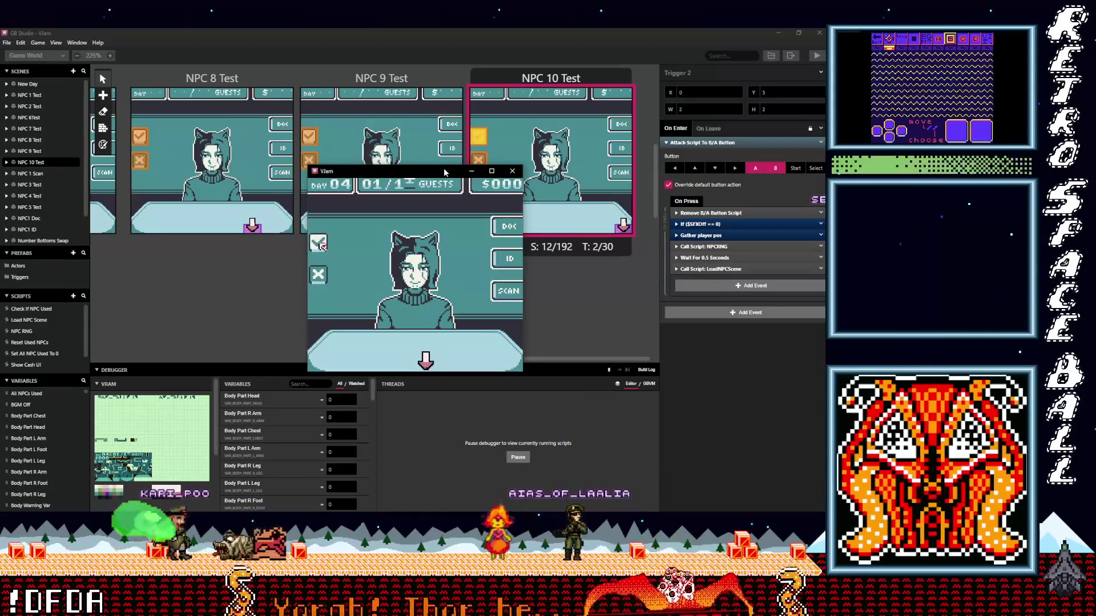
{"action": "key", "text": "z"}
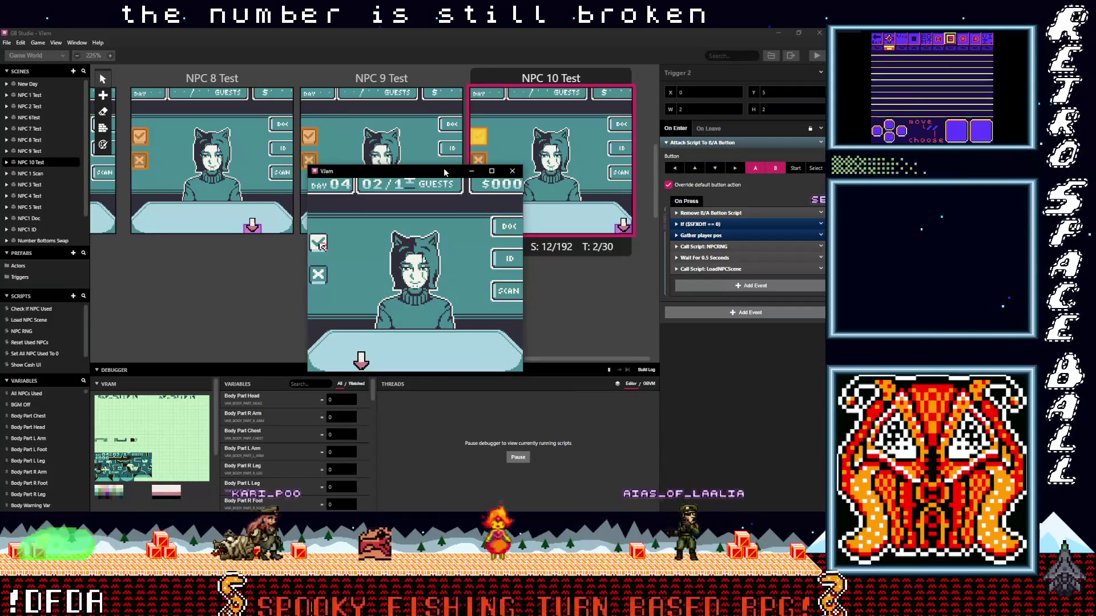
{"action": "key", "text": "z"}
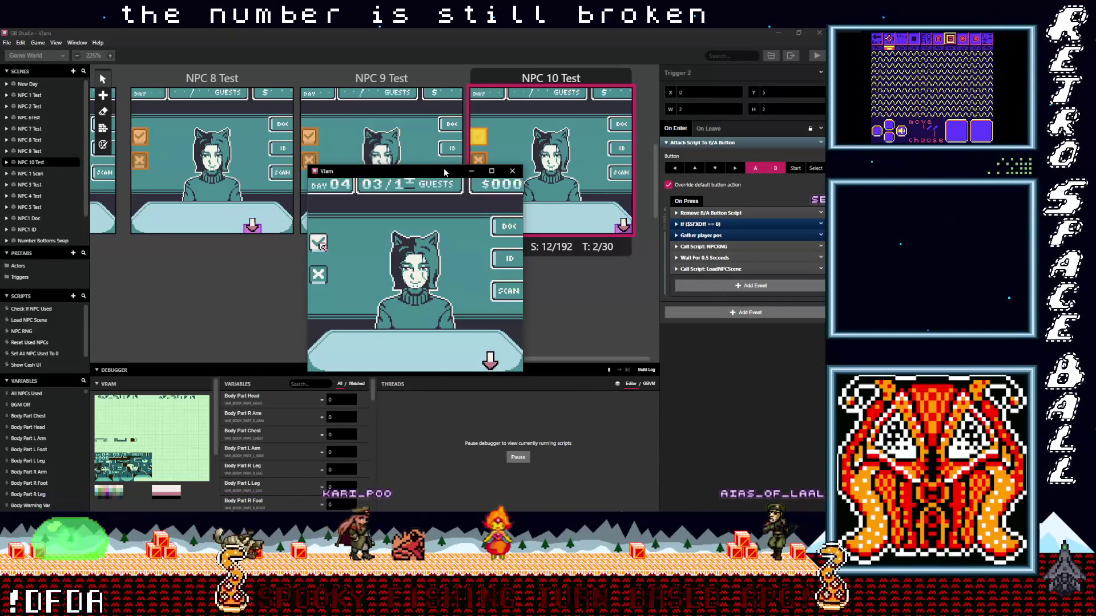
{"action": "key", "text": "z"}
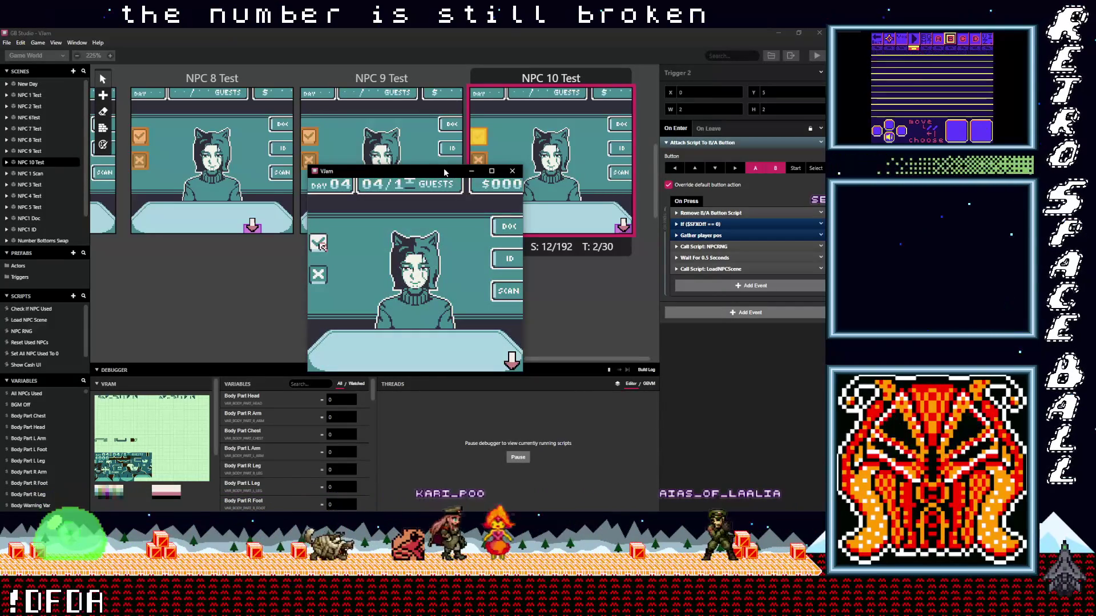
{"action": "key", "text": "z"}
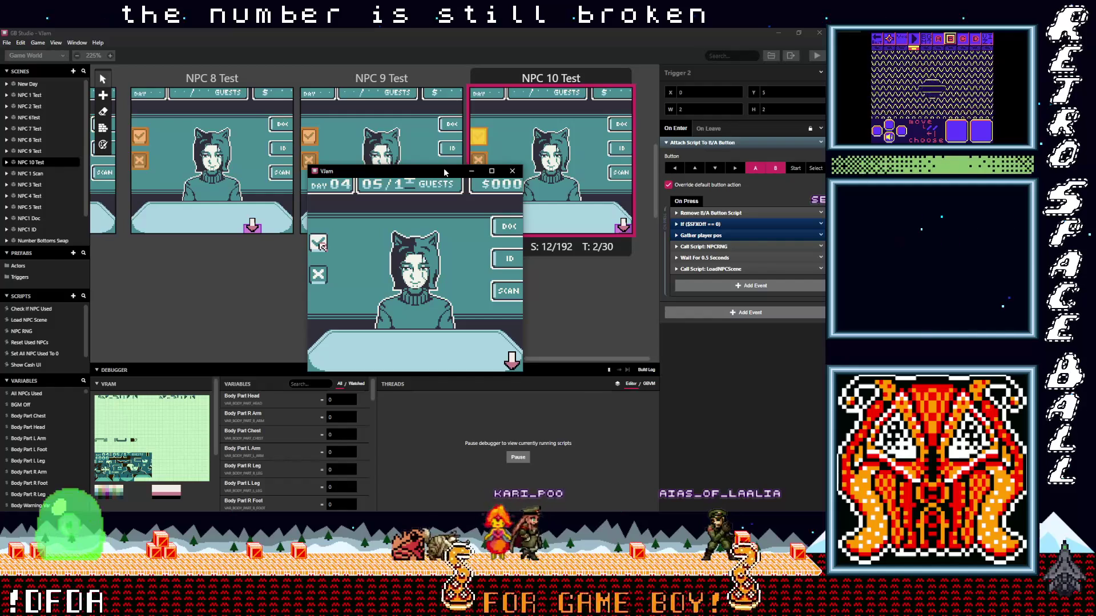
{"action": "key", "text": "z"}
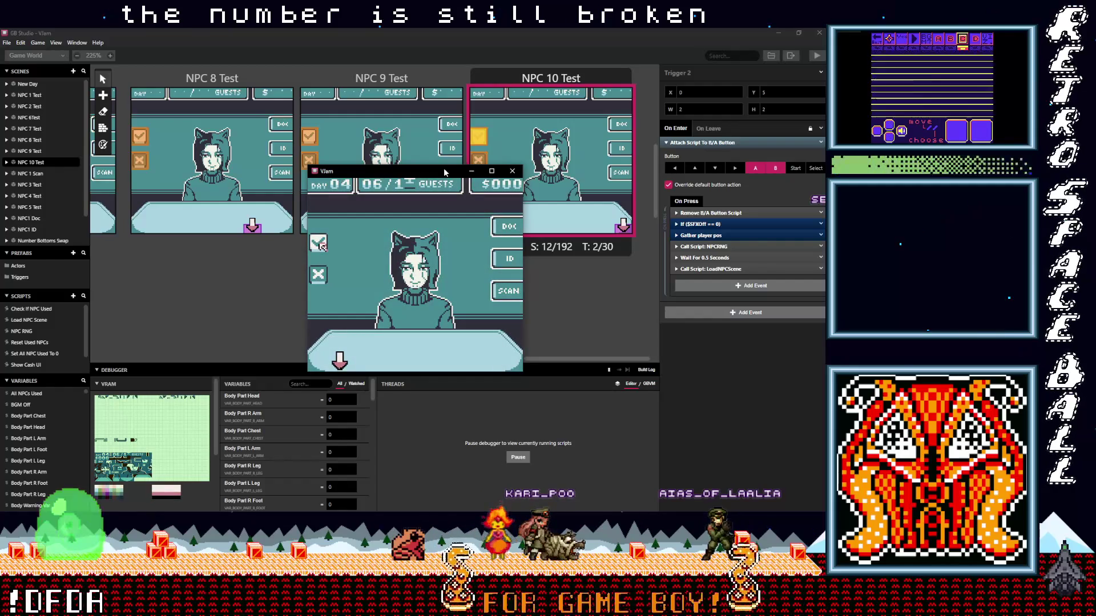
{"action": "key", "text": "z"}
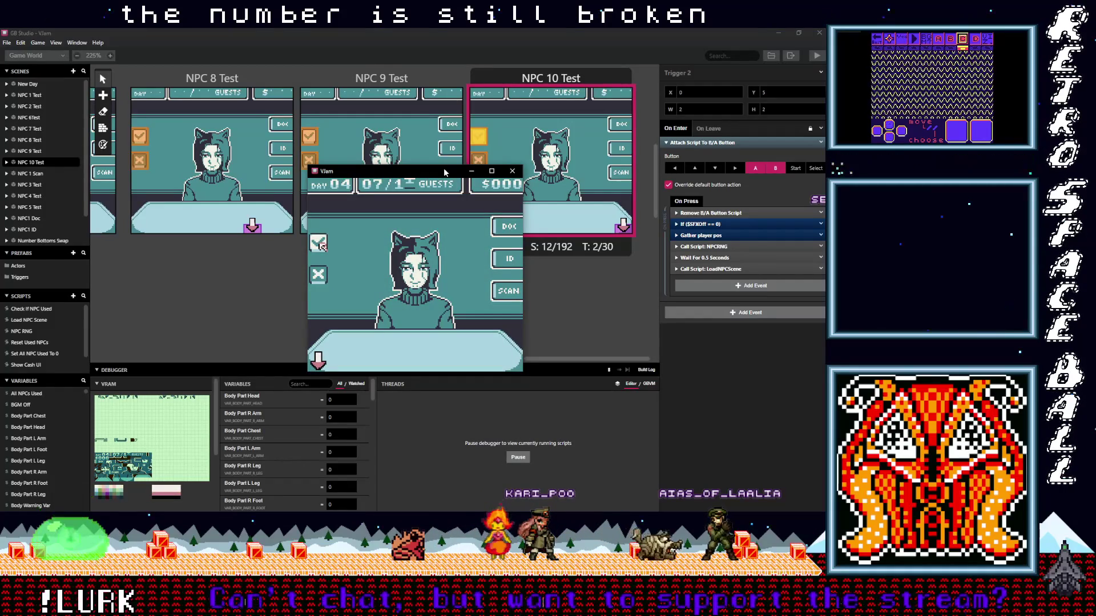
{"action": "key", "text": "z"}
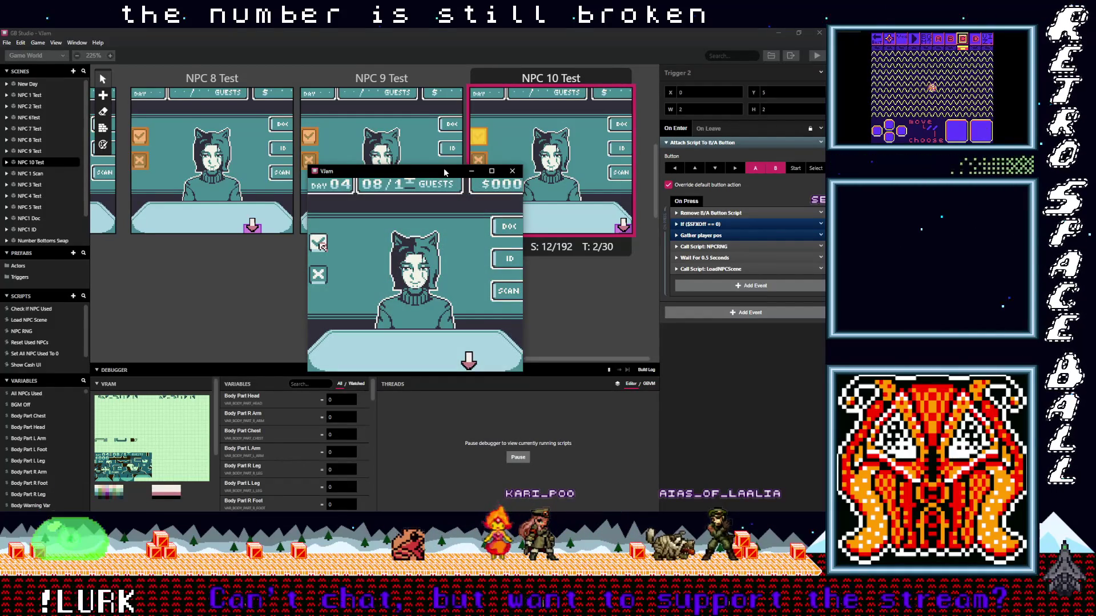
{"action": "key", "text": "z"}
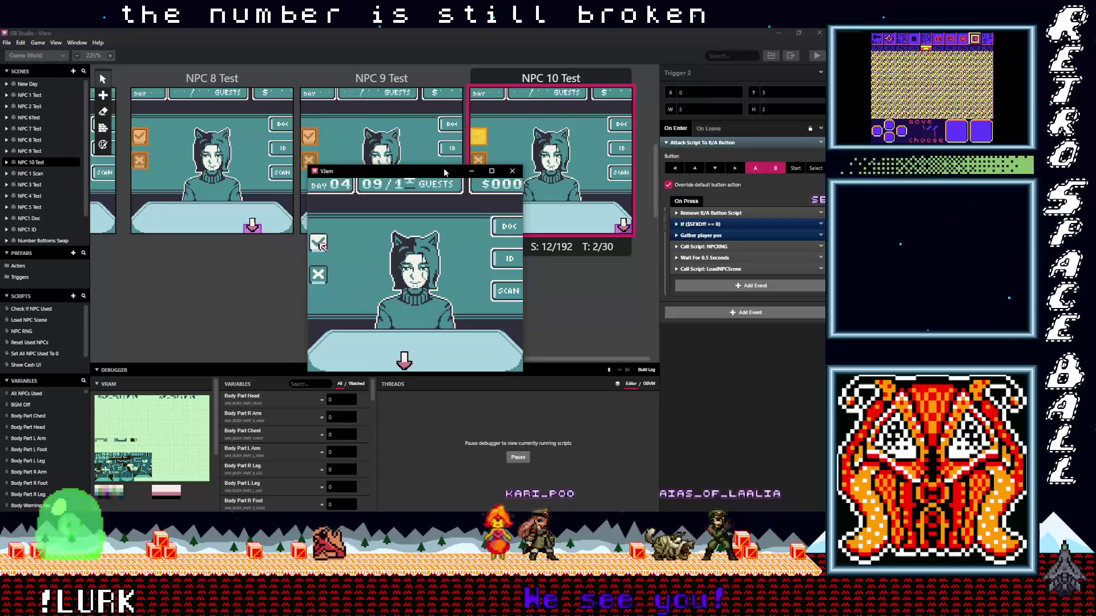
{"action": "key", "text": "z"}
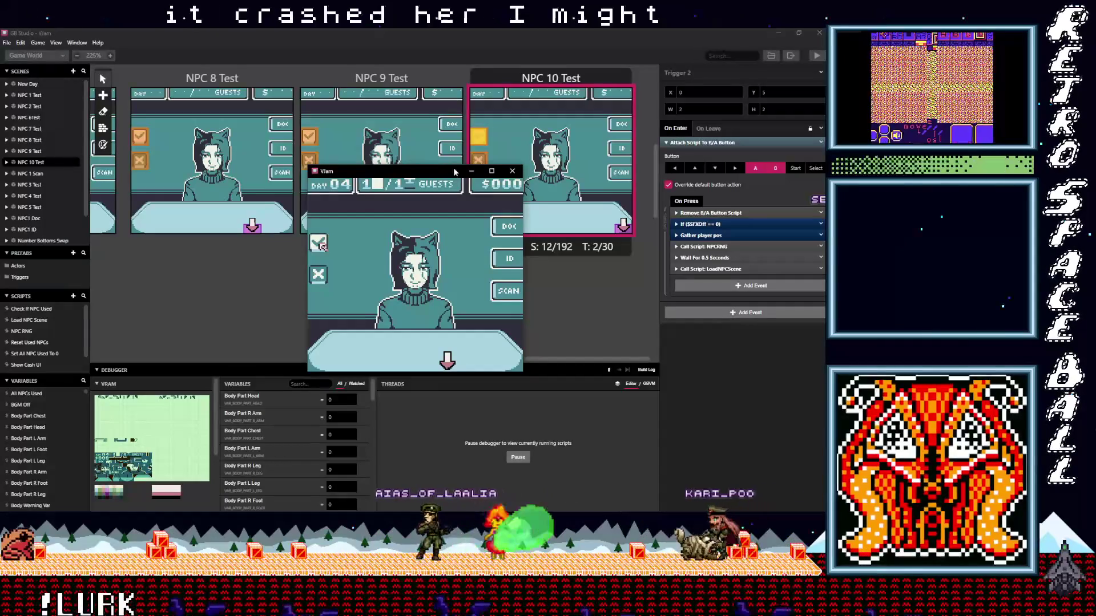
{"action": "left_click", "coordinate": [512, 172]}
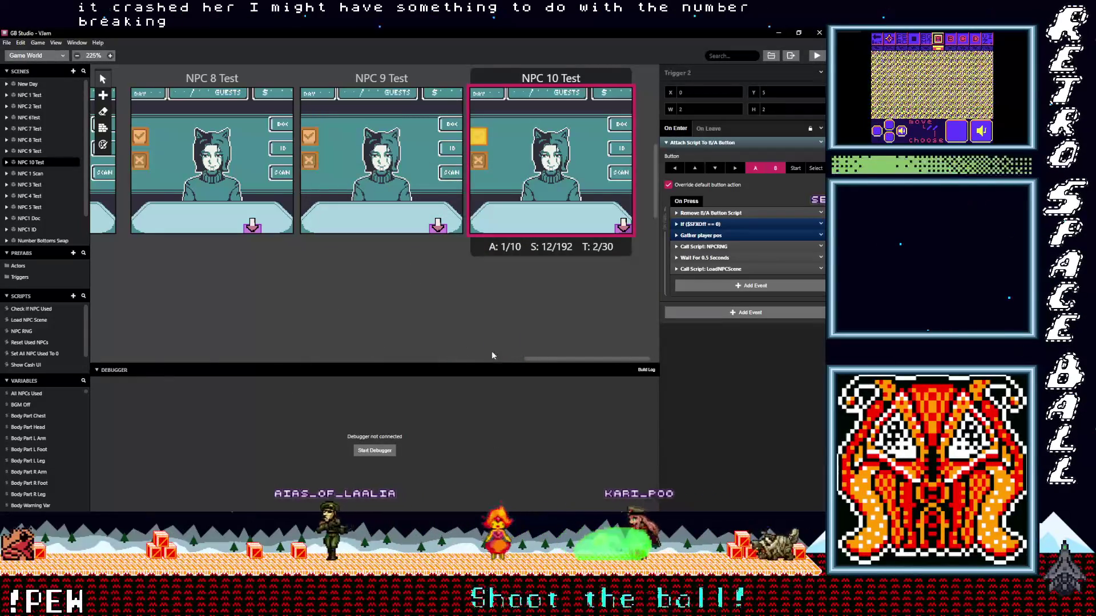
- Pan the canvas to the New Day scene and open the Show Guests UI script
{"action": "left_click_drag", "start_coordinate": [539, 358], "coordinate": [190, 368]}
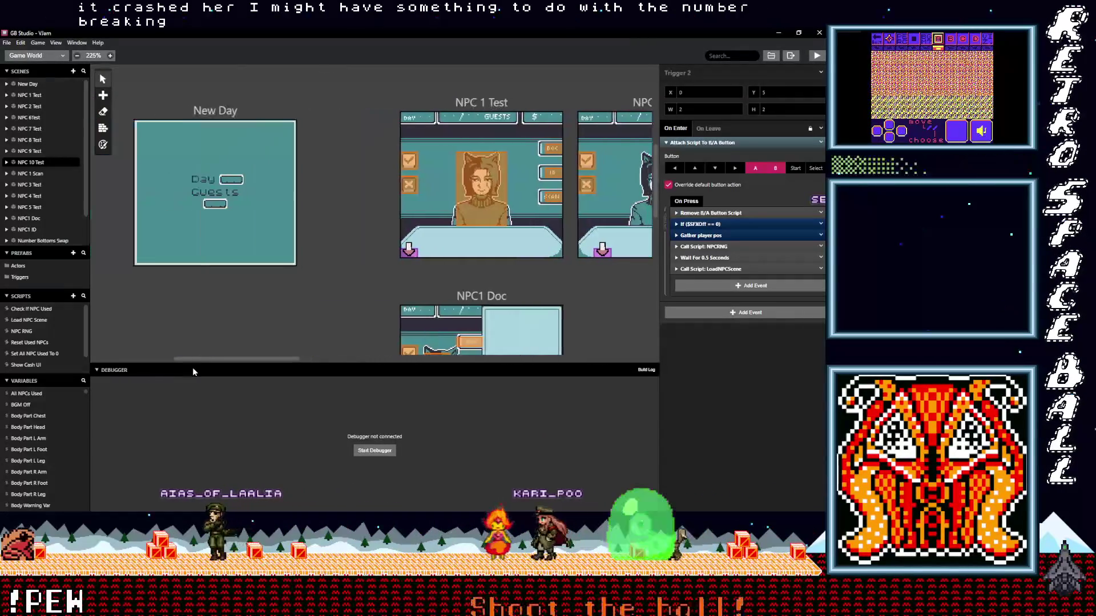
{"action": "scroll", "coordinate": [289, 299], "scroll_direction": "right", "scroll_amount": 3}
{"action": "scroll", "coordinate": [275, 299], "scroll_direction": "down", "scroll_amount": 5}
{"action": "scroll", "coordinate": [275, 299], "scroll_direction": "up", "scroll_amount": 3}
{"action": "scroll", "coordinate": [275, 299], "scroll_direction": "up", "scroll_amount": 2}
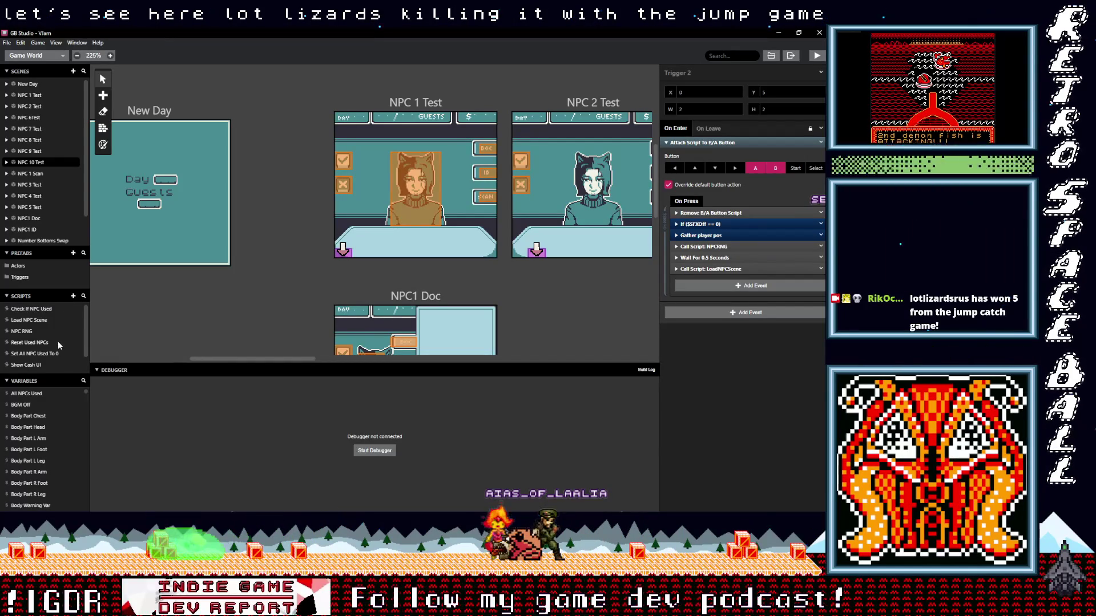
{"action": "left_click_drag", "start_coordinate": [88, 330], "coordinate": [93, 338]}
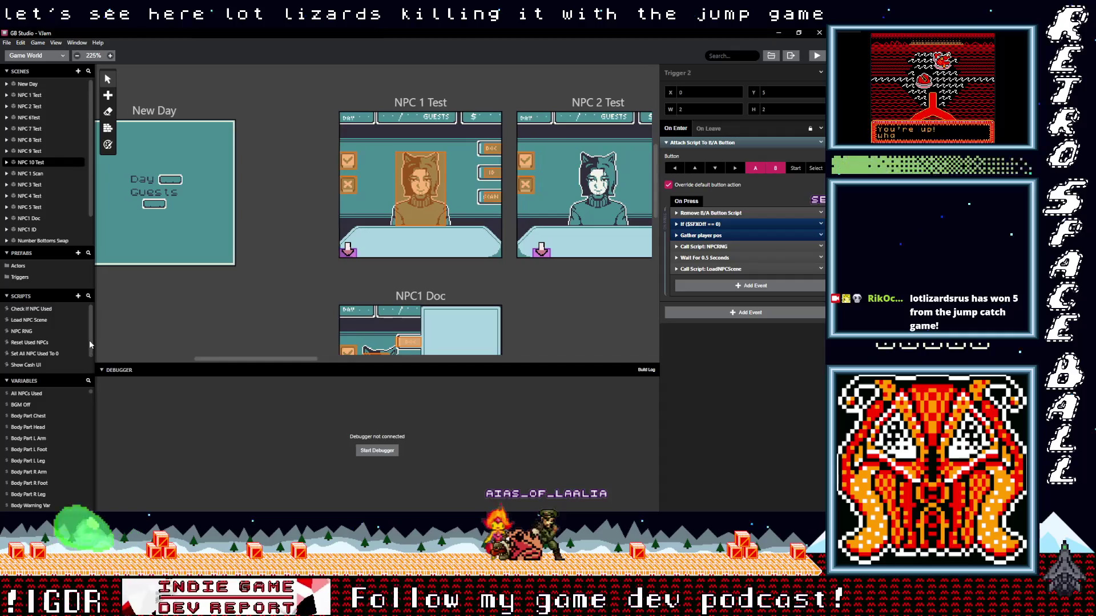
{"action": "scroll", "coordinate": [91, 342], "scroll_direction": "down", "scroll_amount": 1}
{"action": "left_click", "coordinate": [48, 368]}
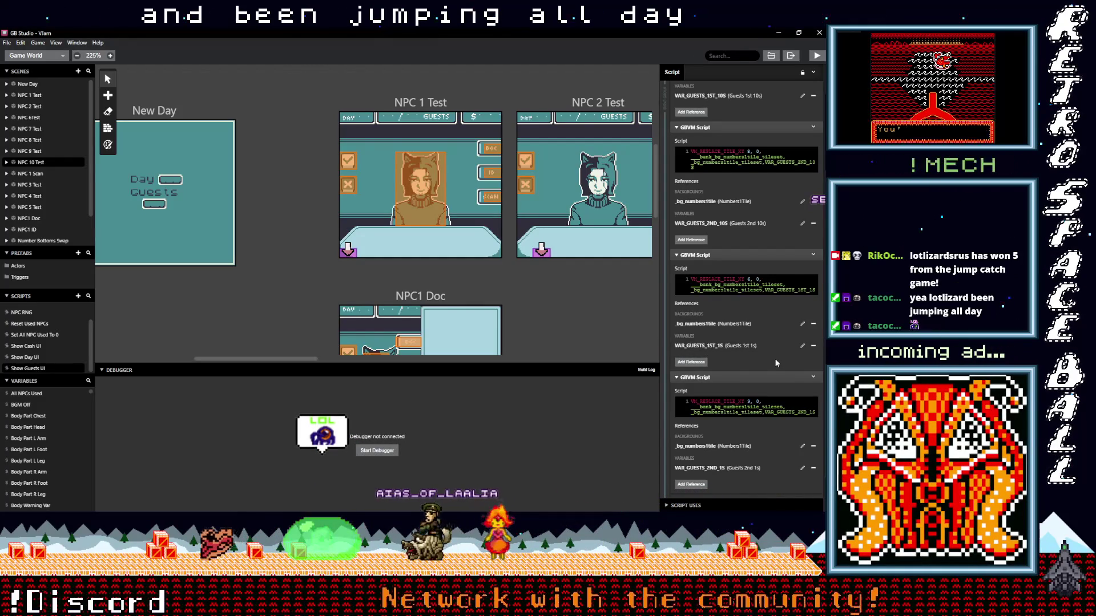
{"action": "scroll", "coordinate": [774, 359], "scroll_direction": "down", "scroll_amount": 2}
{"action": "scroll", "coordinate": [774, 359], "scroll_direction": "up", "scroll_amount": 5}
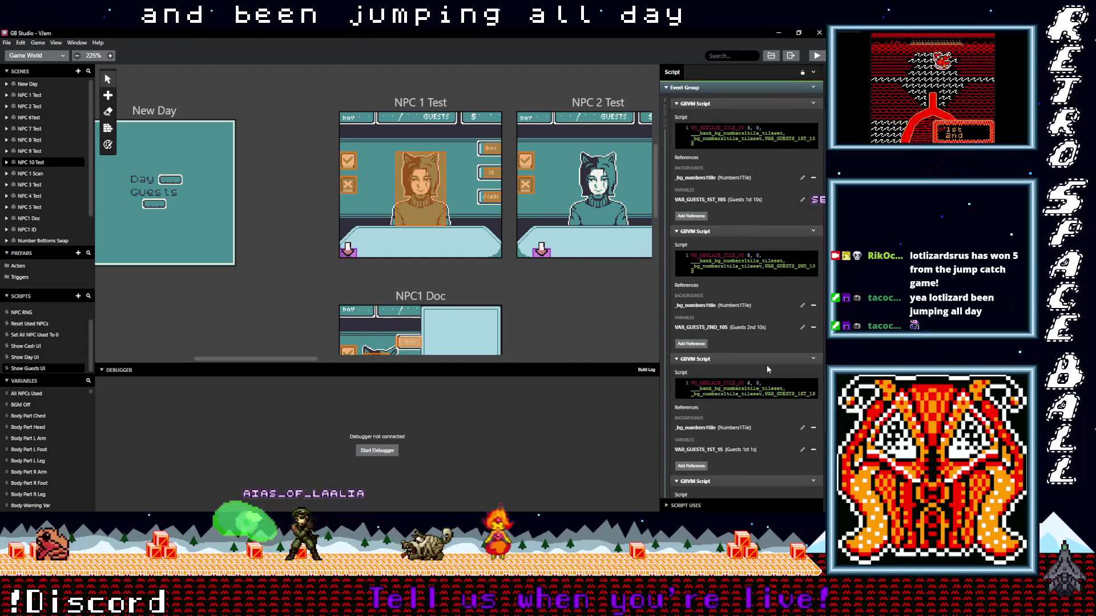
{"action": "scroll", "coordinate": [768, 369], "scroll_direction": "down", "scroll_amount": 5}
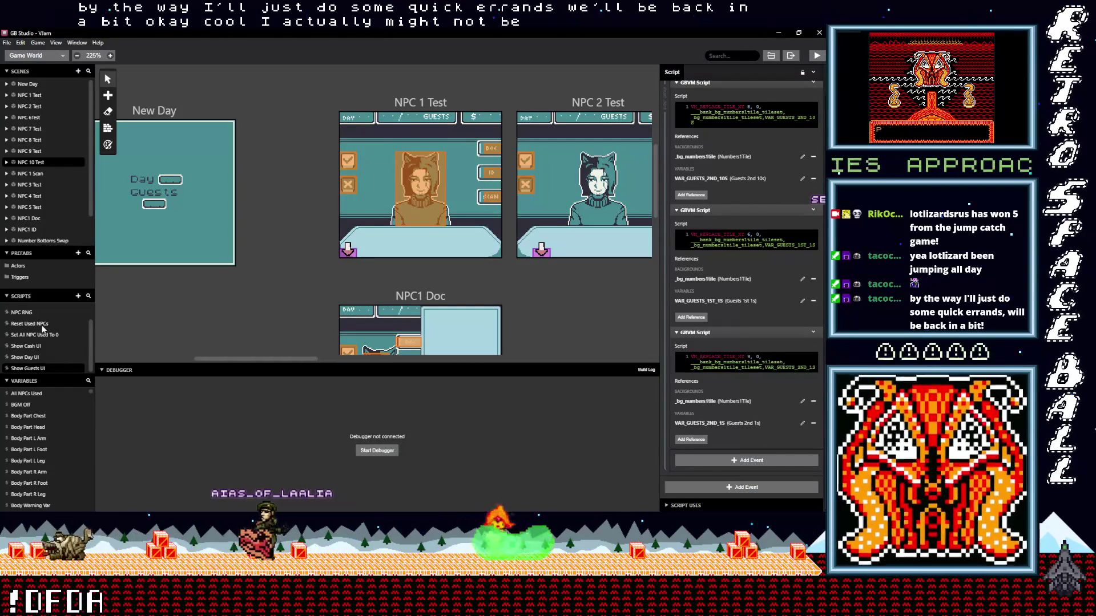
{"action": "scroll", "coordinate": [89, 320], "scroll_direction": "up", "scroll_amount": 1}
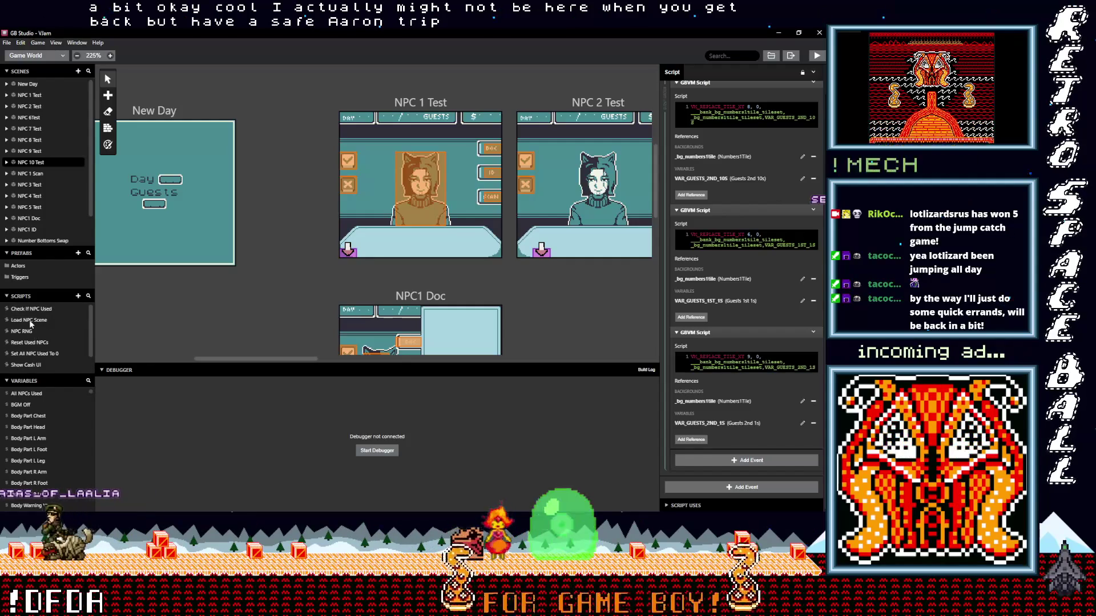
- In the Load NPC Scene script, expand the If $CurGuest == 10 branch and start adding an event inside it
{"action": "left_click", "coordinate": [29, 321]}
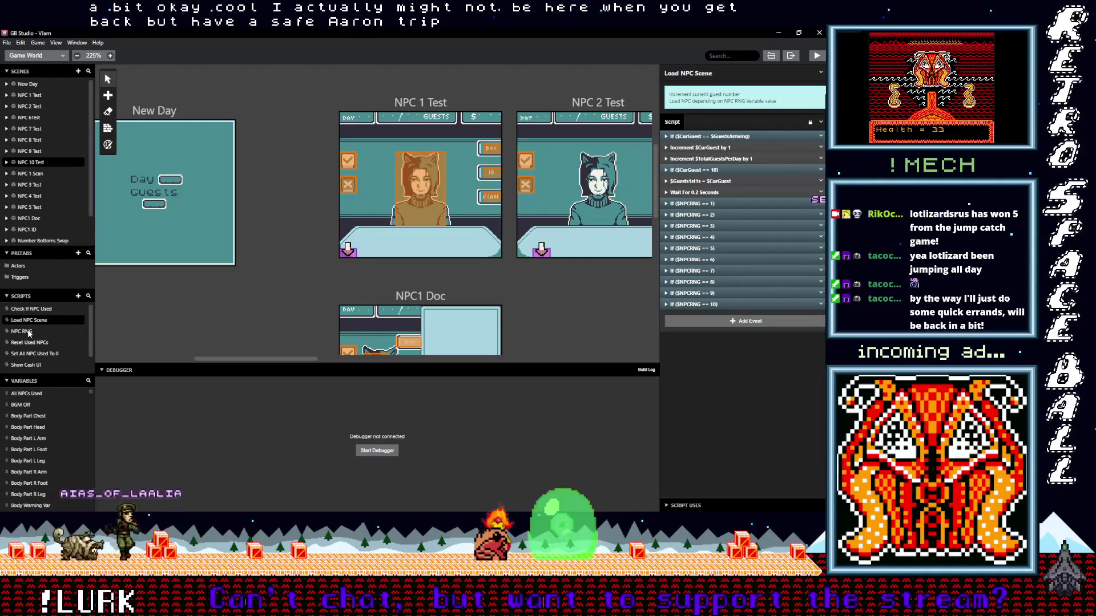
{"action": "left_click", "coordinate": [738, 180]}
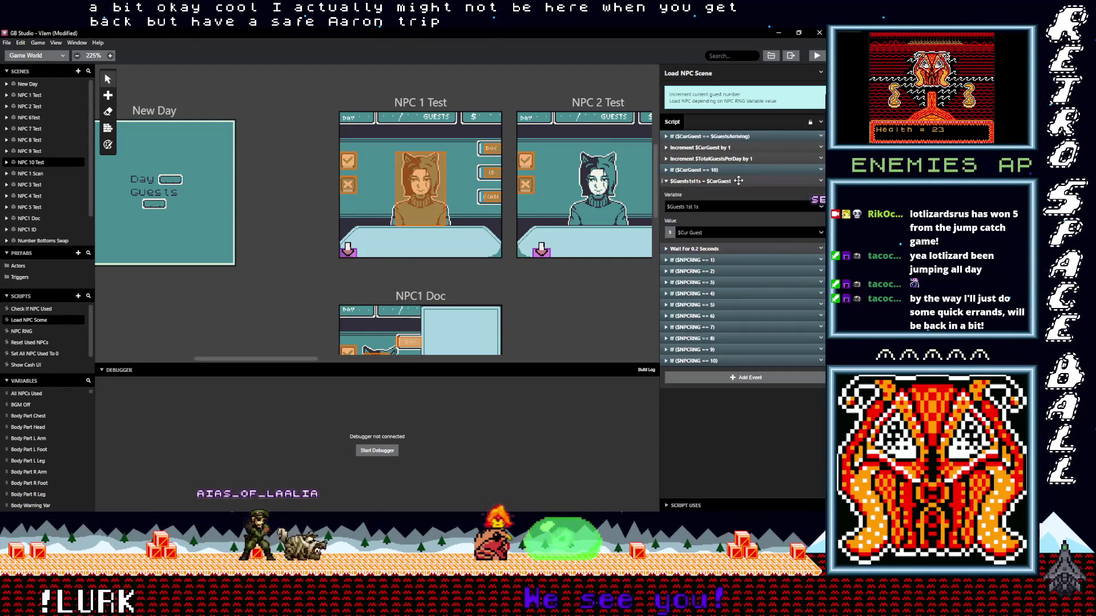
{"action": "left_click", "coordinate": [739, 181]}
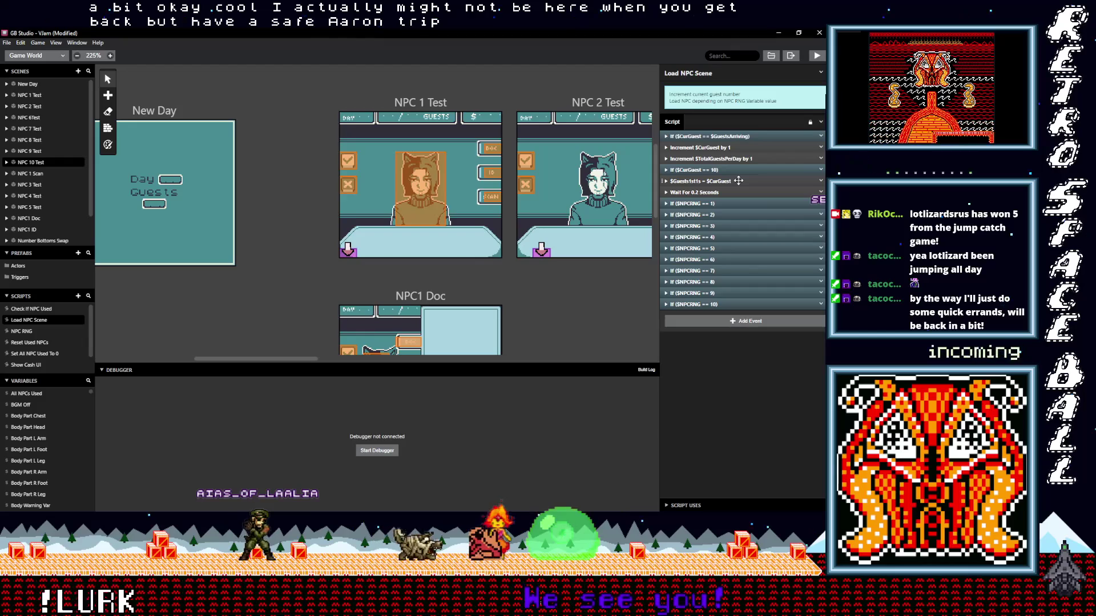
{"action": "left_click", "coordinate": [729, 169]}
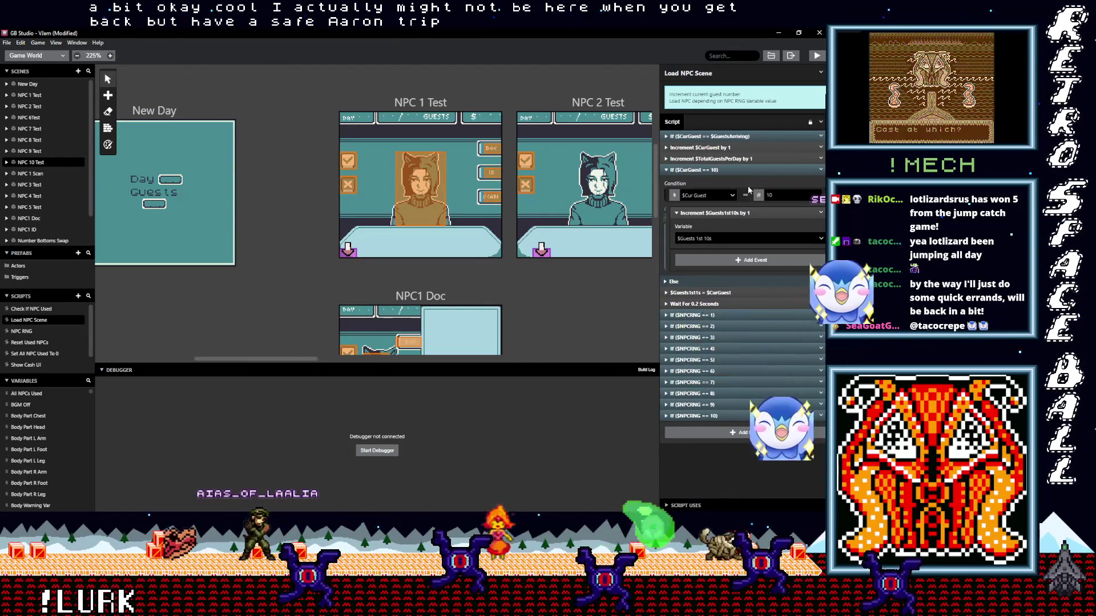
{"action": "left_click", "coordinate": [711, 263]}
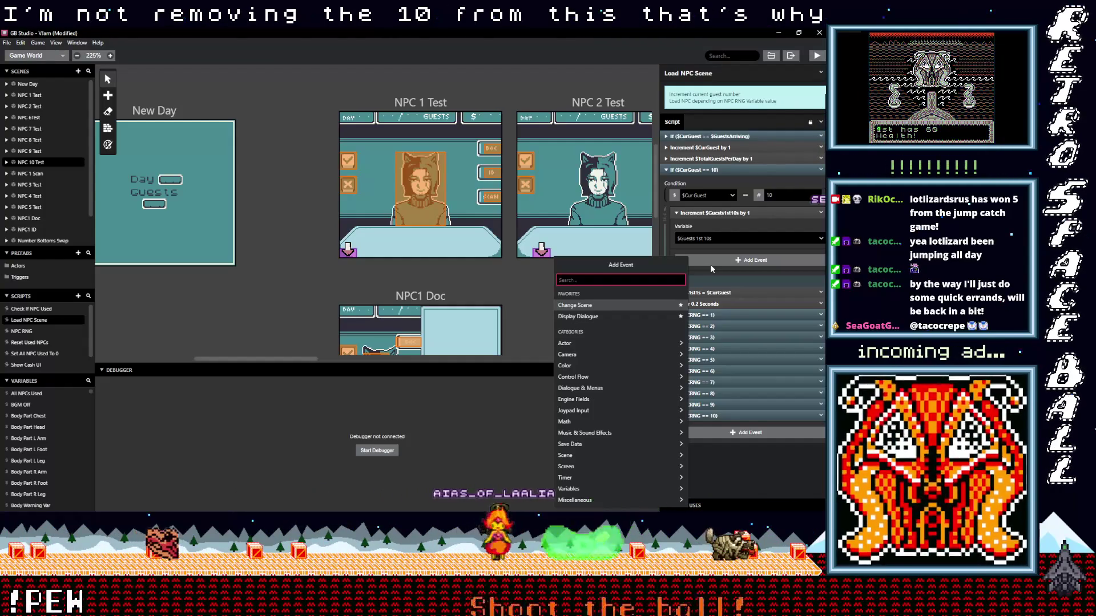
- Add a variable math event inside the branch that targets Cur Guest
{"action": "type", "text": "math"}
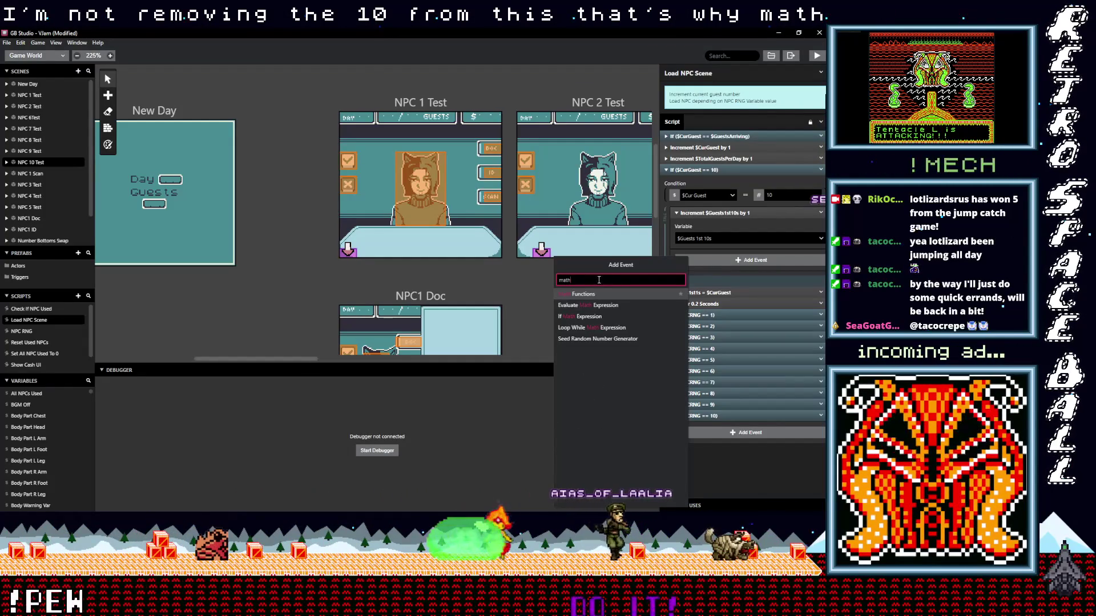
{"action": "left_click", "coordinate": [592, 293]}
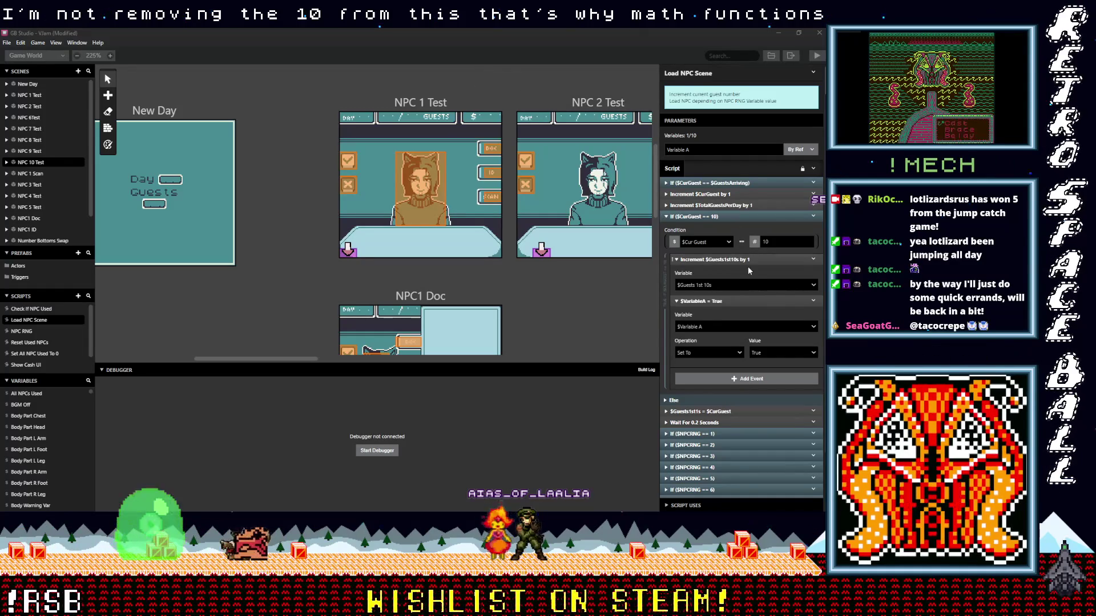
{"action": "left_click", "coordinate": [703, 327]}
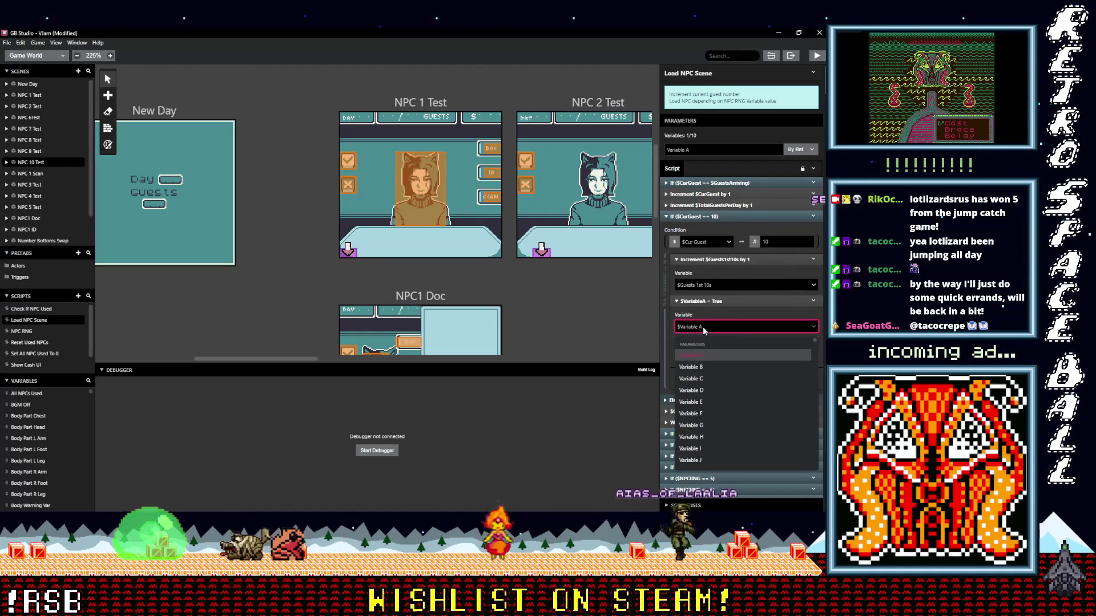
{"action": "type", "text": "cur"}
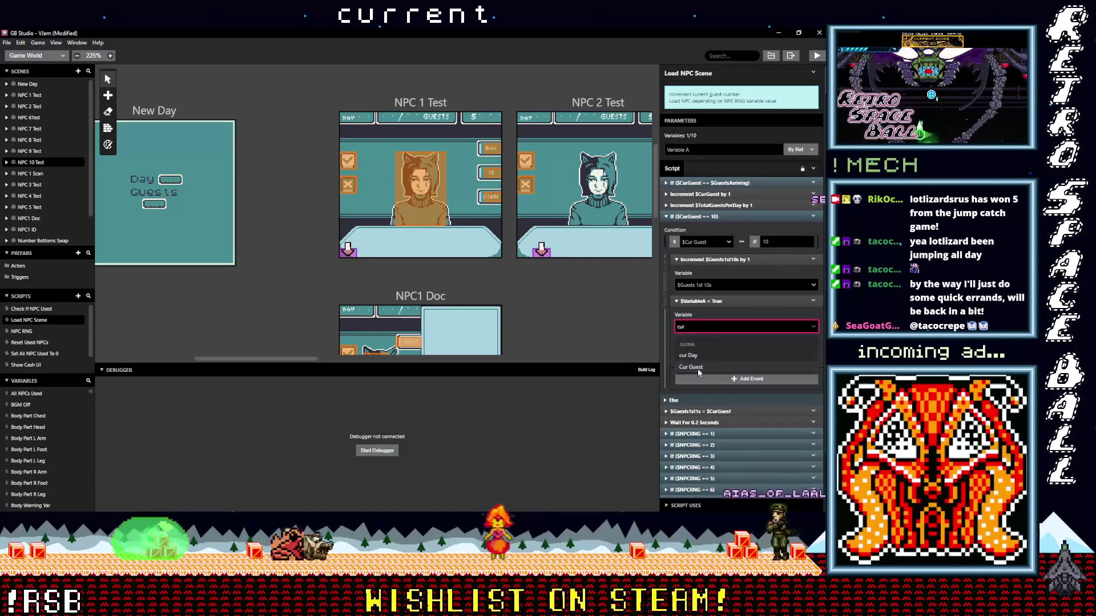
{"action": "left_click", "coordinate": [697, 368]}
- Make the event subtract the value 10, then collapse the expanded events
{"action": "left_click", "coordinate": [737, 307]}
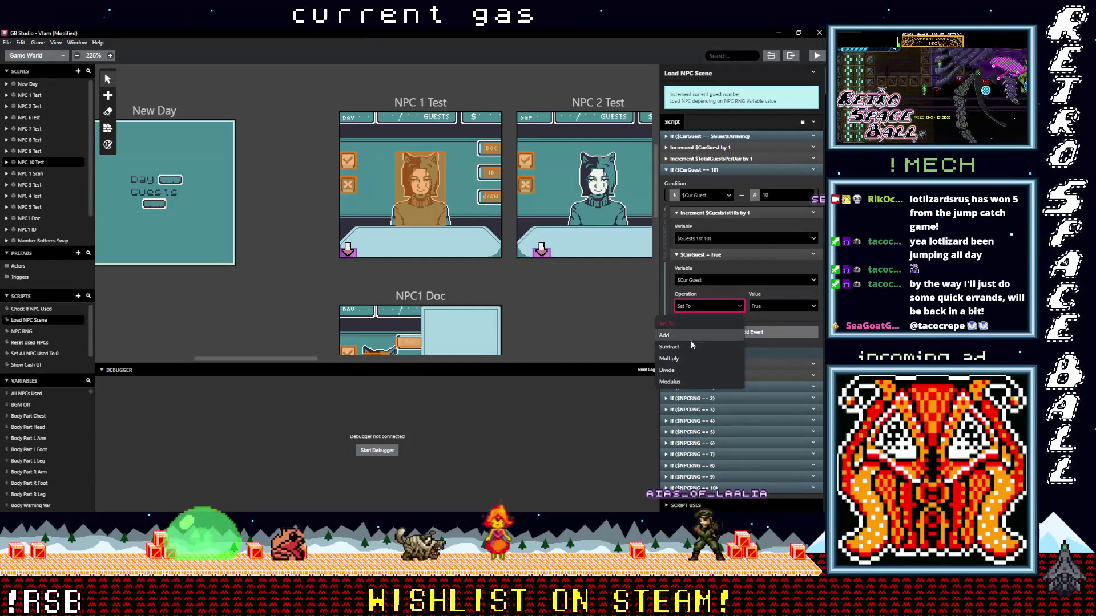
{"action": "left_click", "coordinate": [694, 346]}
{"action": "left_click", "coordinate": [759, 307]}
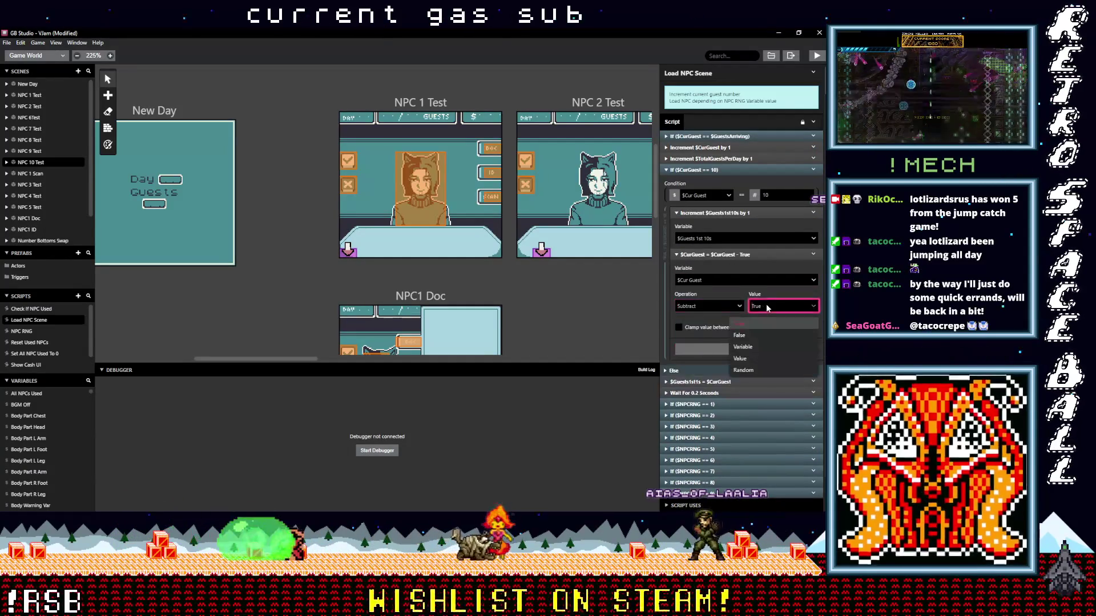
{"action": "left_click", "coordinate": [745, 360]}
{"action": "left_click", "coordinate": [679, 323]}
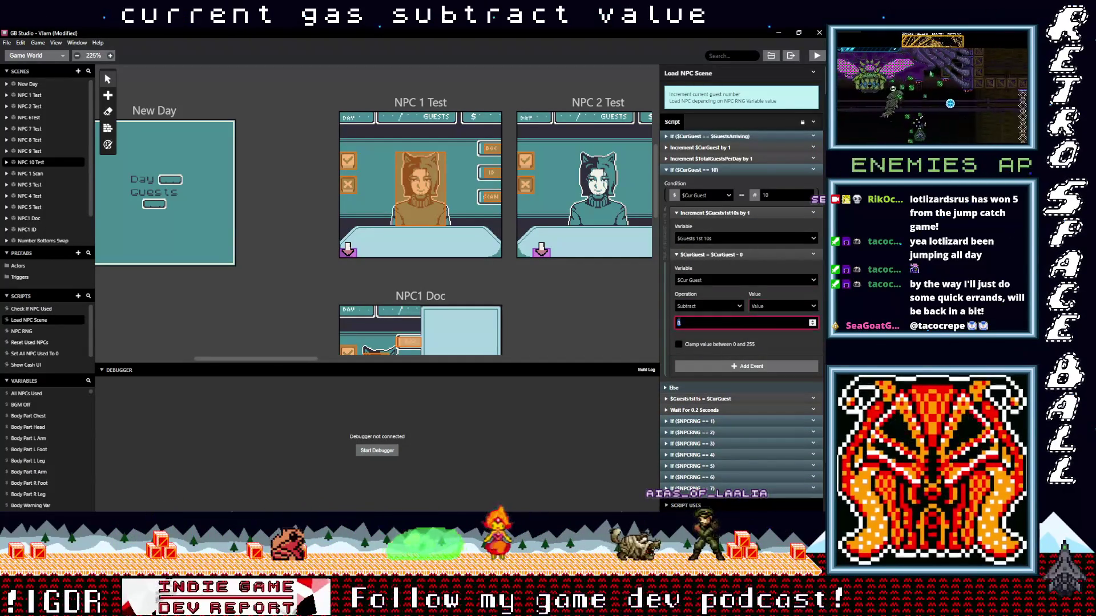
{"action": "type", "text": "10"}
{"action": "left_click", "coordinate": [730, 256]}
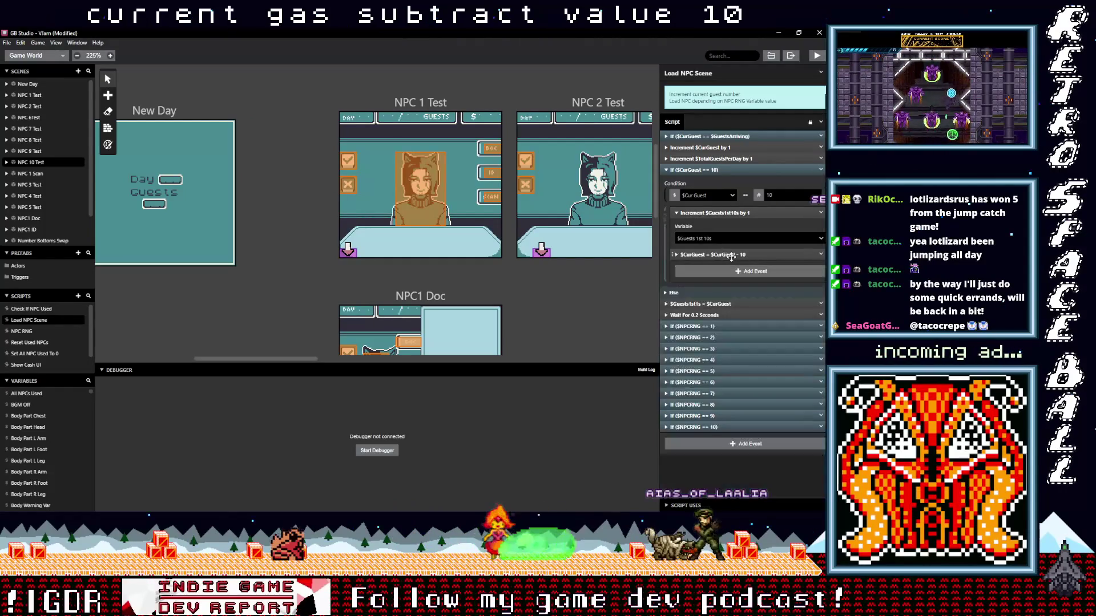
{"action": "left_click", "coordinate": [729, 214]}
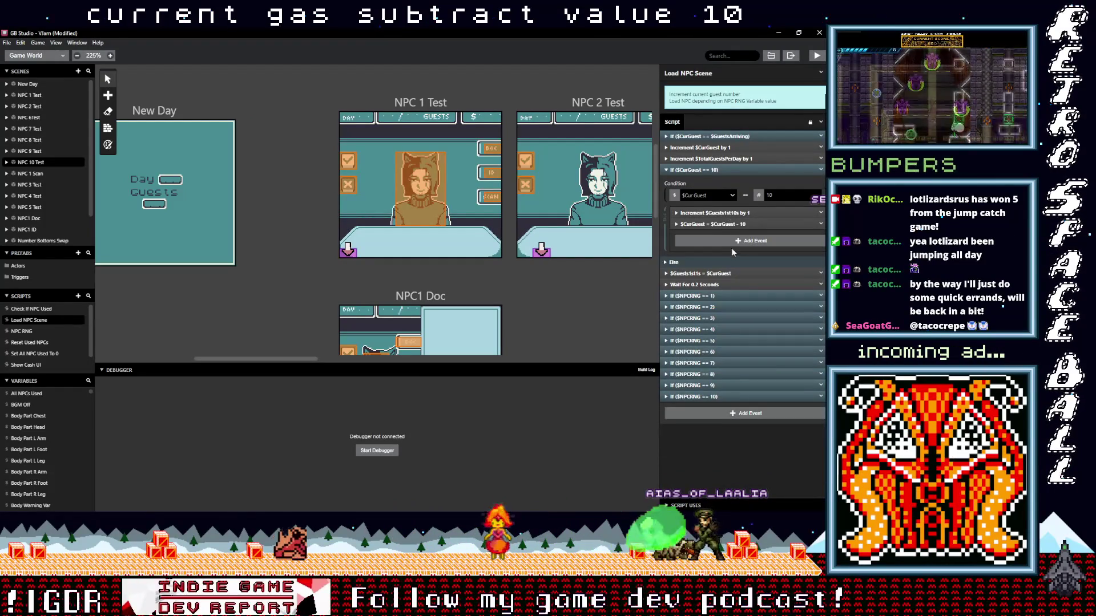
{"action": "left_click", "coordinate": [720, 171]}
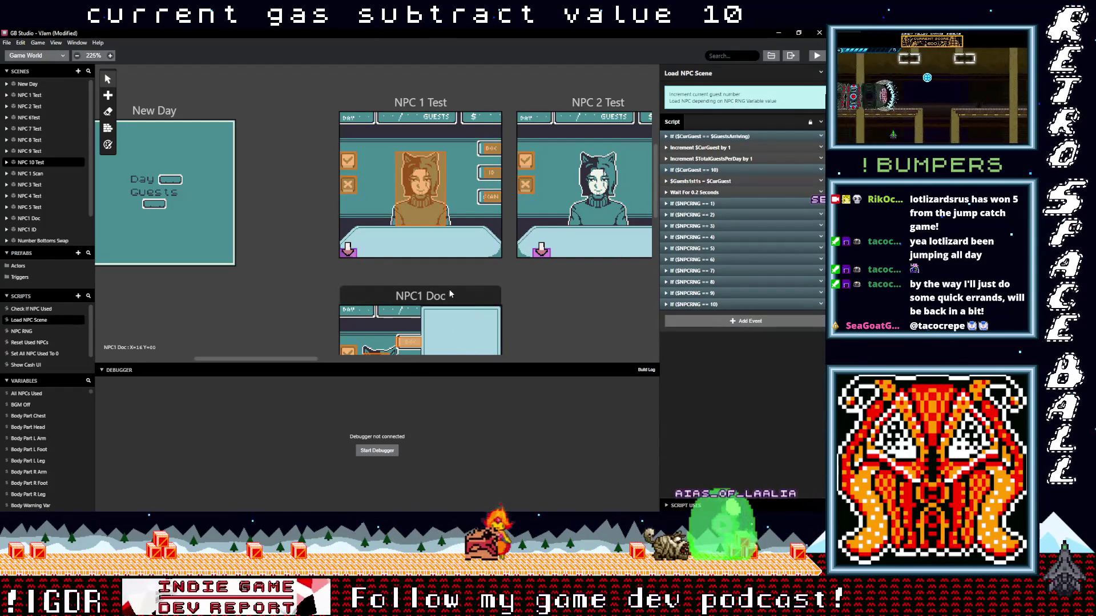
- Add a Variable Set To Value event to the New Day scene's On Init
{"action": "left_click_drag", "start_coordinate": [287, 359], "coordinate": [269, 360]}
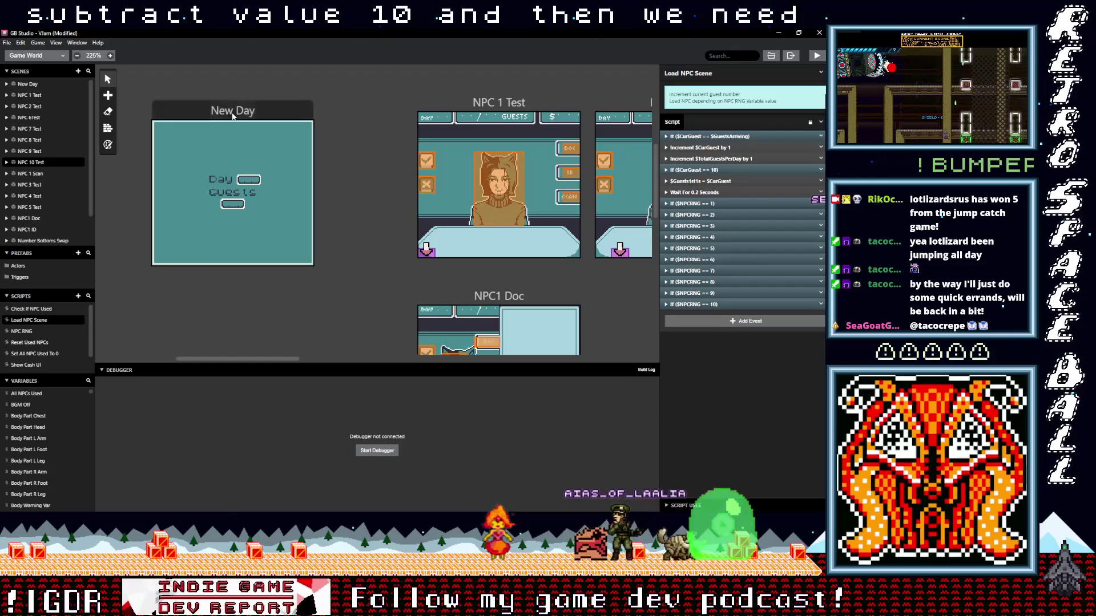
{"action": "left_click", "coordinate": [232, 112]}
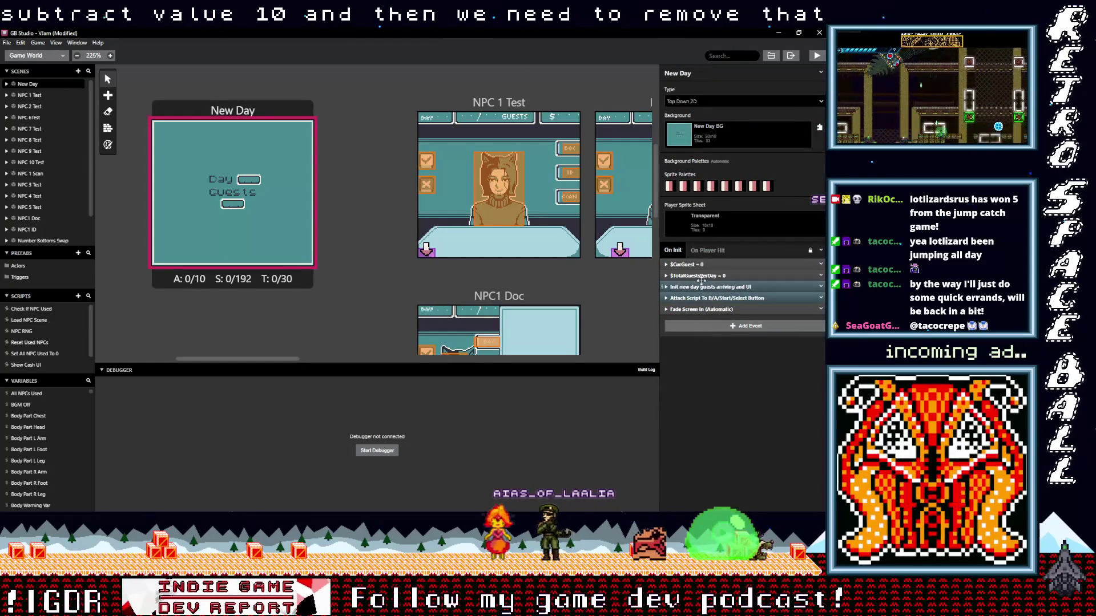
{"action": "left_click", "coordinate": [723, 329]}
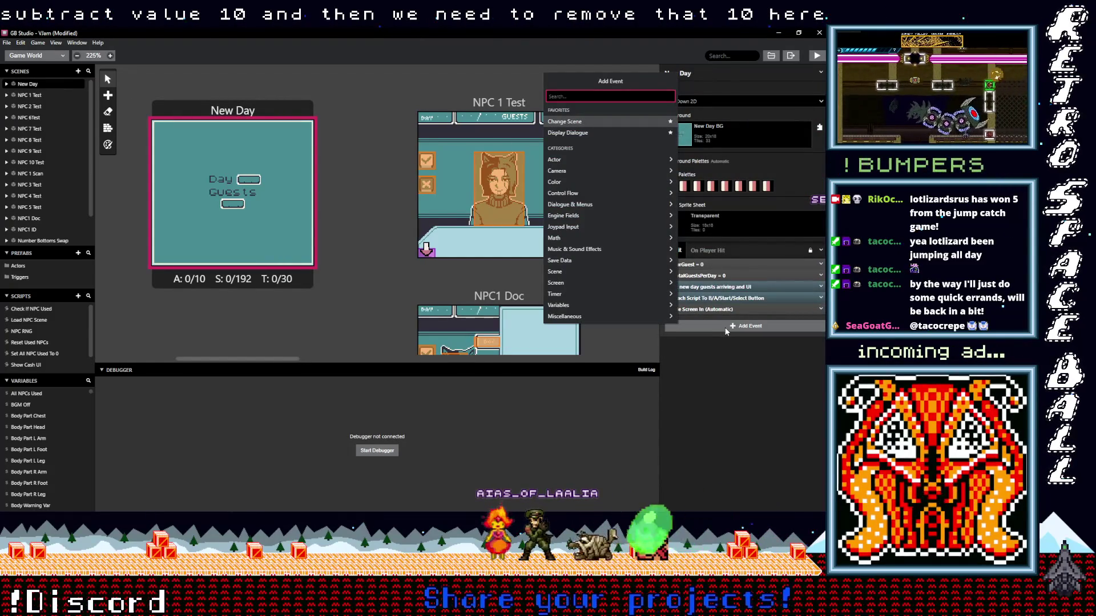
{"action": "type", "text": "ar"}
{"action": "key", "text": "Caps_Lock"}
{"action": "key", "text": "Caps_Lock"}
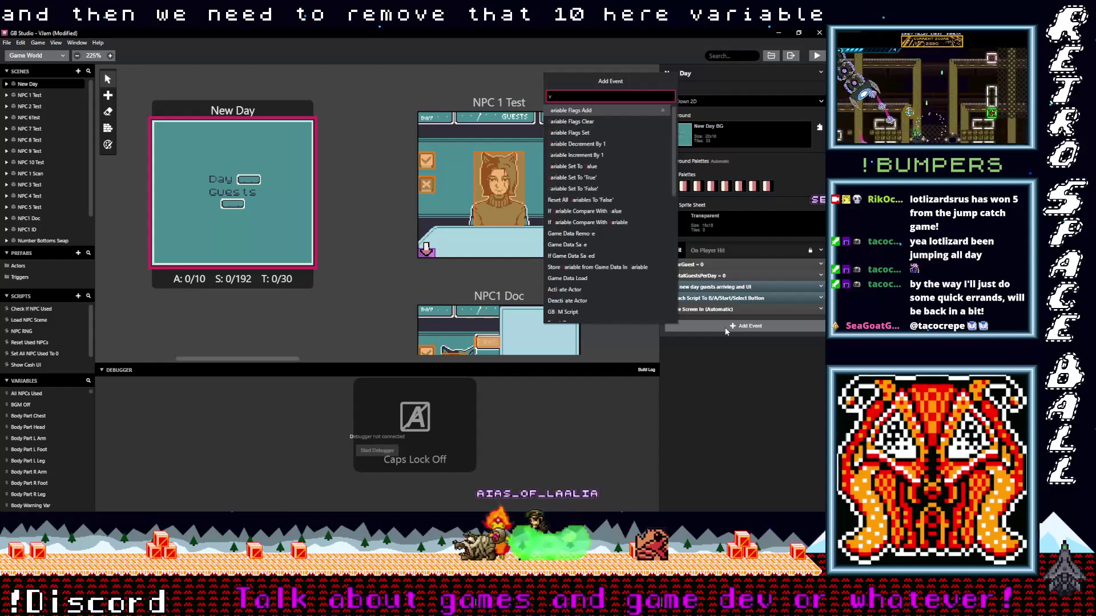
{"action": "type", "text": " val"}
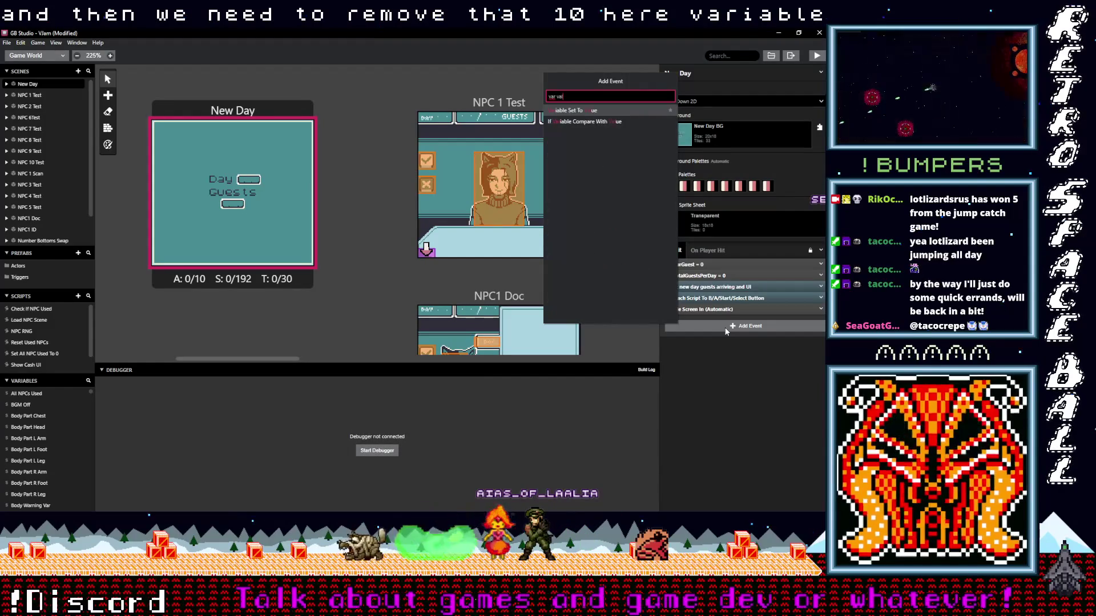
{"action": "left_click", "coordinate": [594, 111]}
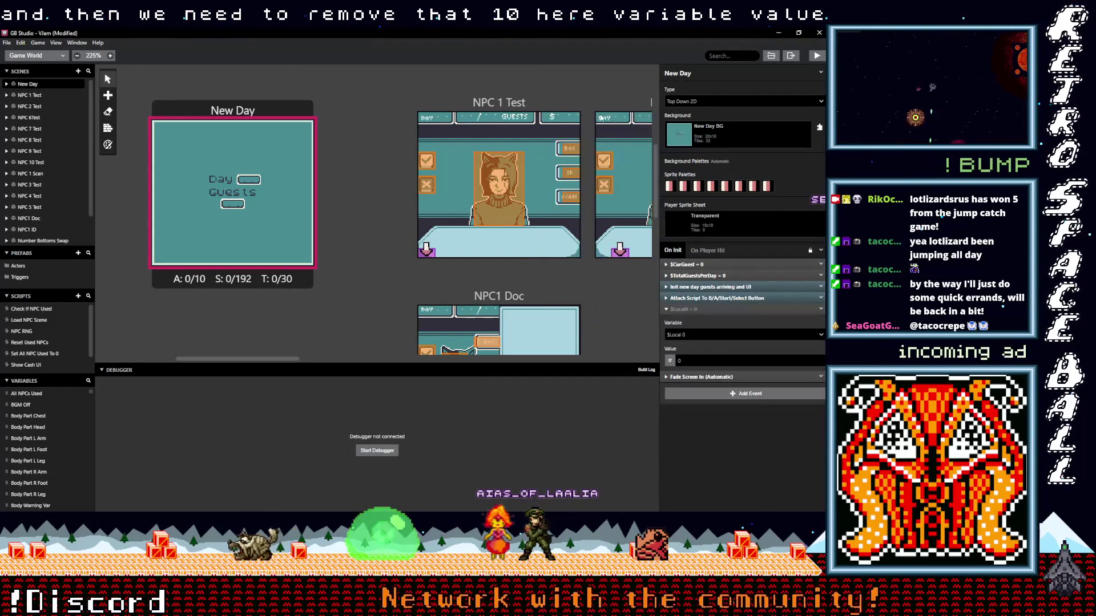
- Set the new event to Guests 1st 10s and place it right below $CurGuest = 0
{"action": "left_click", "coordinate": [707, 334]}
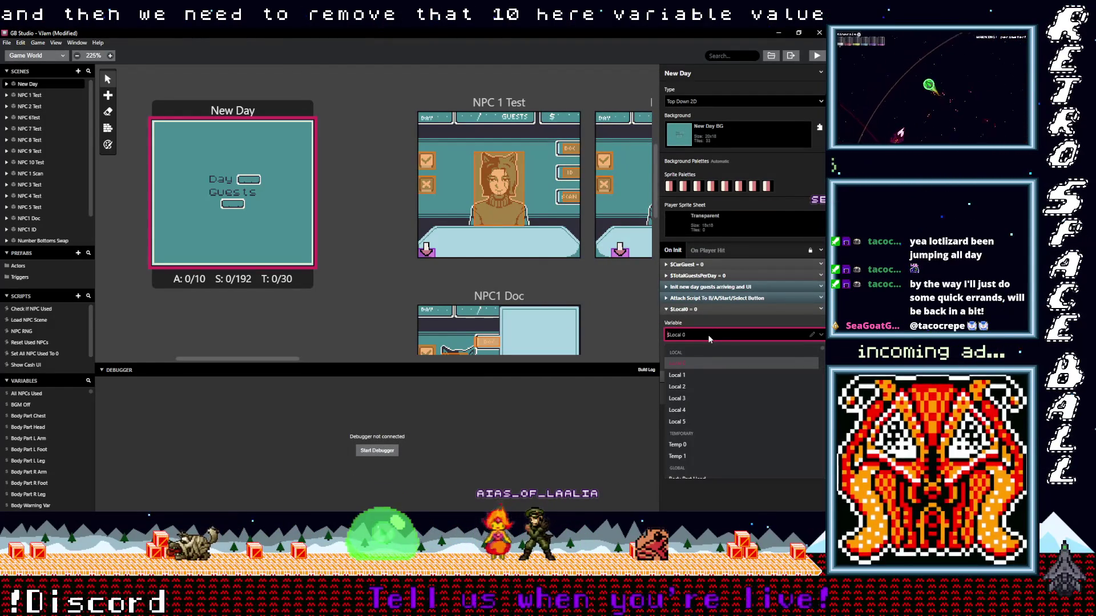
{"action": "type", "text": "gui"}
{"action": "key", "text": "BackSpace"}
{"action": "key", "text": "BackSpace"}
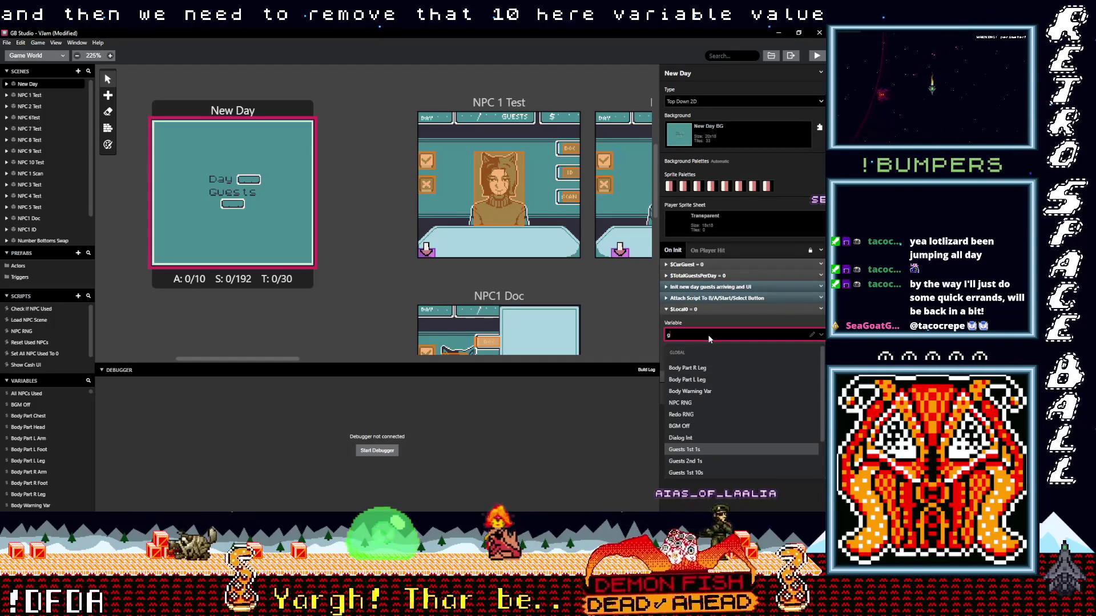
{"action": "left_click", "coordinate": [687, 473]}
{"action": "mouse_move", "coordinate": [699, 308]}
{"action": "left_mouse_down"}
{"action": "mouse_move", "coordinate": [708, 279]}
{"action": "mouse_move", "coordinate": [720, 281]}
{"action": "left_mouse_up"}
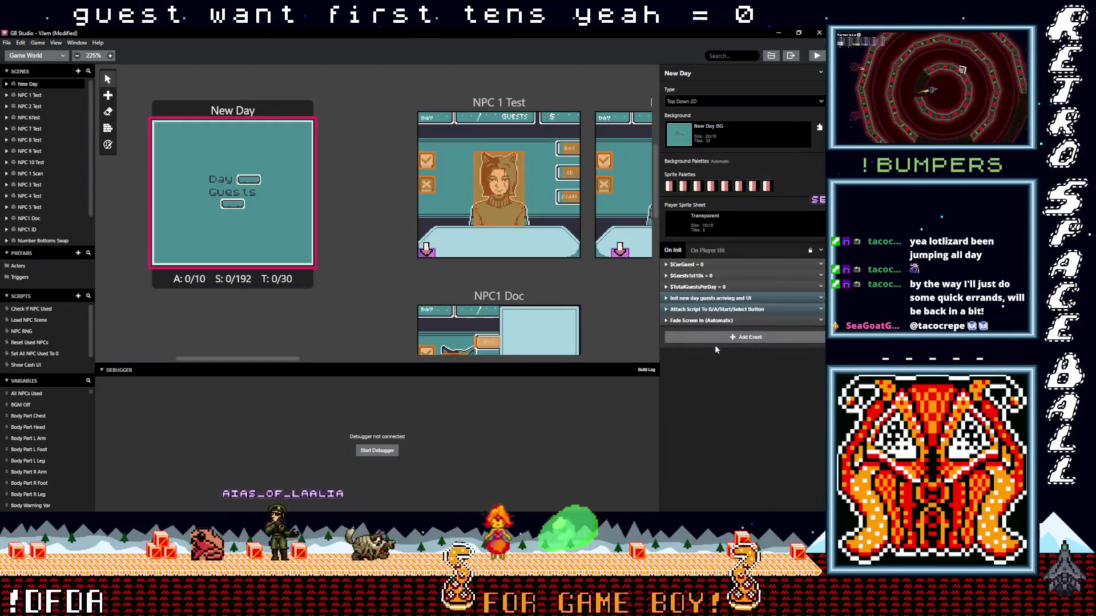
- Add another Variable Set To Value event to On Init using the 'var val' search
{"action": "left_click", "coordinate": [714, 338]}
{"action": "type", "text": "cu"}
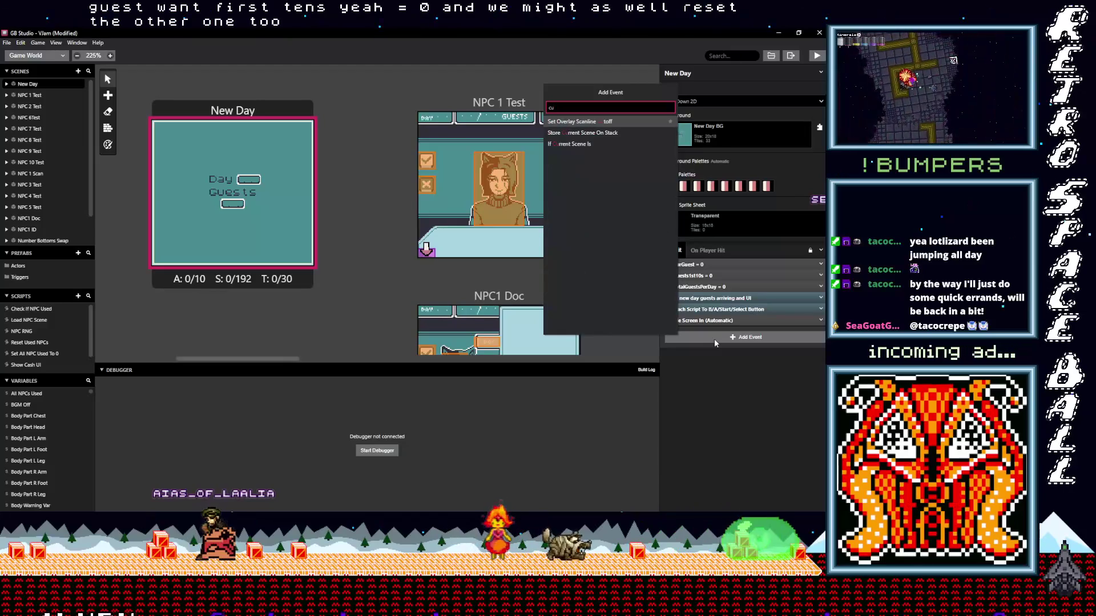
{"action": "key", "text": "BackSpace"}
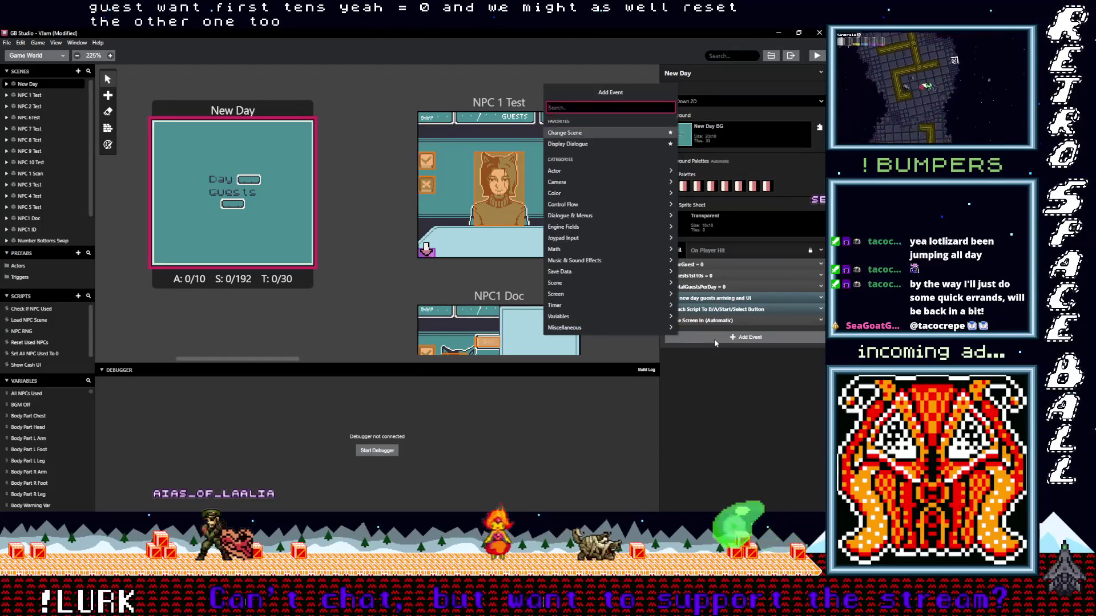
{"action": "type", "text": "var val"}
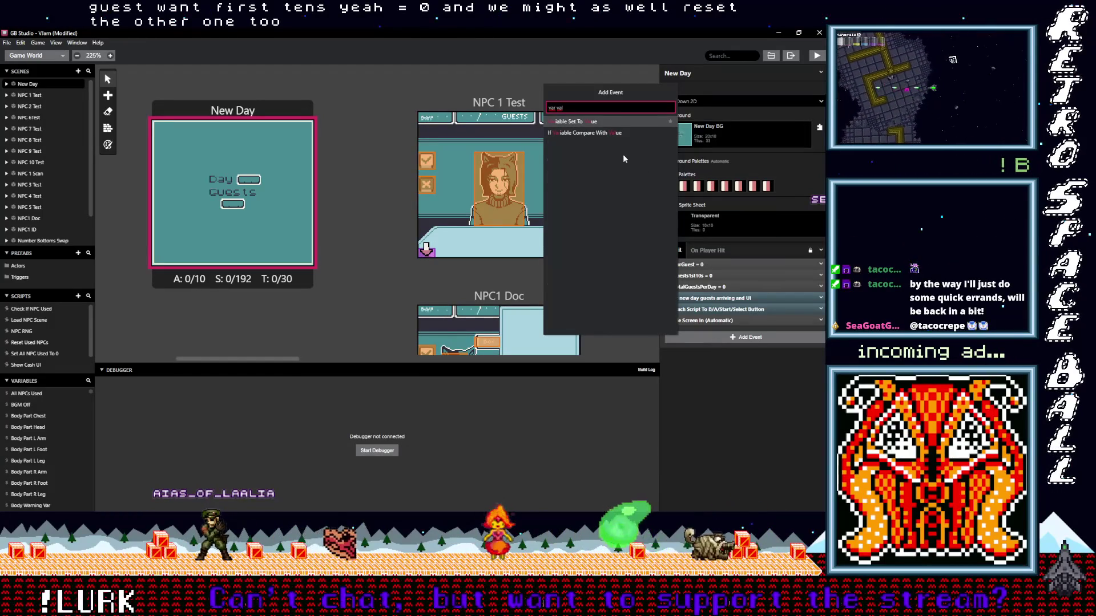
{"action": "key", "text": "Return"}
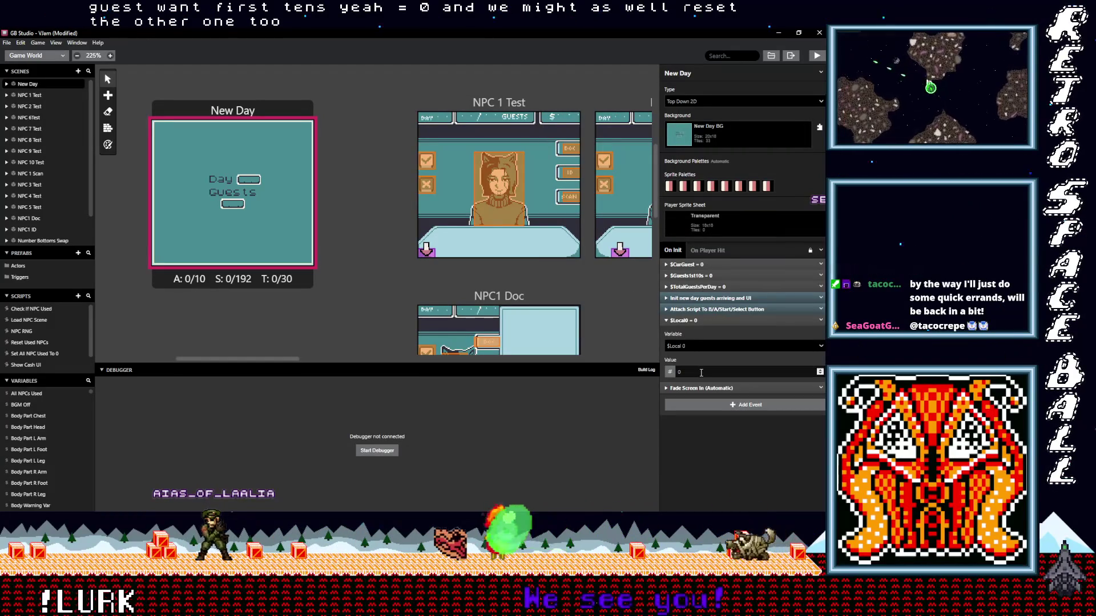
- Point the event at Guests 1st 1s, move it under $Guests1st10s = 0, and save
{"action": "left_click", "coordinate": [692, 345]}
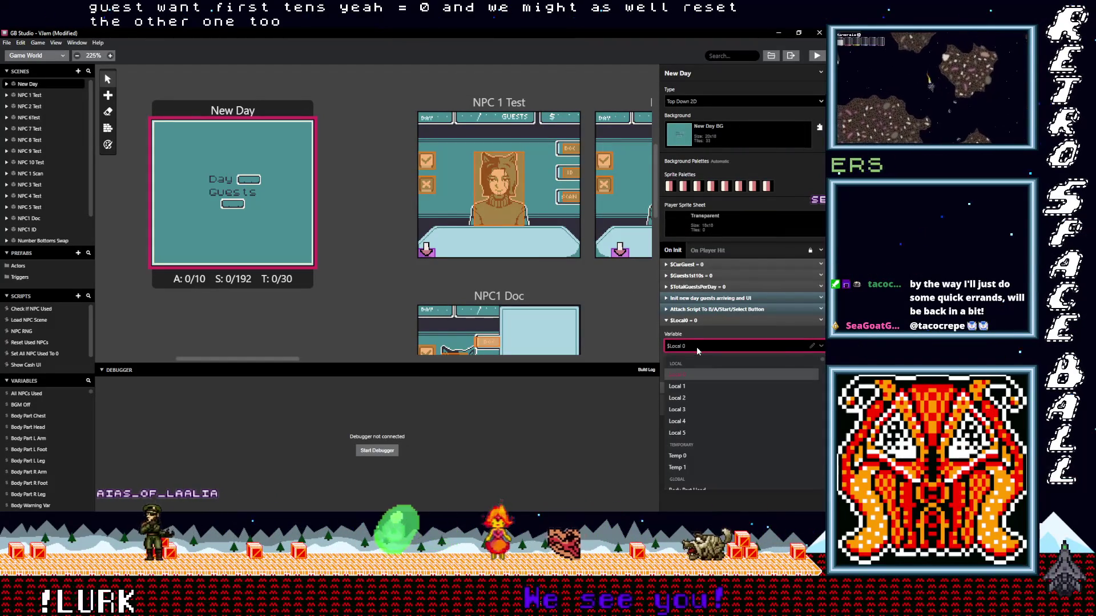
{"action": "type", "text": "gues"}
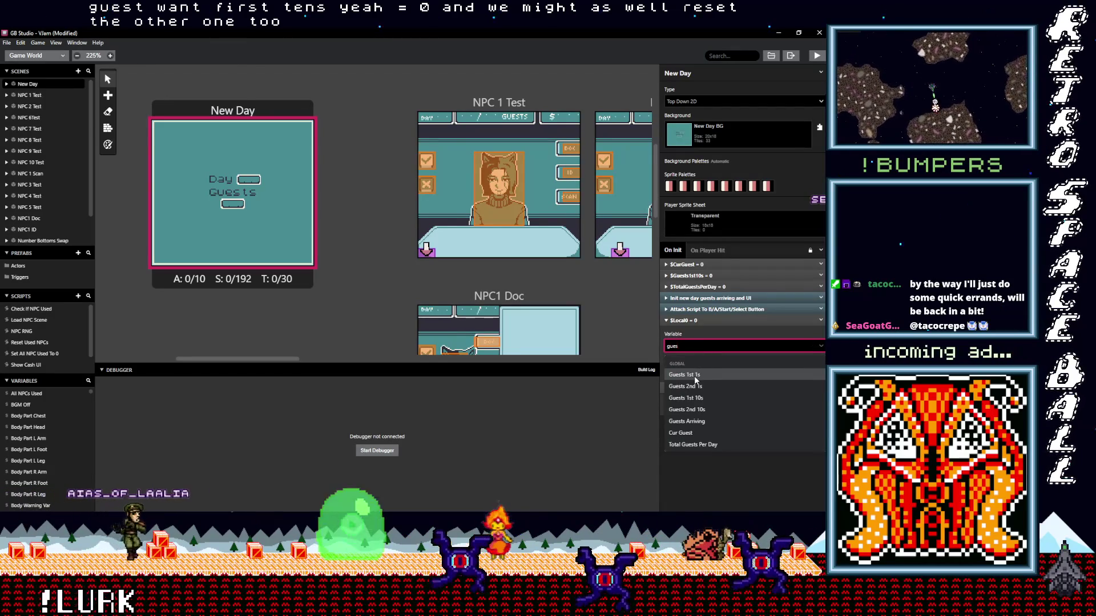
{"action": "left_click", "coordinate": [695, 377]}
{"action": "mouse_move", "coordinate": [698, 320]}
{"action": "left_mouse_down"}
{"action": "mouse_move", "coordinate": [711, 287]}
{"action": "mouse_move", "coordinate": [717, 313]}
{"action": "mouse_move", "coordinate": [715, 300]}
{"action": "left_mouse_up"}
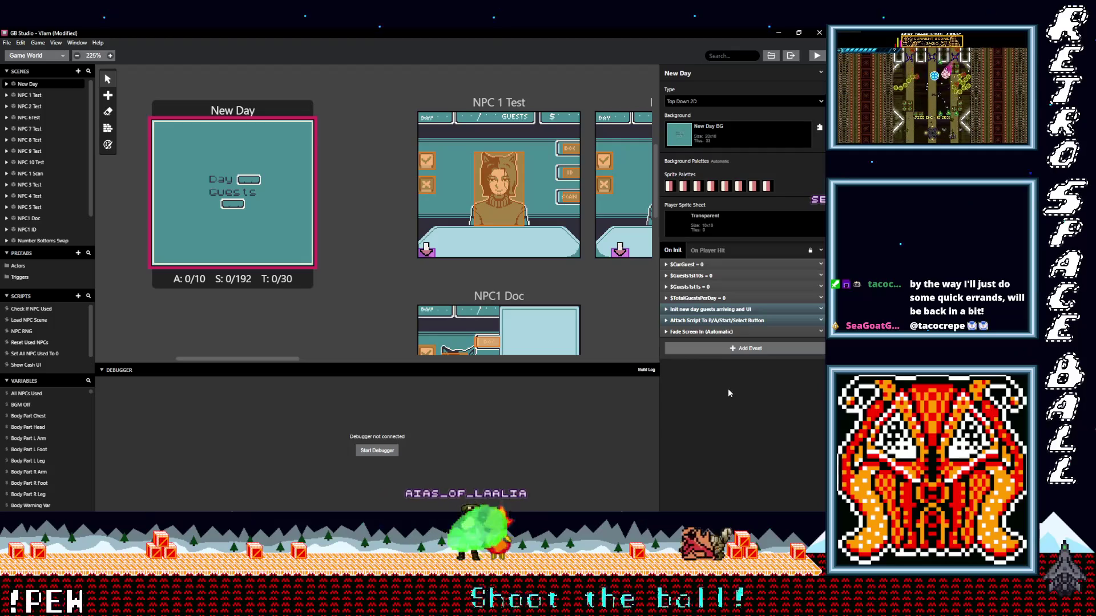
{"action": "key", "text": "ctrl+s"}
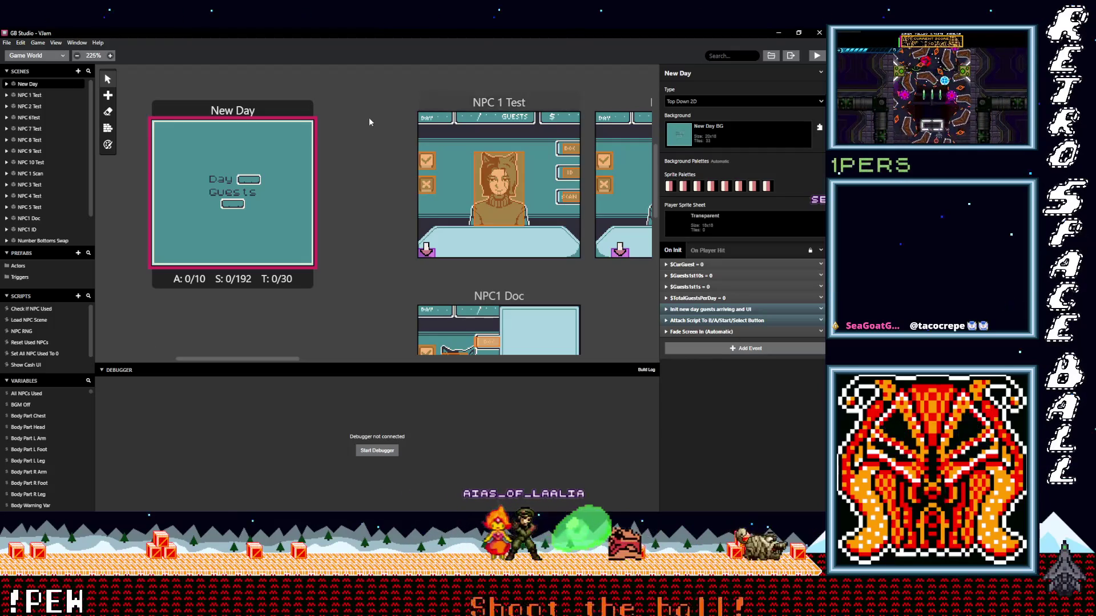
- Build and launch the game for a play-test with Ctrl+B
{"action": "key", "text": "ctrl+b"}
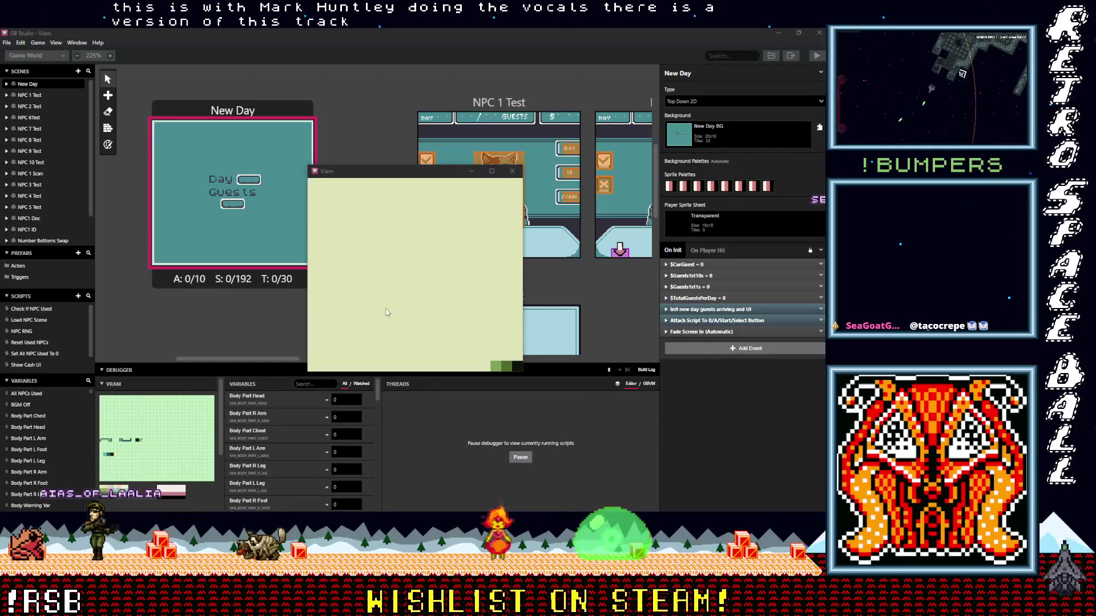
- Play Day 01 in the game window, accepting all three guests
{"action": "left_click", "coordinate": [402, 285]}
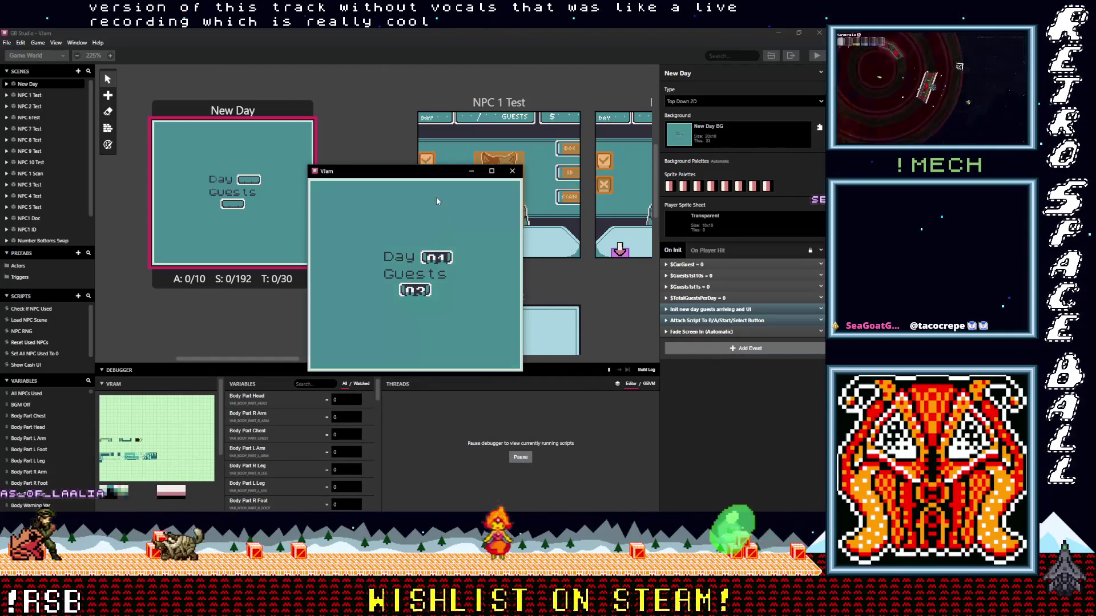
{"action": "key", "text": "Return"}
{"action": "key", "text": "Left"}
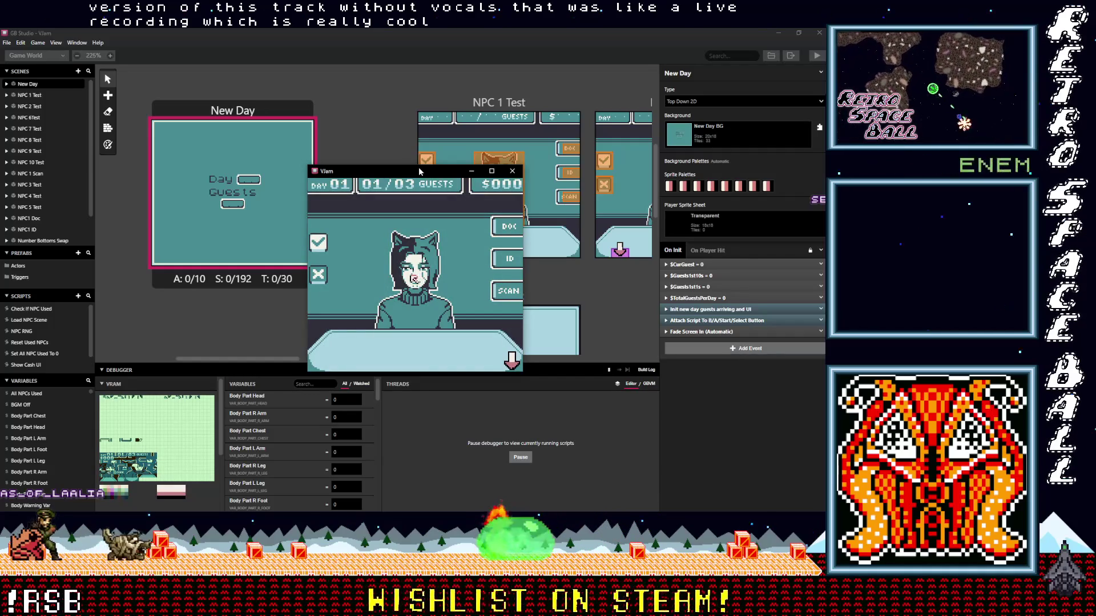
{"action": "key", "text": "Up"}
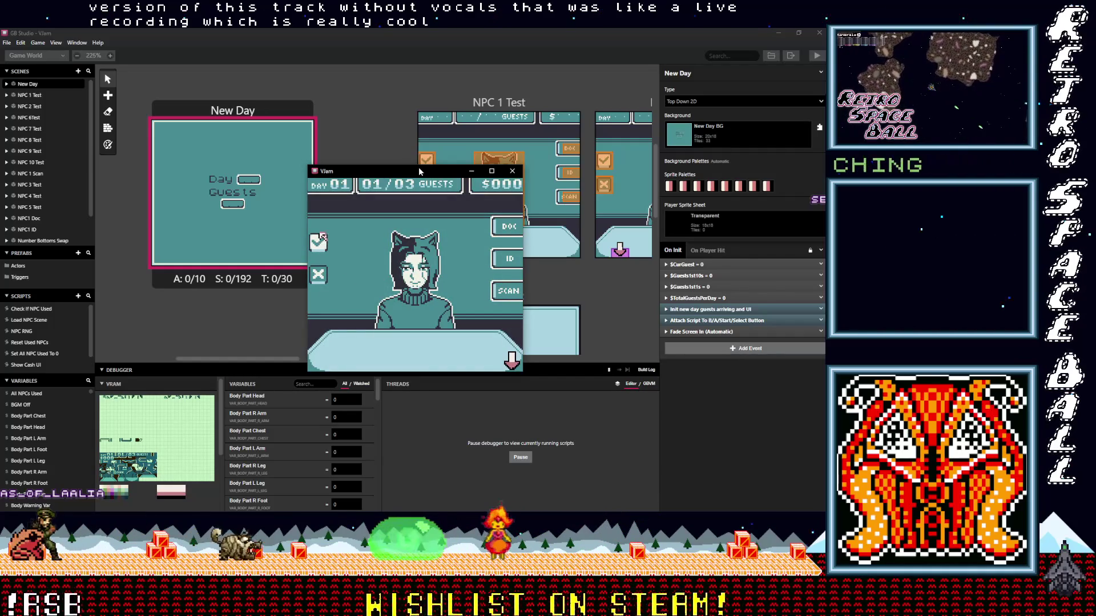
{"action": "key", "text": "Return"}
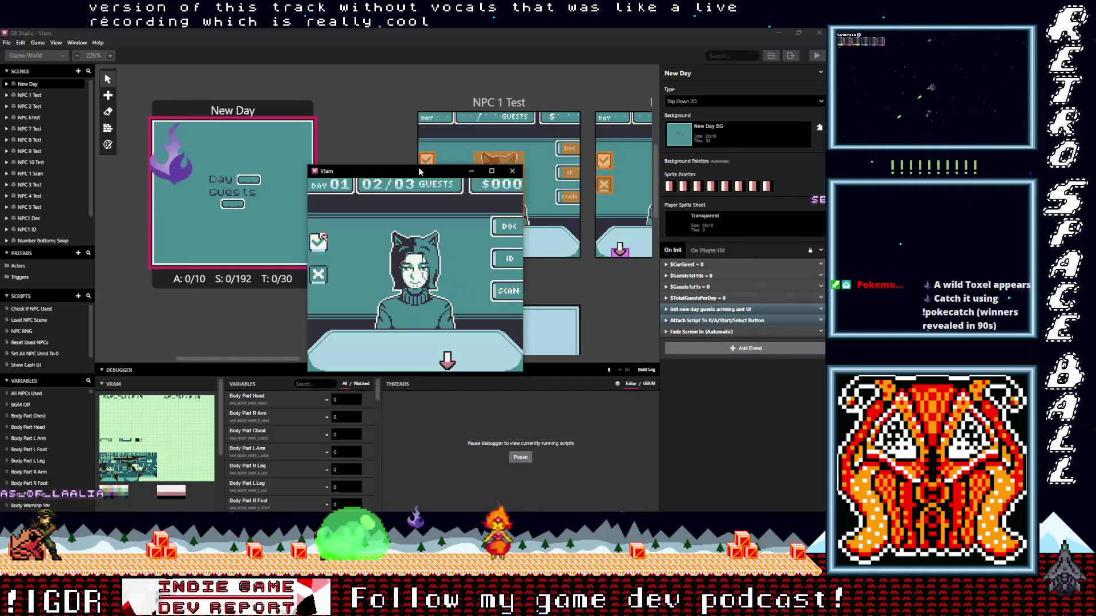
{"action": "key", "text": "Return"}
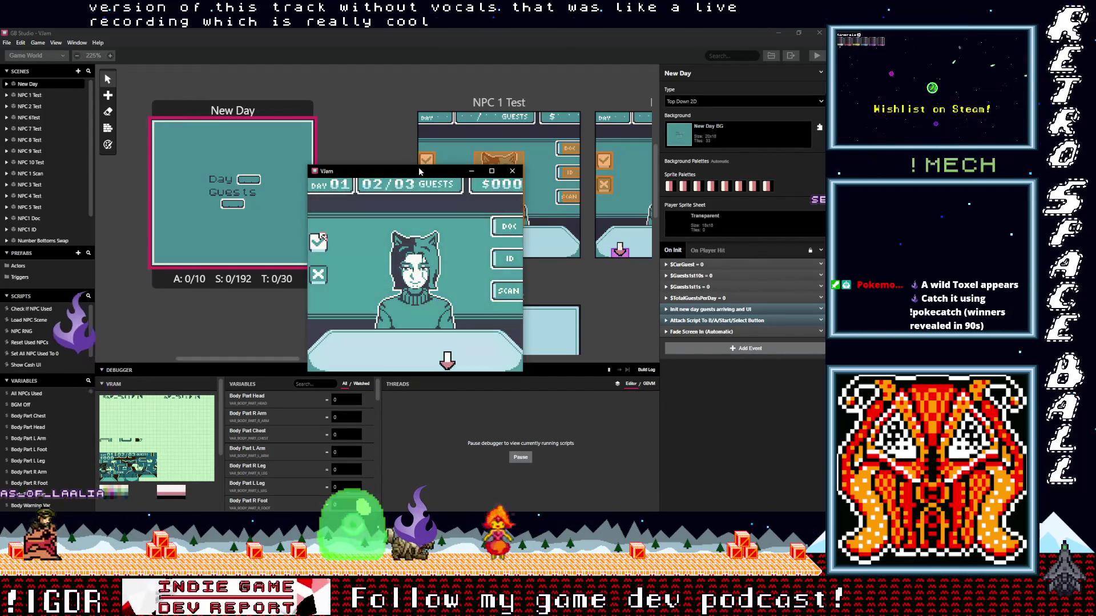
- Play Day 02, accepting all five guests
{"action": "key", "text": "Return"}
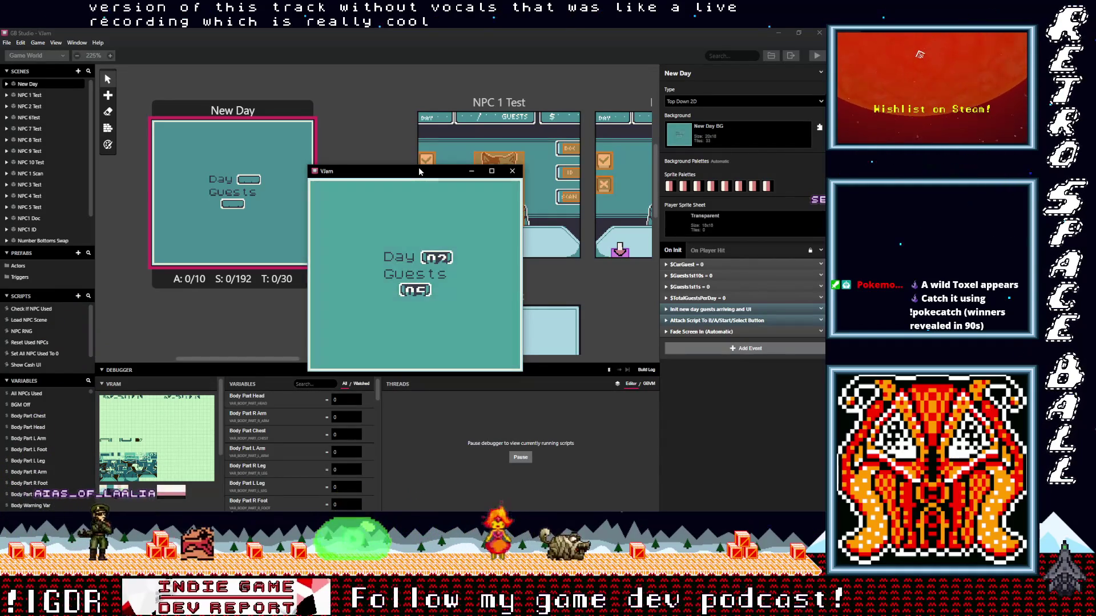
{"action": "key", "text": "Return"}
{"action": "key", "text": "Return"}
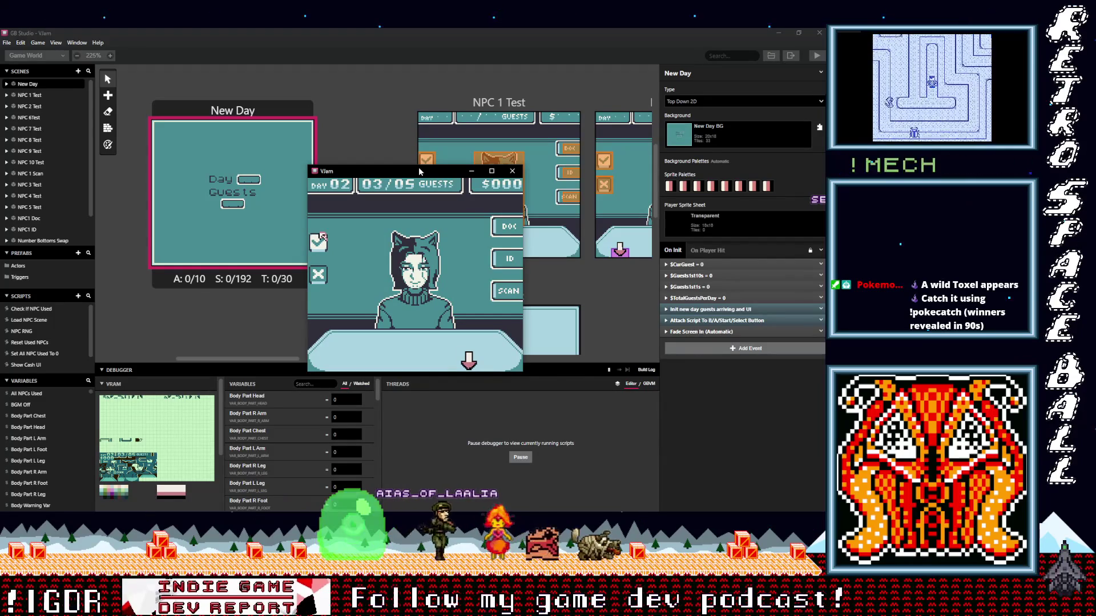
{"action": "key", "text": "Return"}
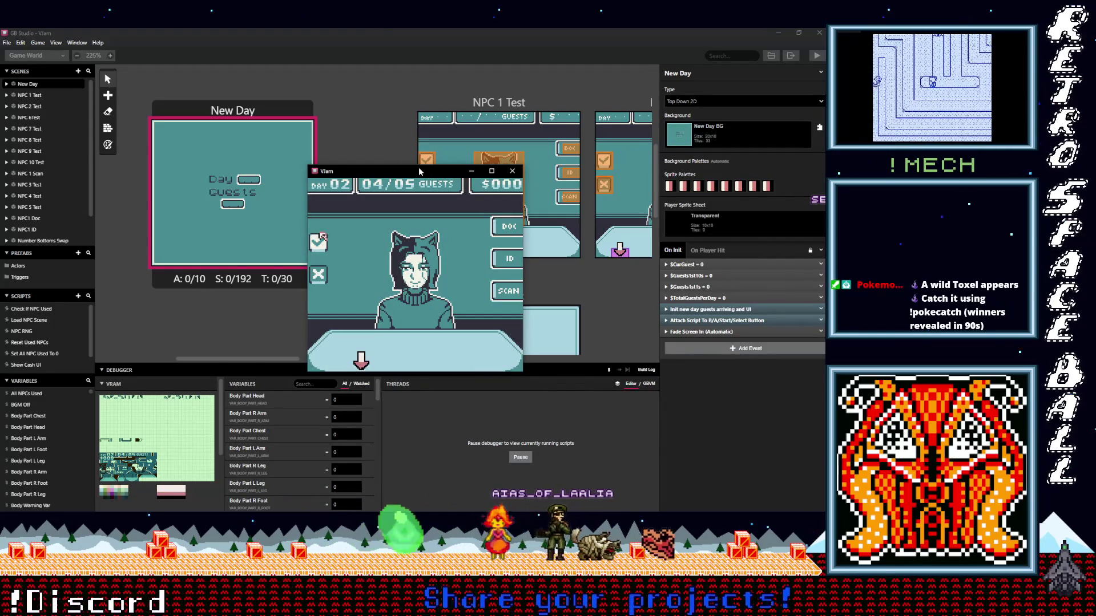
{"action": "key", "text": "Return"}
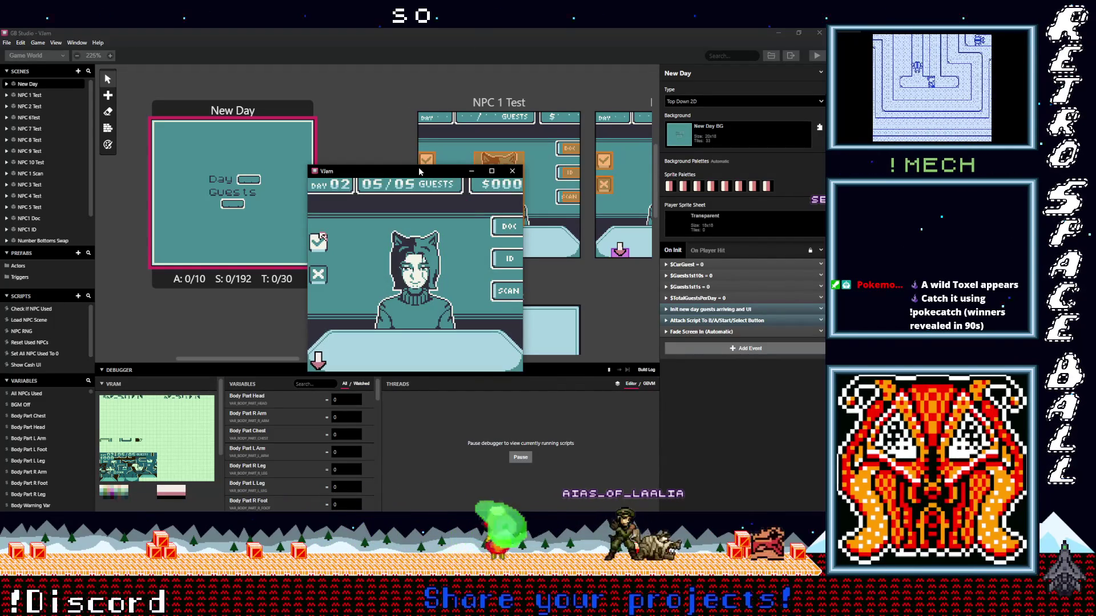
{"action": "key", "text": "Return"}
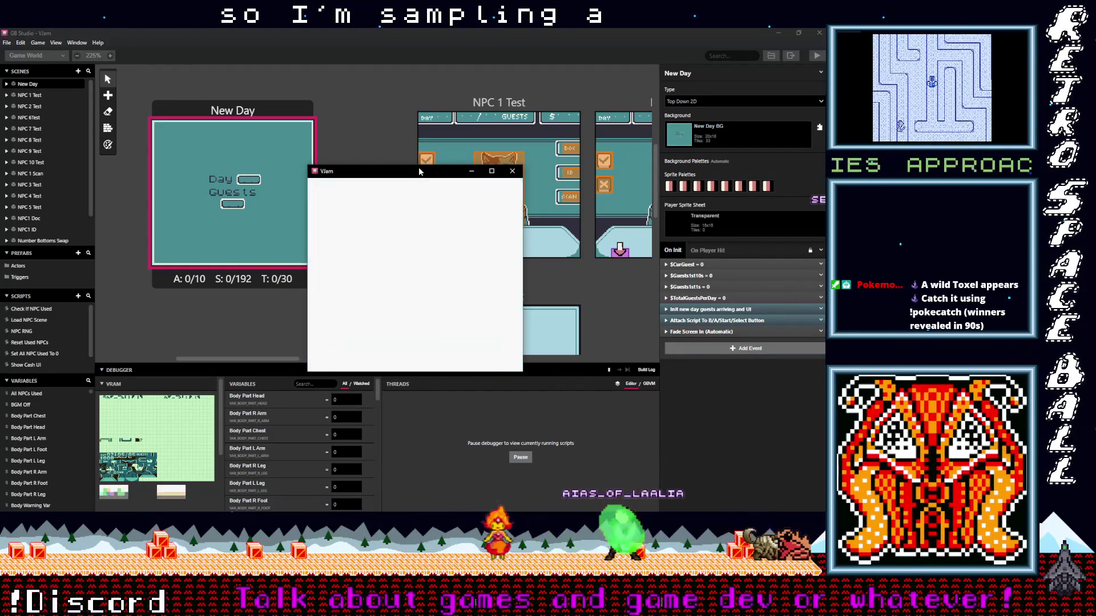
- Play Day 03, accepting all eight guests
{"action": "key", "text": "Return"}
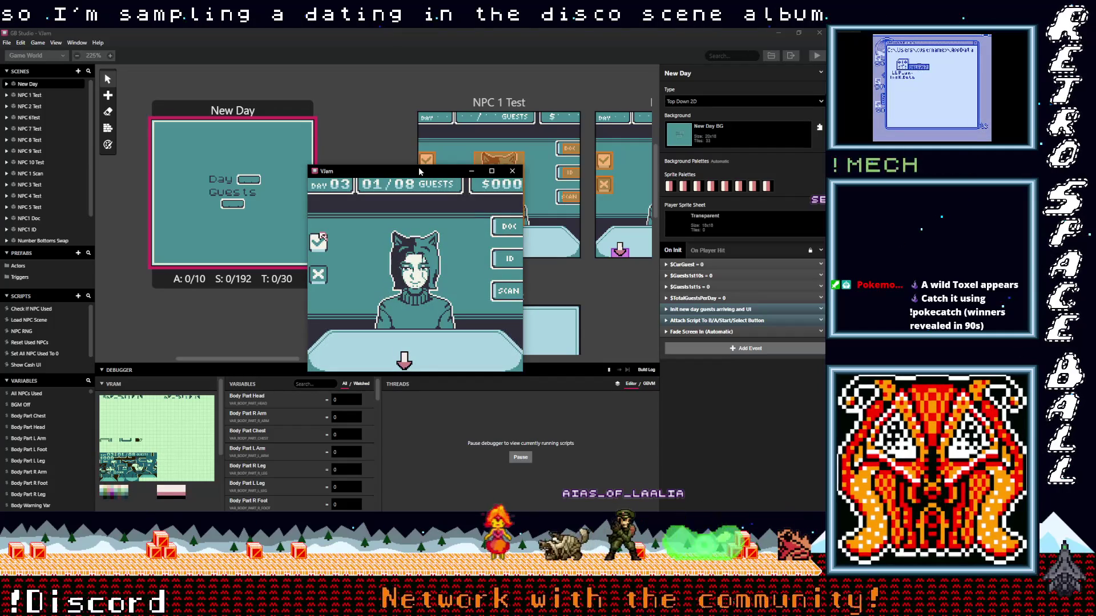
{"action": "key", "text": "Return"}
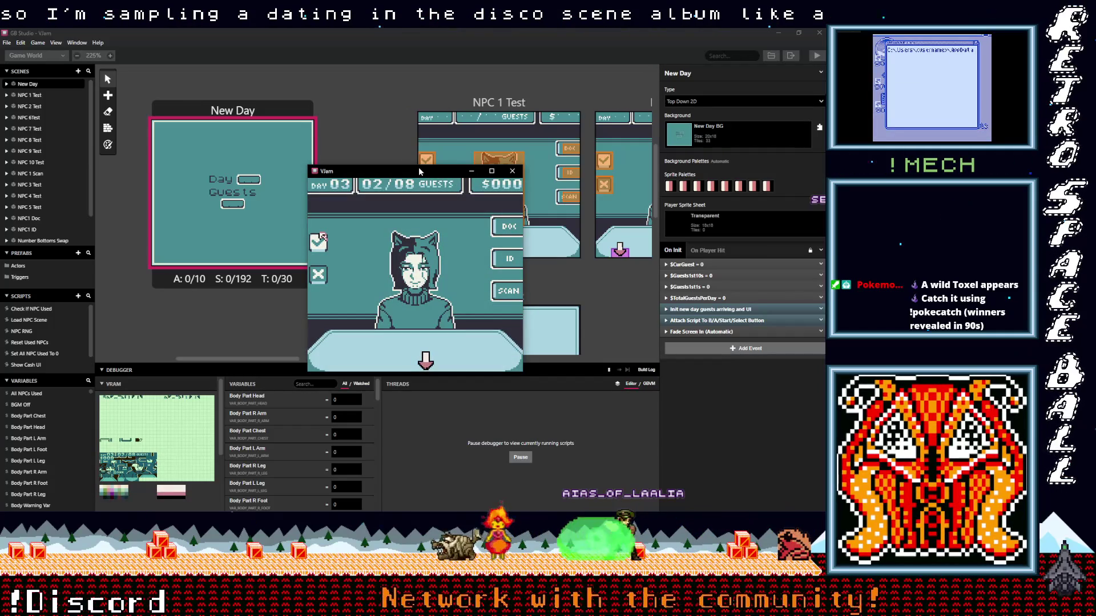
{"action": "key", "text": "Return"}
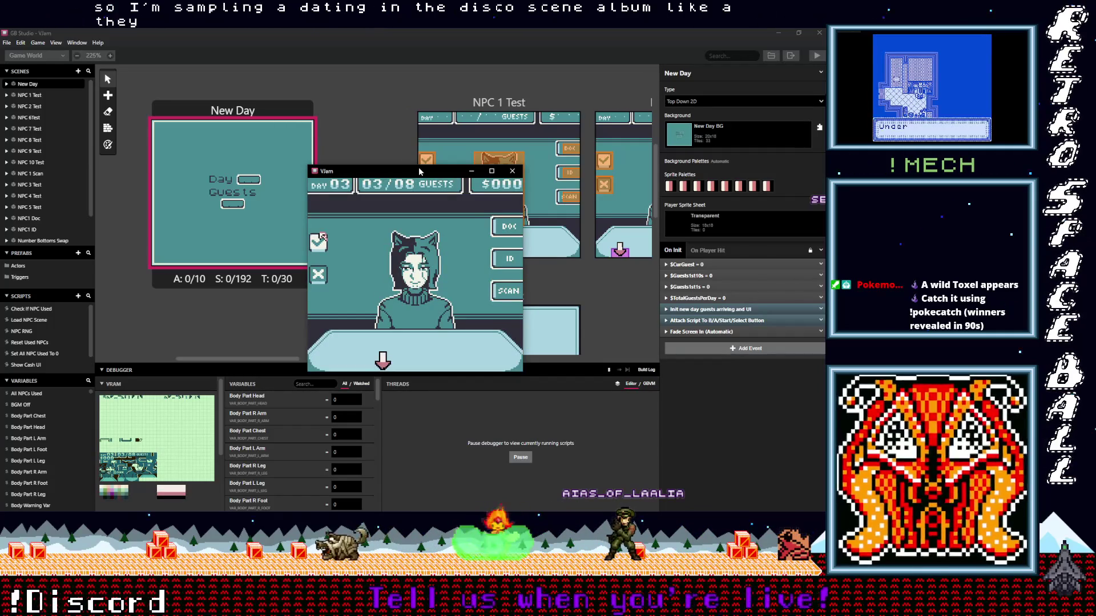
{"action": "key", "text": "Return"}
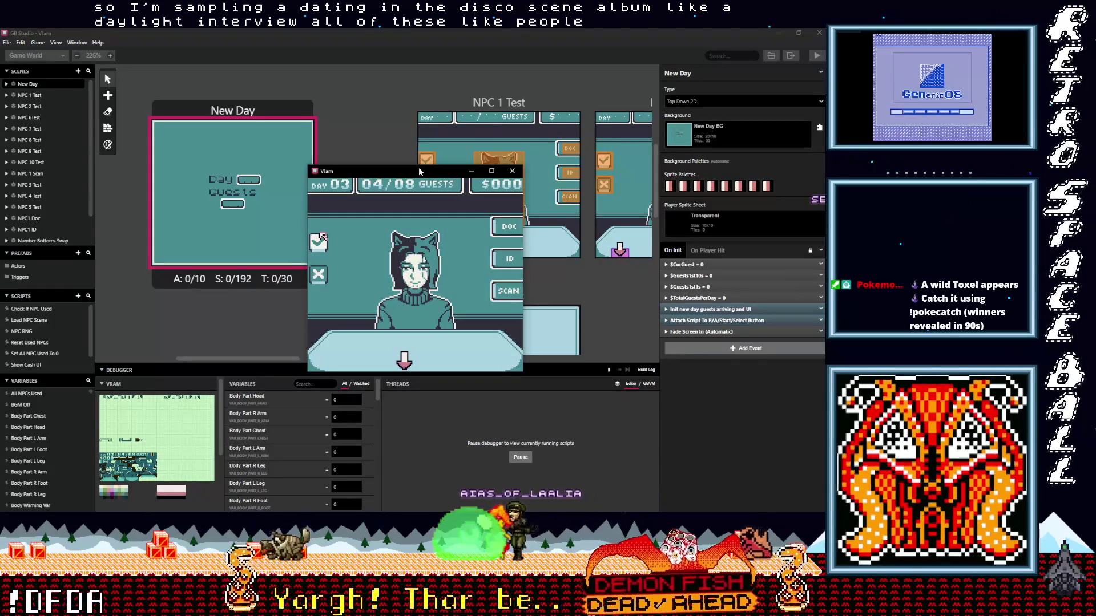
{"action": "key", "text": "z"}
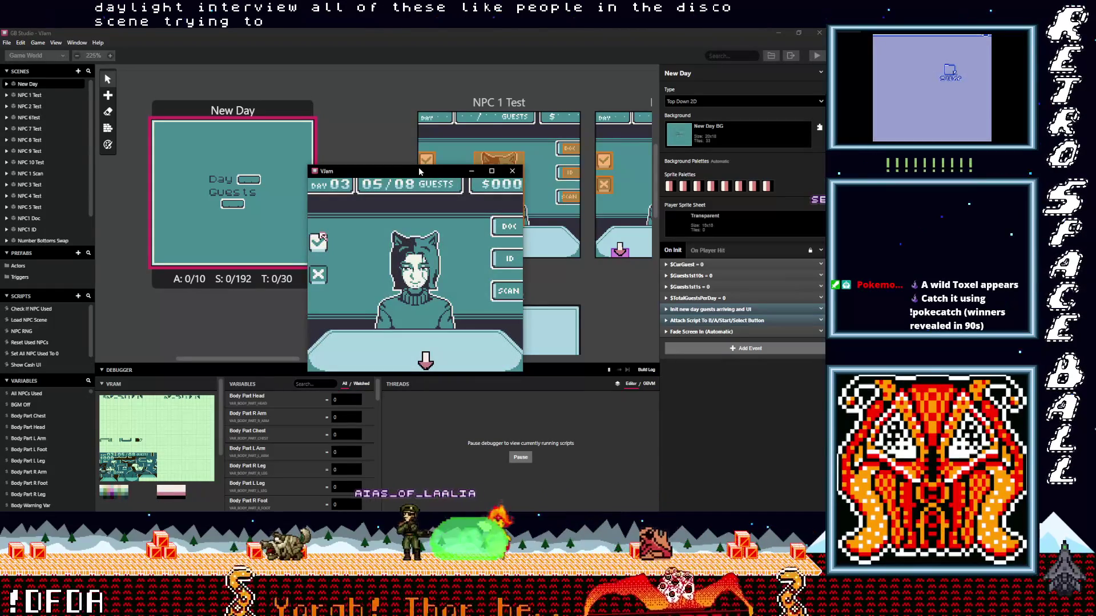
{"action": "key", "text": "z"}
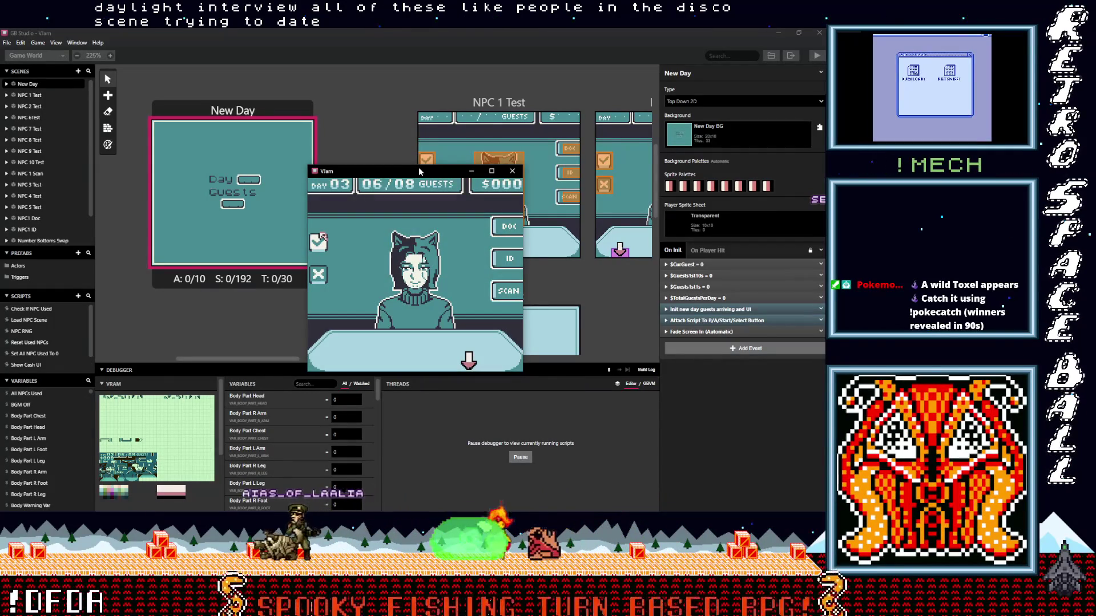
{"action": "key", "text": "z"}
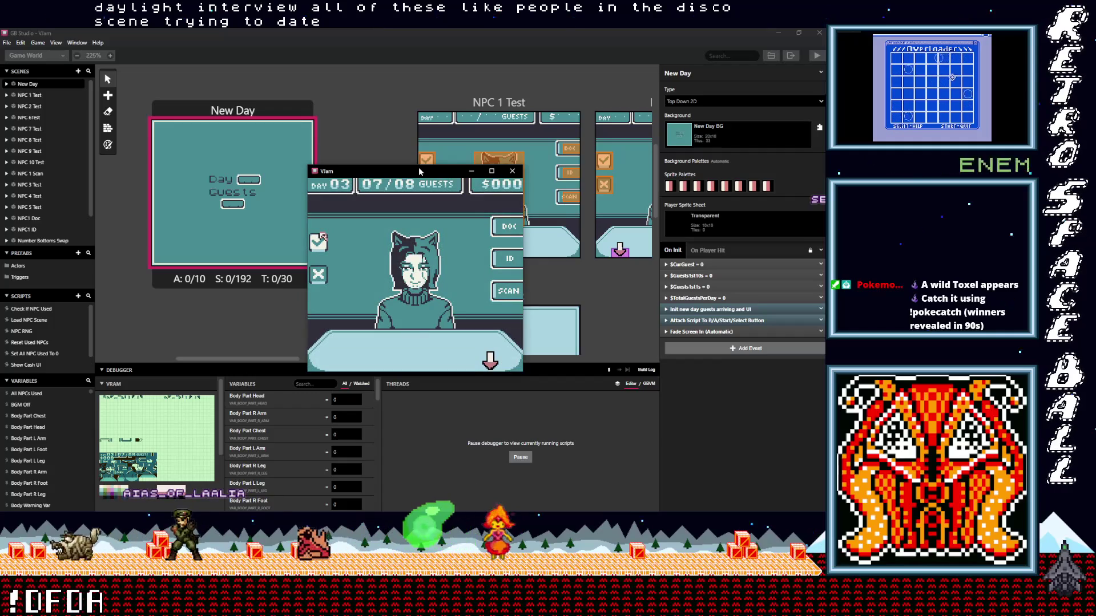
{"action": "key", "text": "z"}
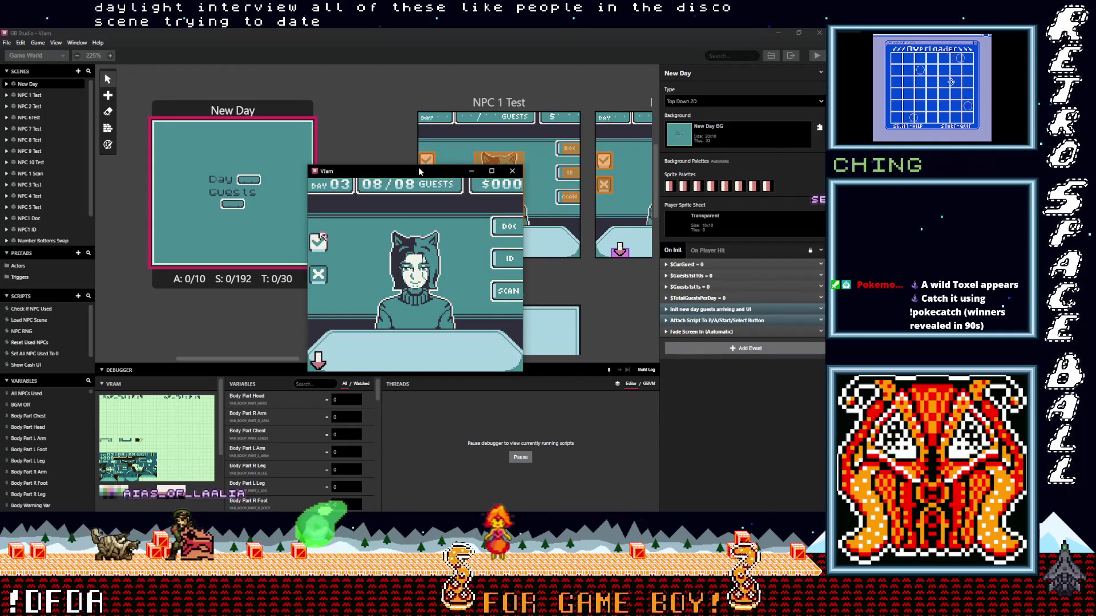
- Enter Day 04, accept guests up to count 03, and move the game window aside
{"action": "key", "text": "z"}
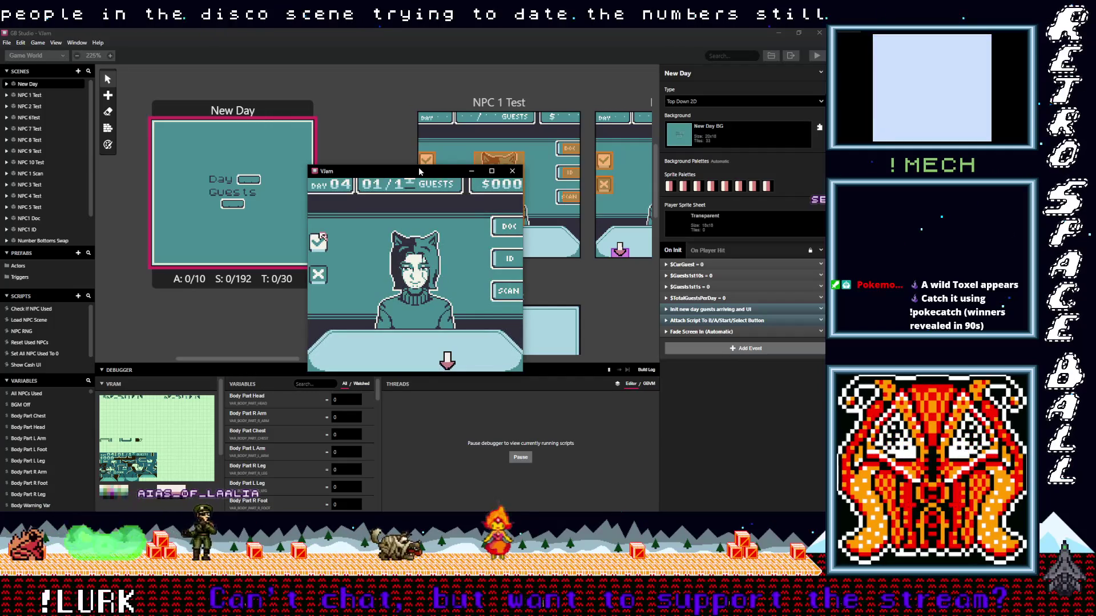
{"action": "key", "text": "z"}
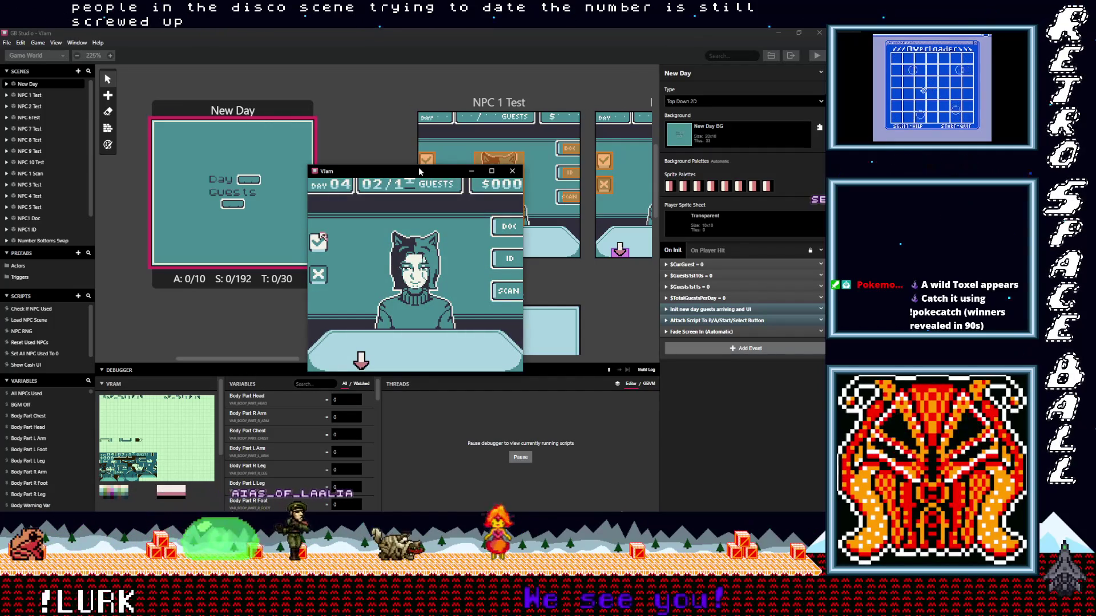
{"action": "key", "text": "z"}
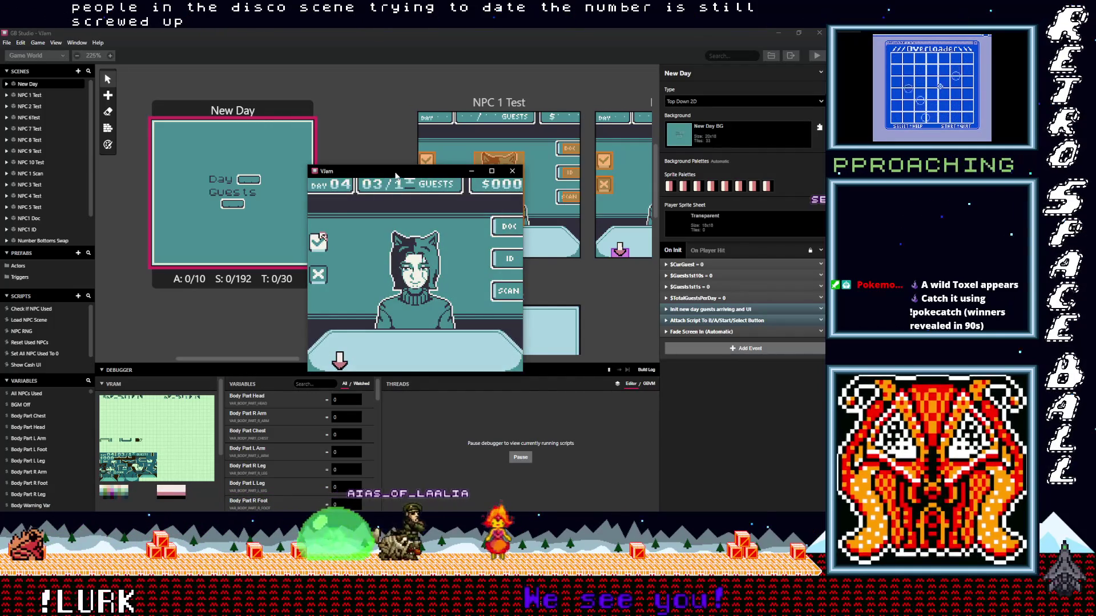
{"action": "left_click_drag", "start_coordinate": [419, 172], "coordinate": [474, 116]}
{"action": "left_click_drag", "start_coordinate": [377, 391], "coordinate": [376, 491]}
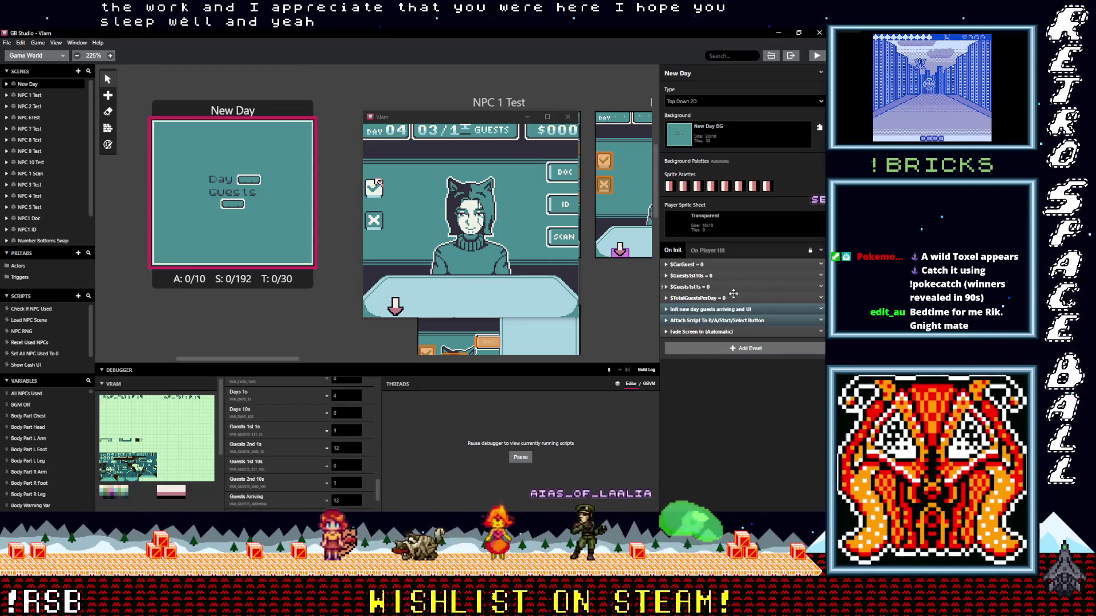
- Expand New Day's 'Init new day guests arriving and UI' event and its If $CurDay == 4 branch
{"action": "left_click_drag", "start_coordinate": [742, 331], "coordinate": [747, 357]}
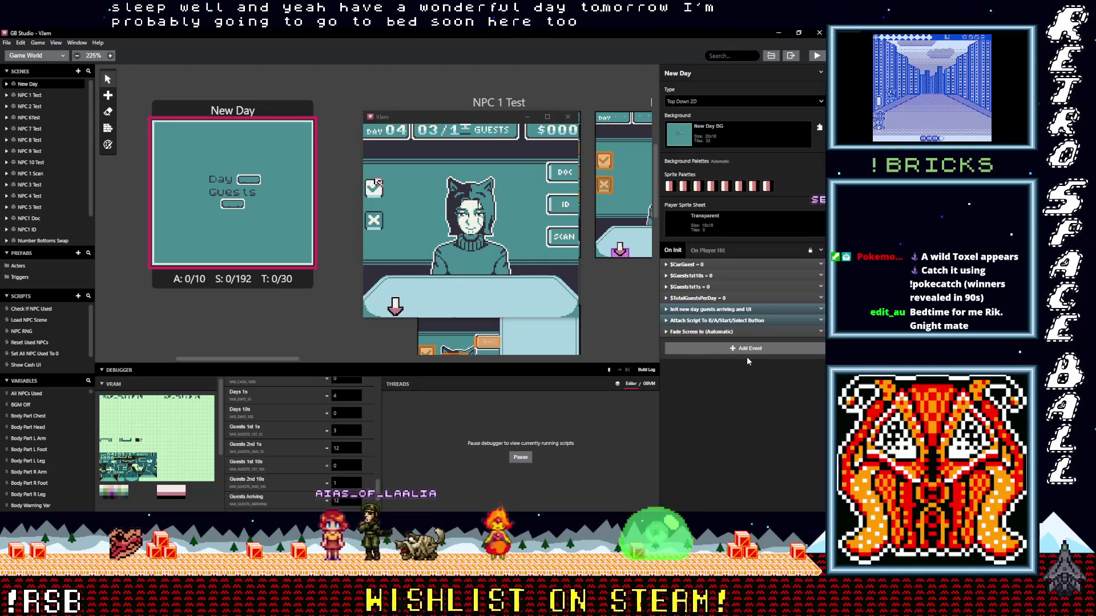
{"action": "left_click", "coordinate": [720, 309]}
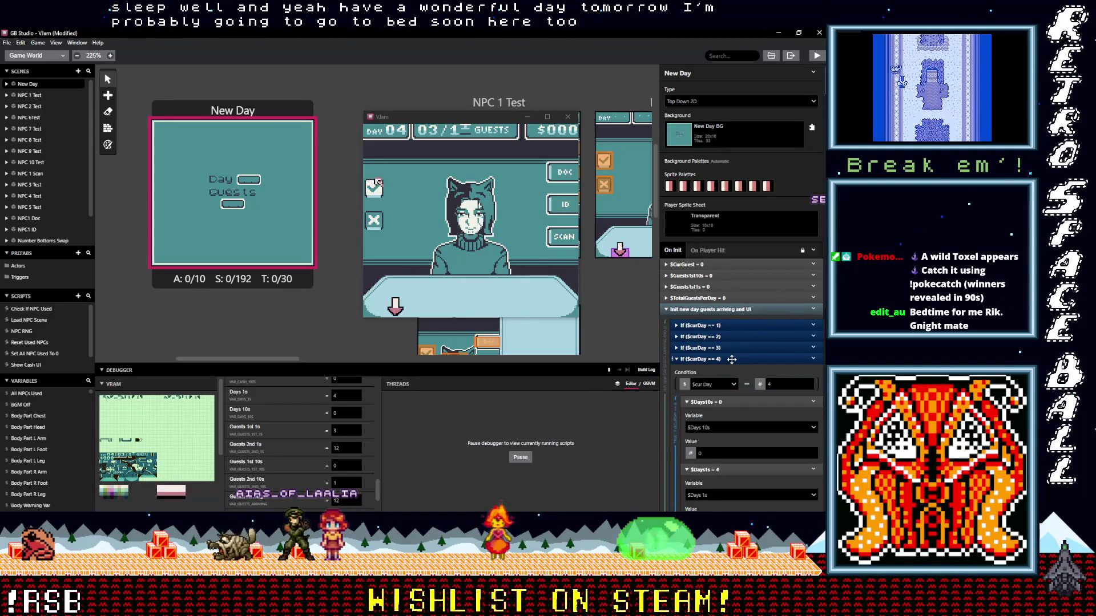
{"action": "left_click", "coordinate": [731, 359]}
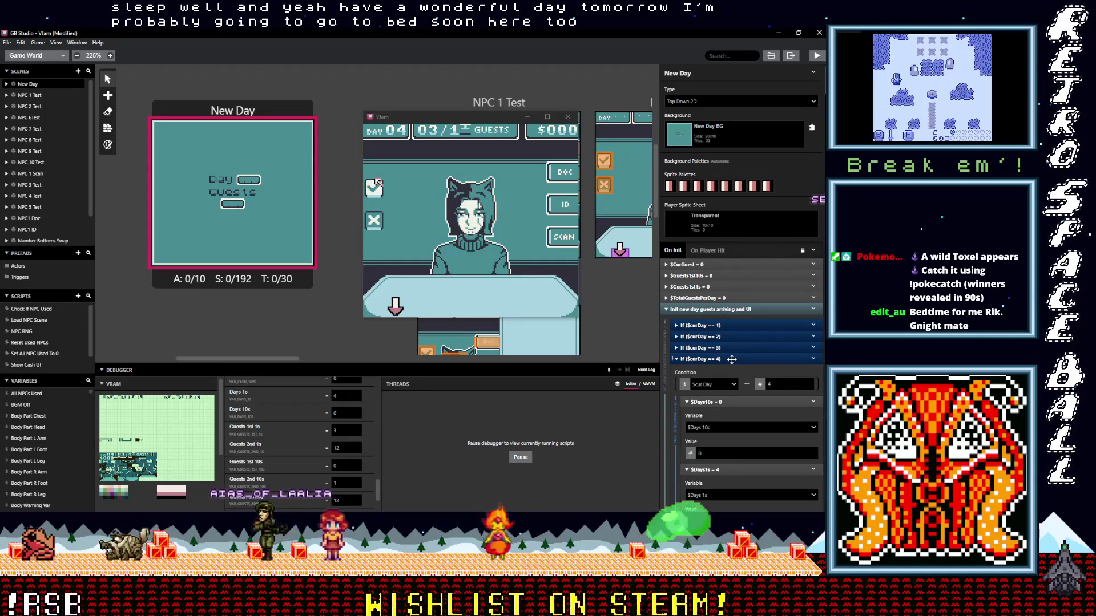